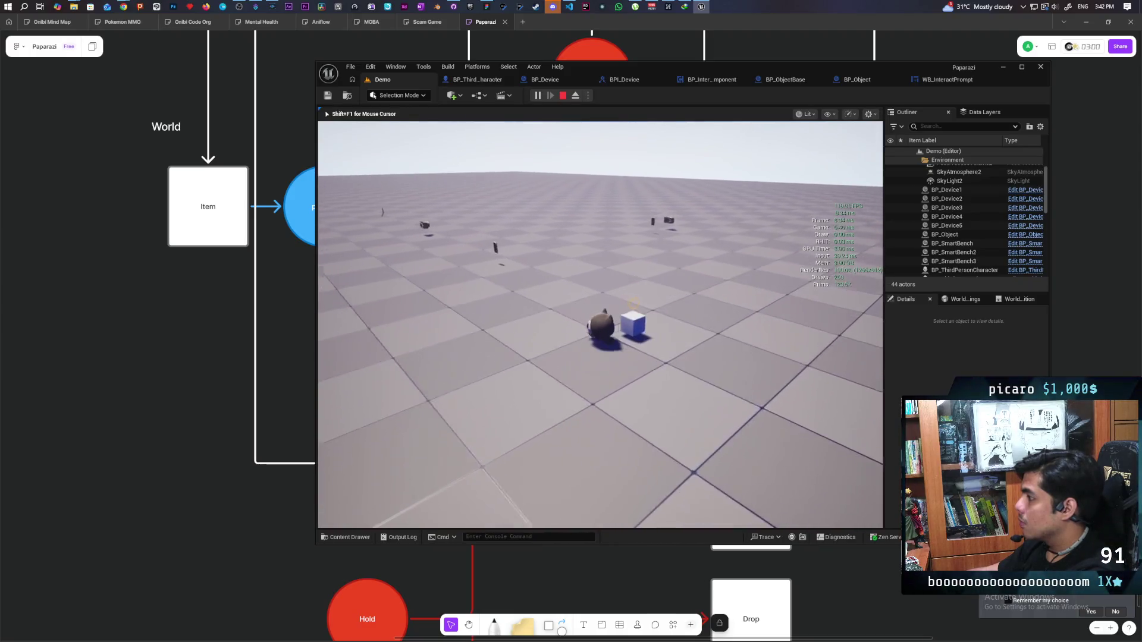
Stop the test game, wire Event Begin Play into Cast To Character in BP_InteractComponent, and compile
{"action": "key", "text": "Escape"}
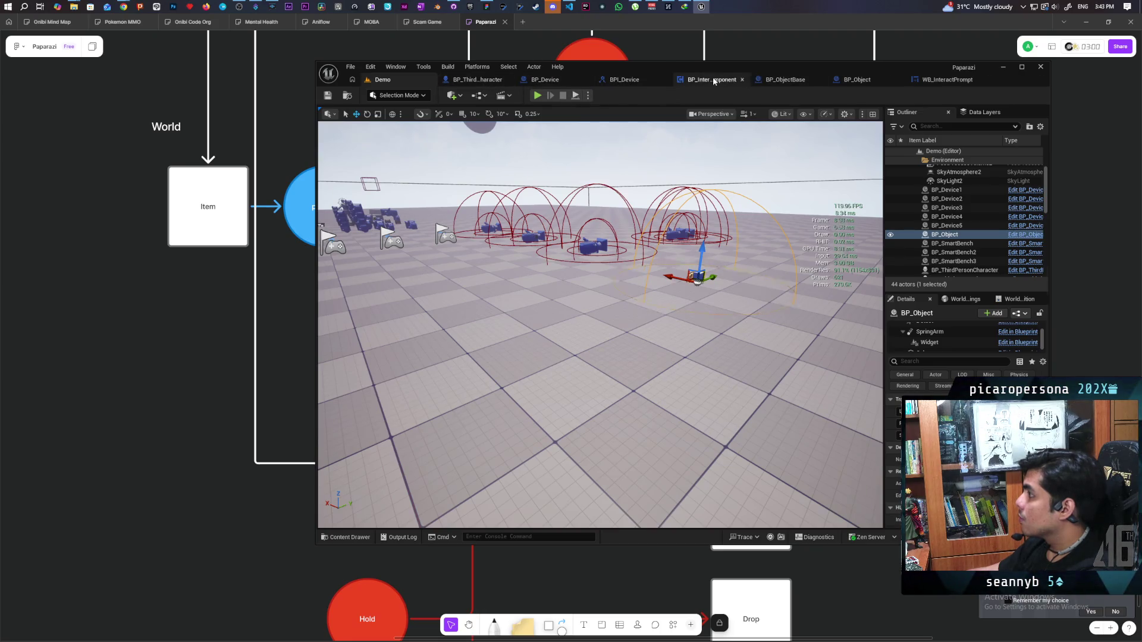
{"action": "left_click", "coordinate": [732, 80]}
{"action": "left_click_drag", "start_coordinate": [595, 226], "coordinate": [596, 222]}
{"action": "left_click", "coordinate": [385, 96]}
Return to the Demo level and start a new test play session
{"action": "left_click", "coordinate": [398, 80]}
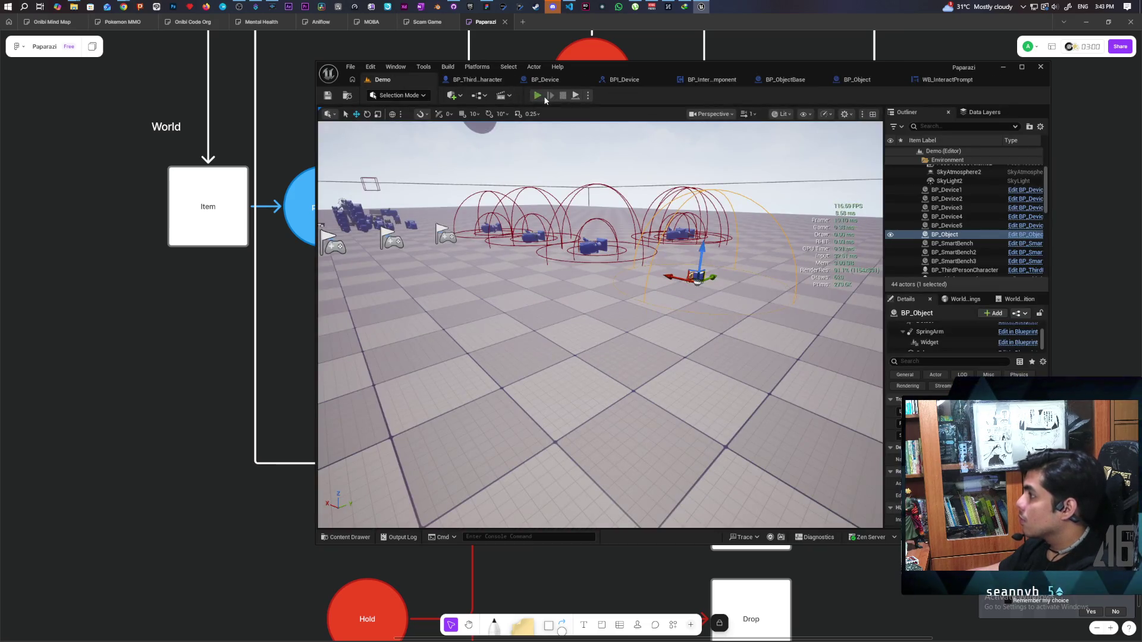
{"action": "left_click", "coordinate": [539, 95]}
{"action": "key", "text": "alt+Tab"}
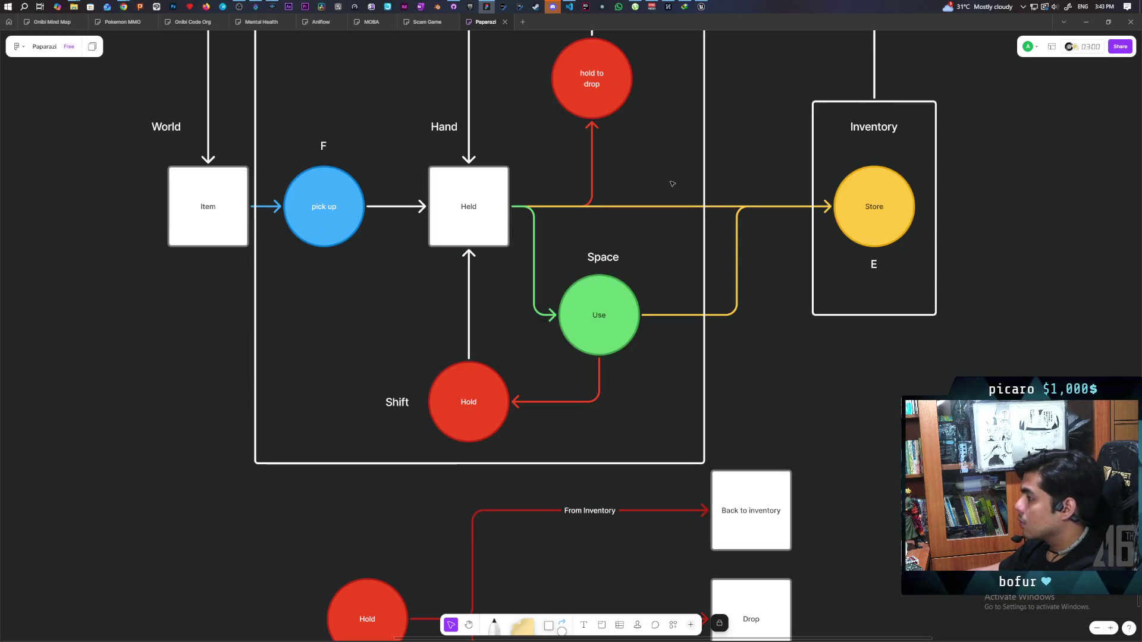
{"action": "left_click", "coordinate": [700, 6]}
Walk the character onto the item and around the floor to test the trace, then stop playing
{"action": "key", "text": "w"}
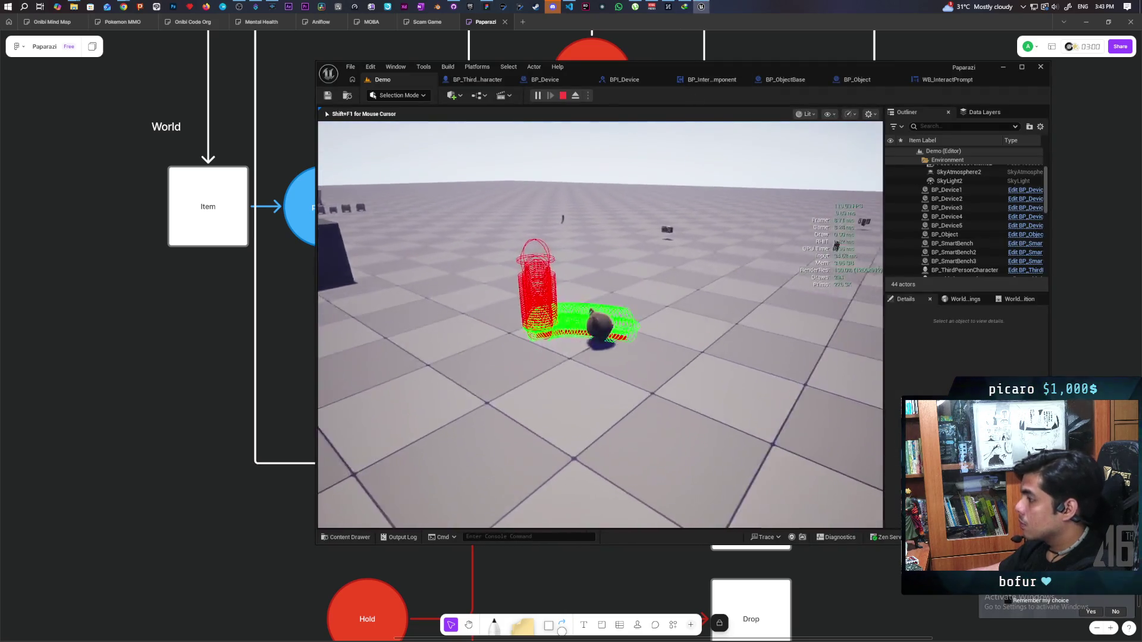
{"action": "key", "text": "w"}
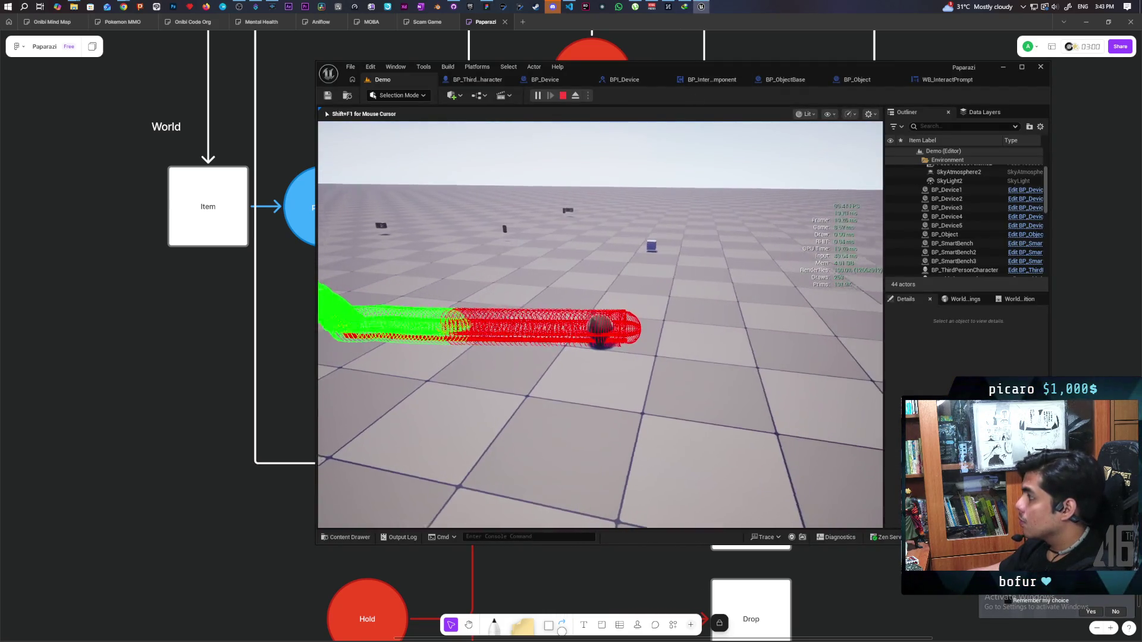
{"action": "key", "text": "w"}
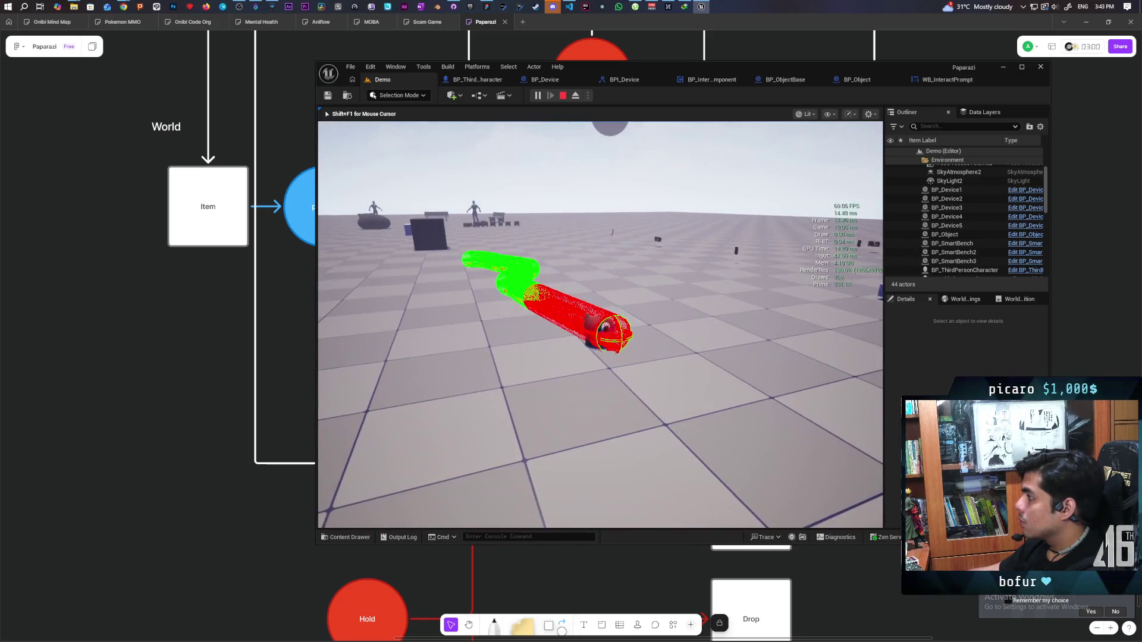
{"action": "key", "text": "w"}
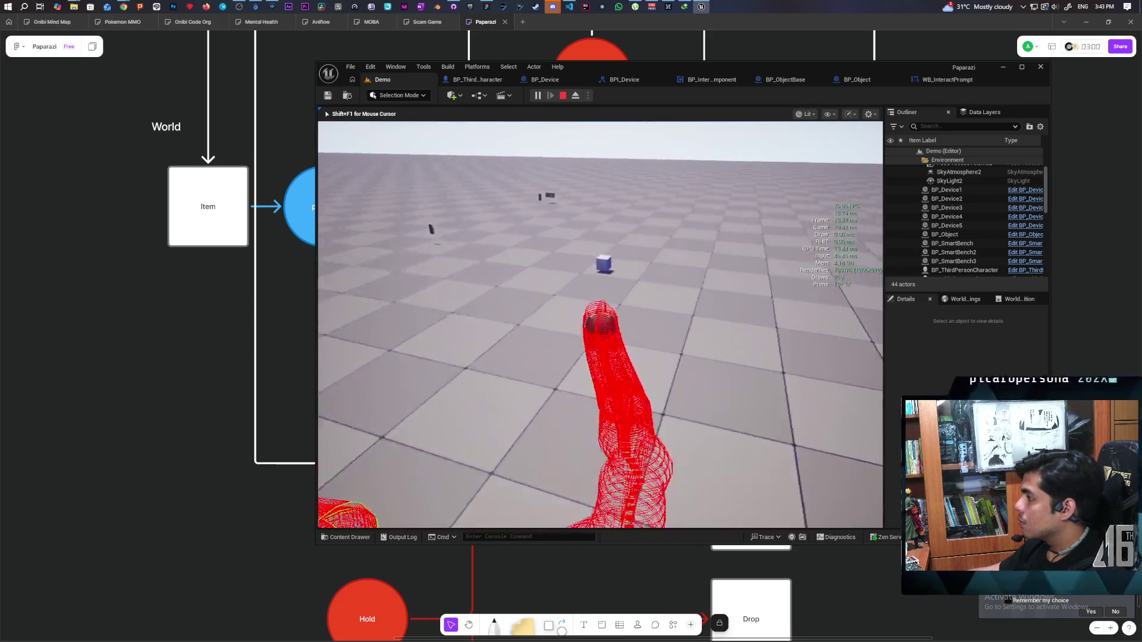
{"action": "key", "text": "w"}
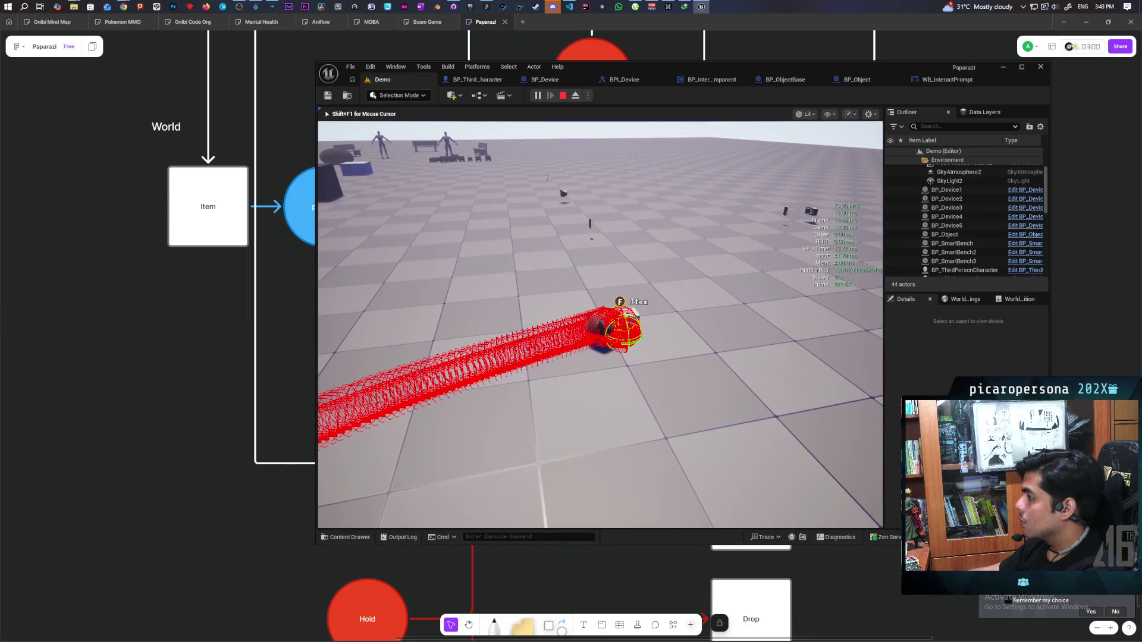
{"action": "key", "text": "s"}
{"action": "key", "text": "w"}
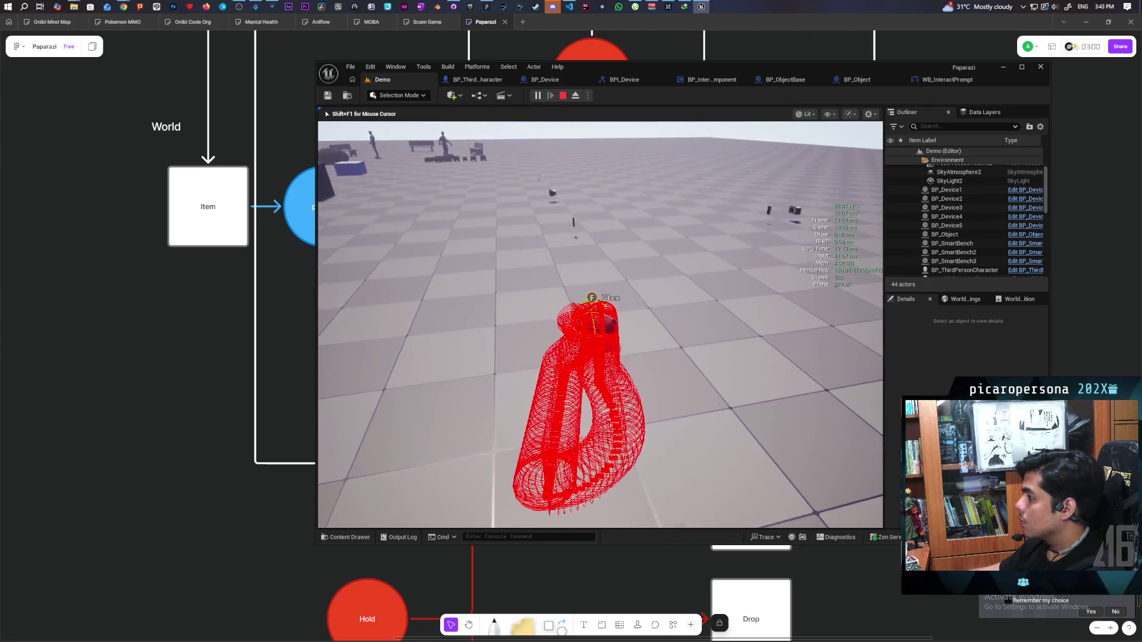
{"action": "key", "text": "a"}
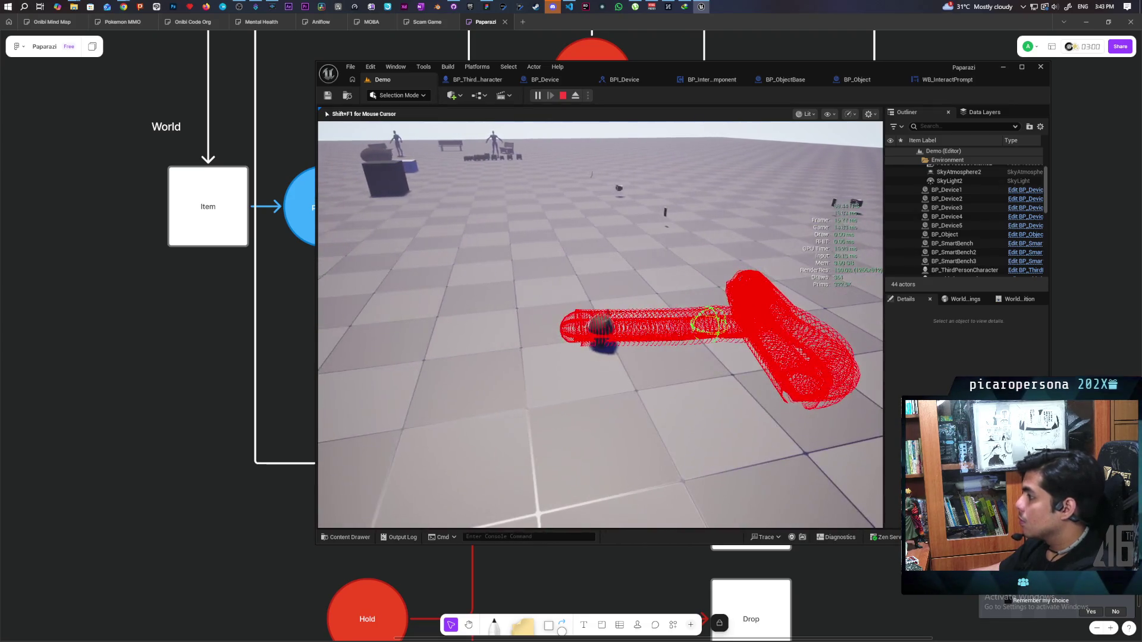
{"action": "key", "text": "Escape"}
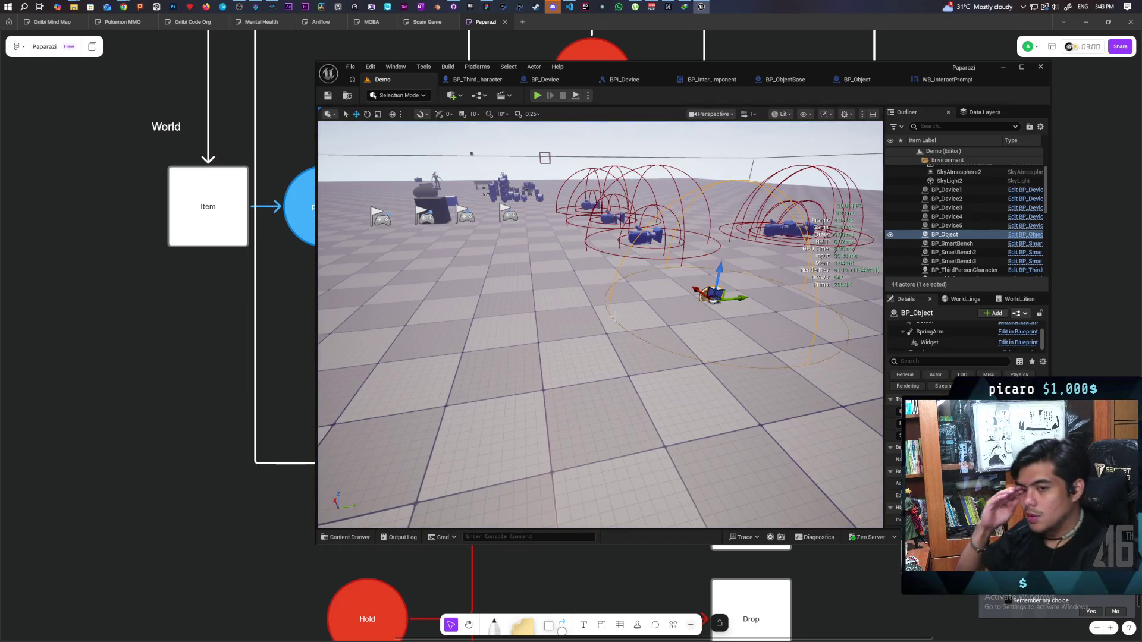
Set Sphere Trace By Channel's Draw Debug Type to None in BP_InteractComponent, then return to Demo
{"action": "left_click", "coordinate": [719, 80]}
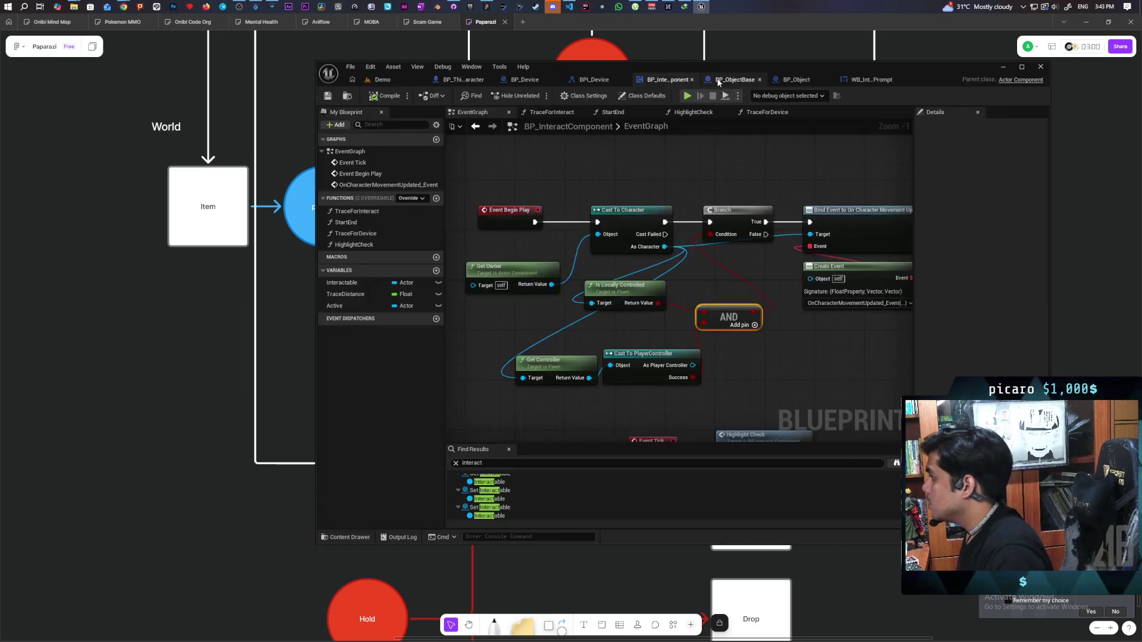
{"action": "scroll", "coordinate": [684, 241], "scroll_direction": "down", "scroll_amount": 4}
{"action": "scroll", "coordinate": [685, 240], "scroll_direction": "up", "scroll_amount": 5}
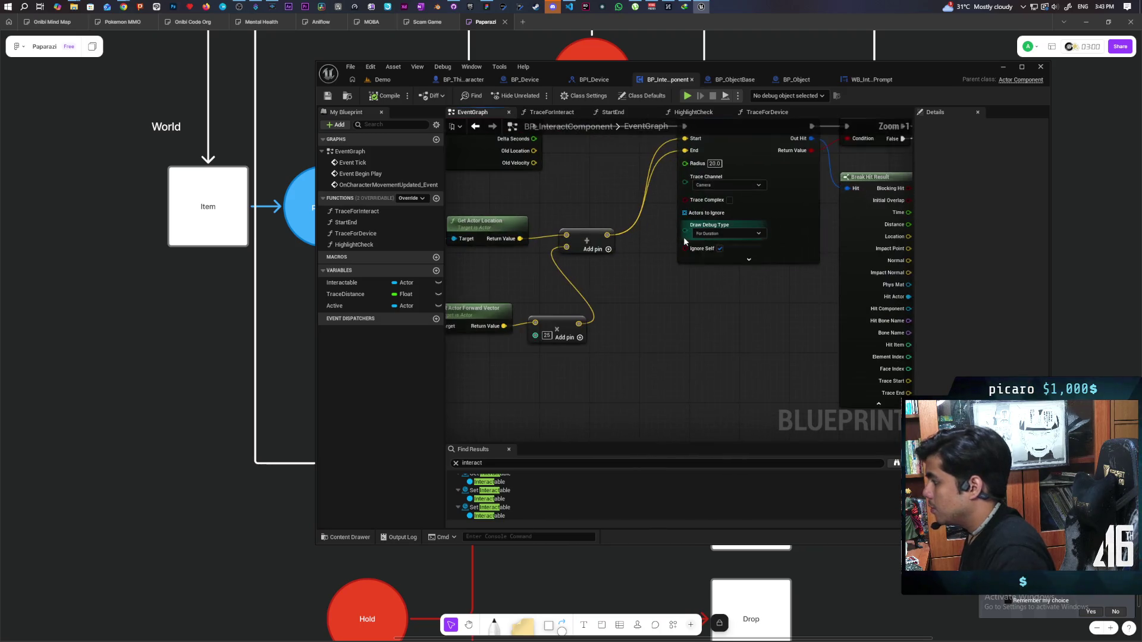
{"action": "scroll", "coordinate": [684, 241], "scroll_direction": "down", "scroll_amount": 1}
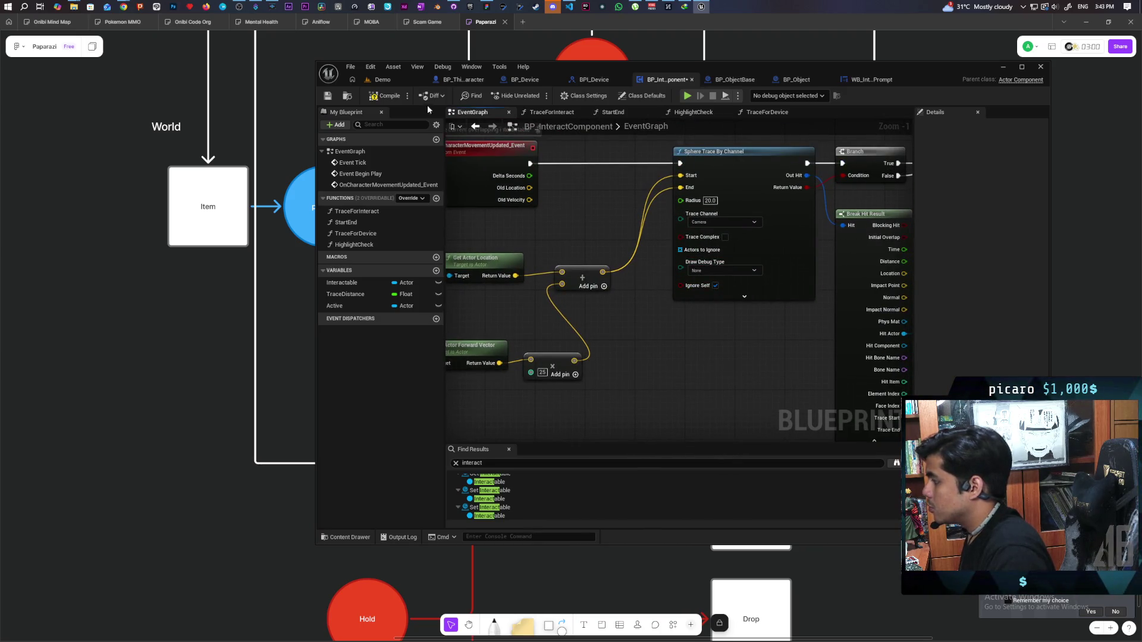
{"action": "left_click", "coordinate": [399, 80]}
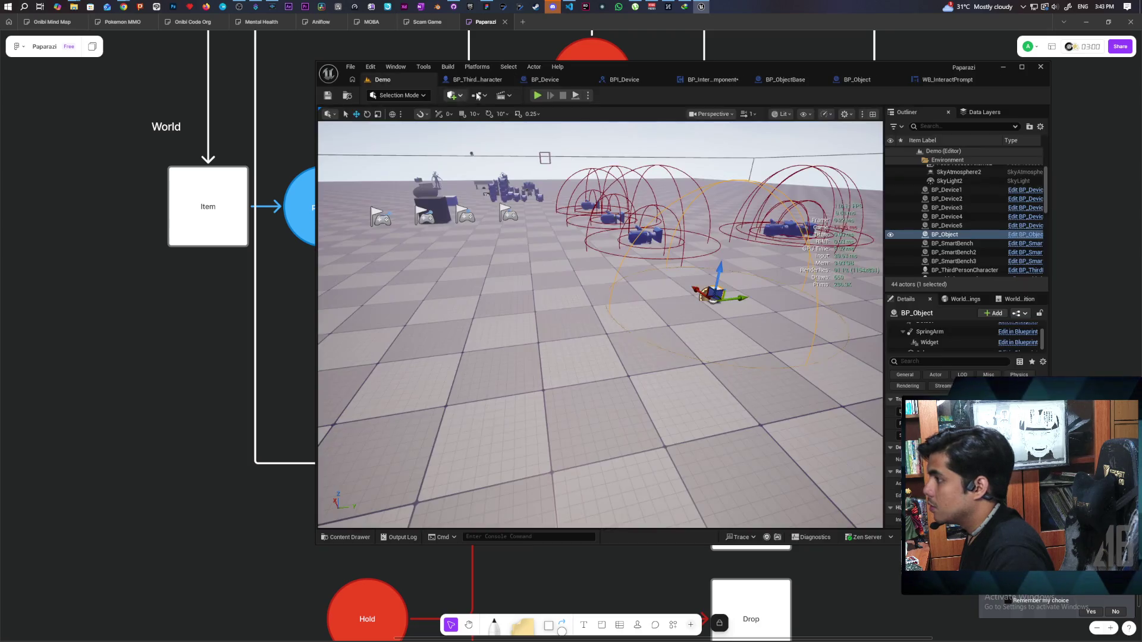
Play the level, walk the character to the blue box and back, then stop the game
{"action": "left_click", "coordinate": [508, 95]}
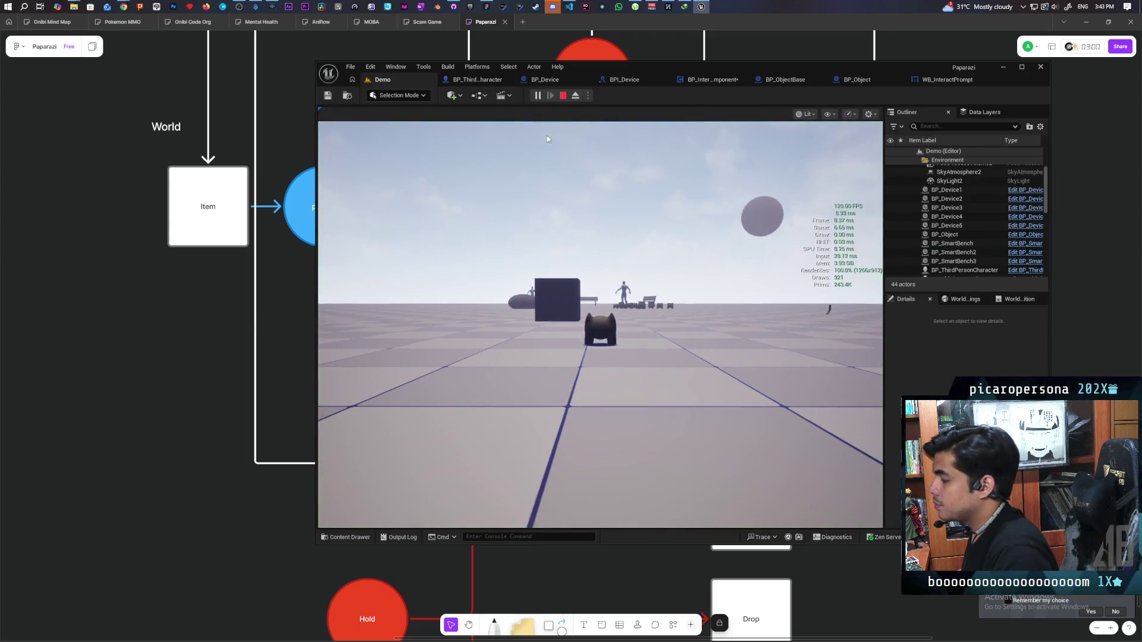
{"action": "key", "text": "alt+Tab"}
{"action": "left_click", "coordinate": [702, 7]}
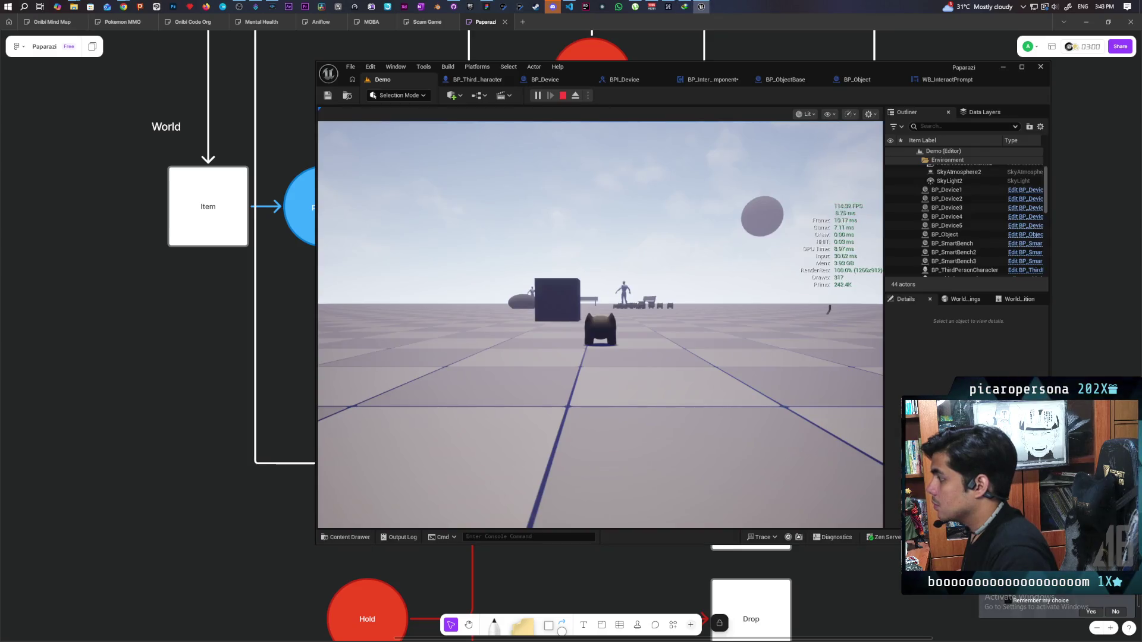
{"action": "left_click", "coordinate": [829, 309]}
{"action": "key", "text": "w"}
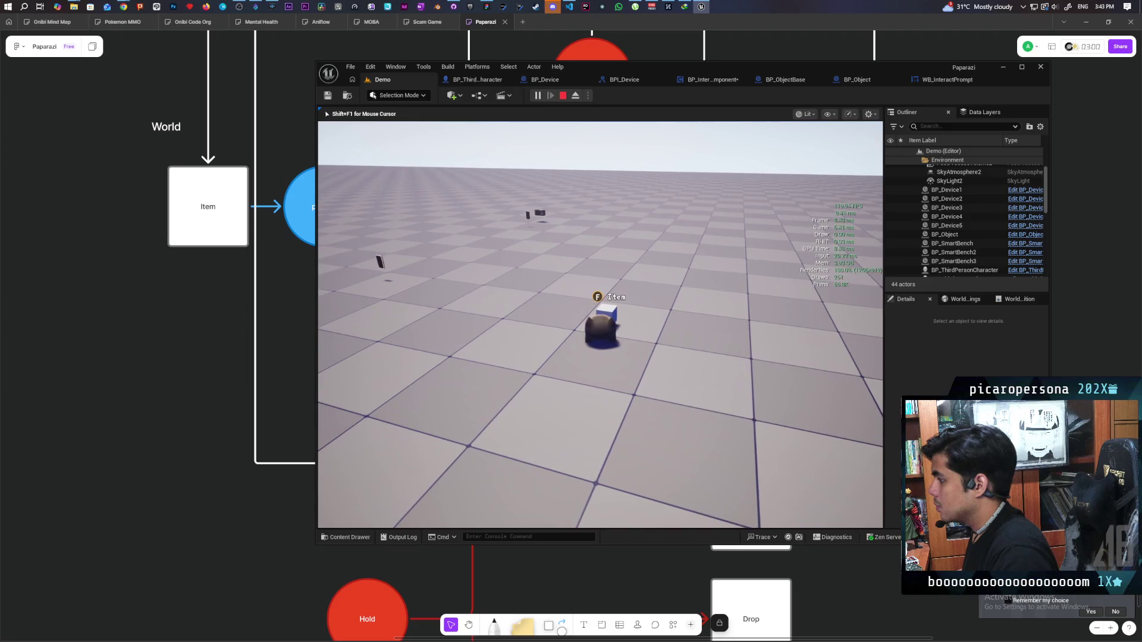
{"action": "key", "text": "s"}
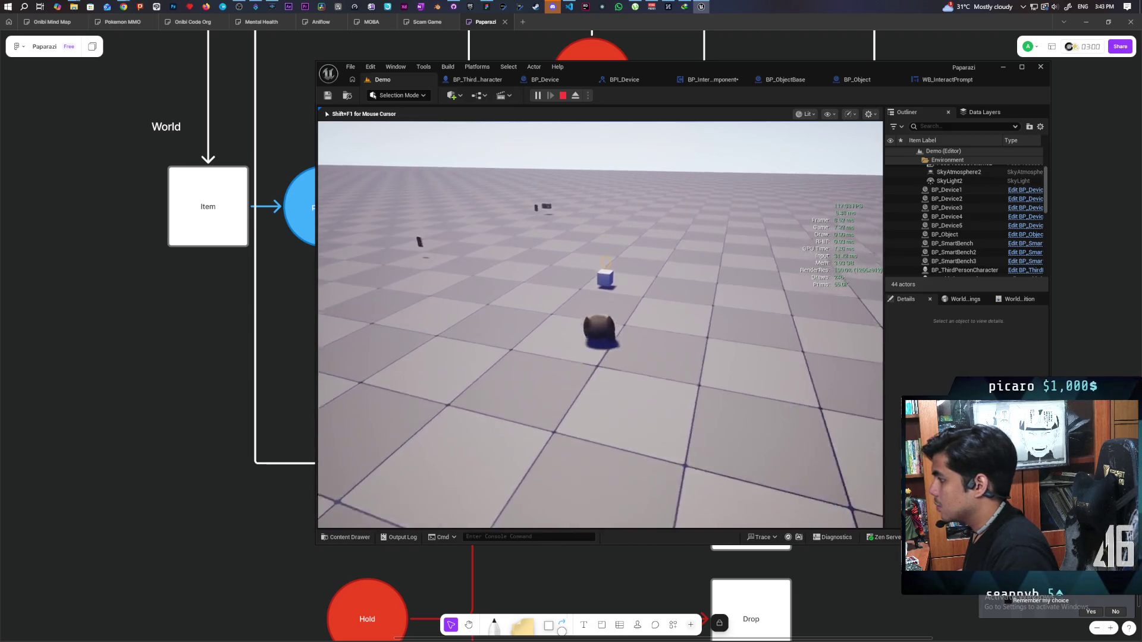
{"action": "key", "text": "w"}
{"action": "key", "text": "s"}
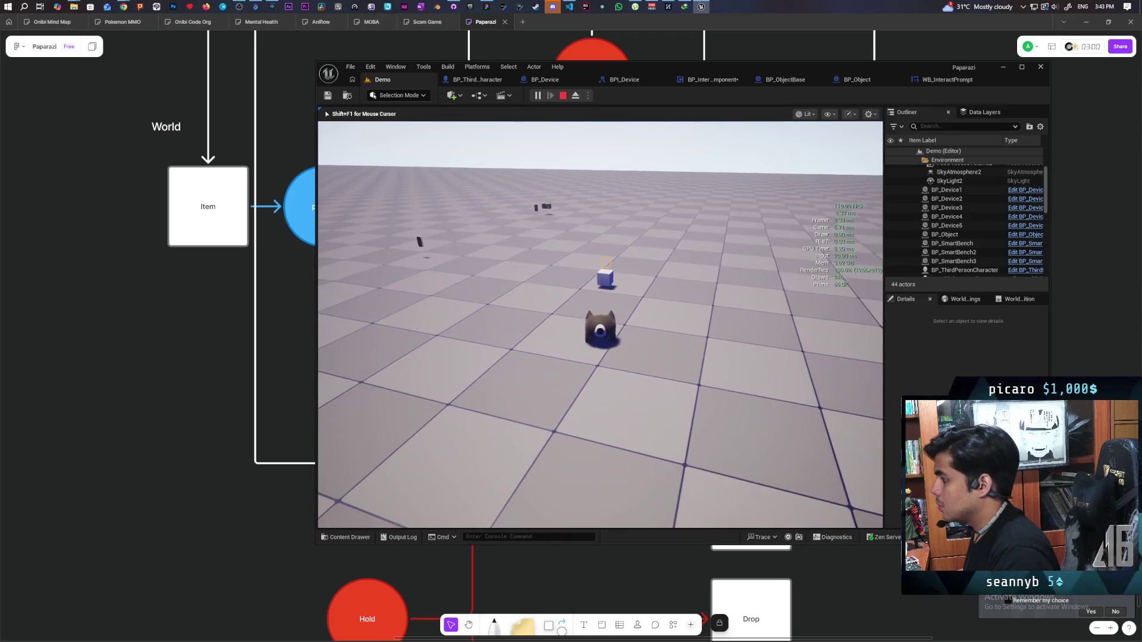
{"action": "key", "text": "Escape"}
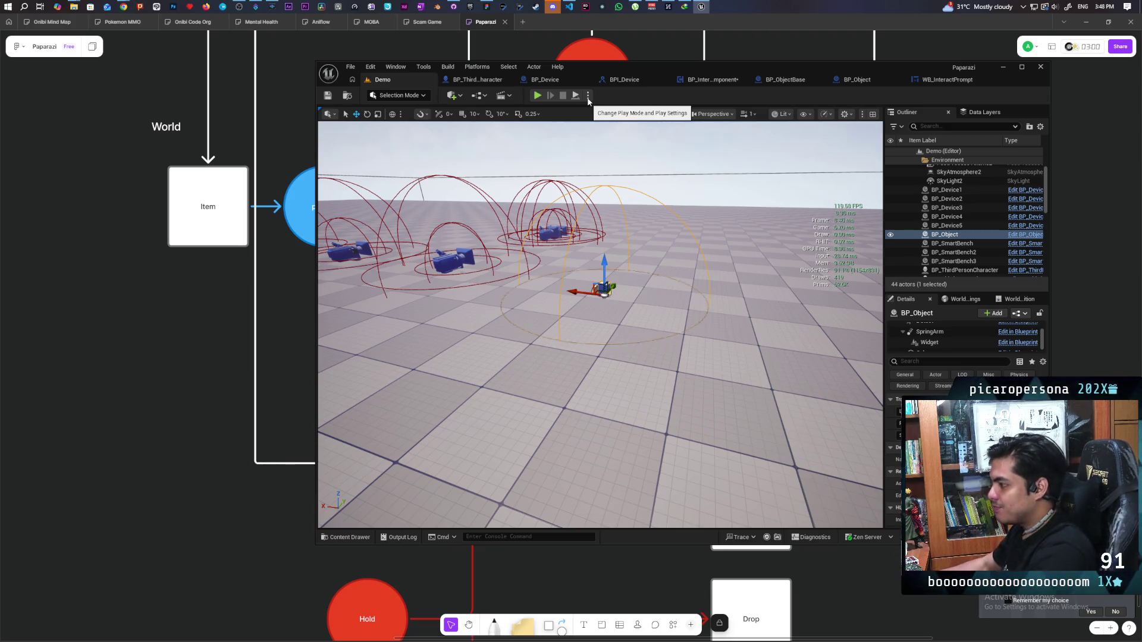
Launch the game as a Standalone Game, saving BP_InteractComponent when prompted
{"action": "left_click_drag", "start_coordinate": [742, 265], "coordinate": [729, 281]}
{"action": "left_click", "coordinate": [588, 95]}
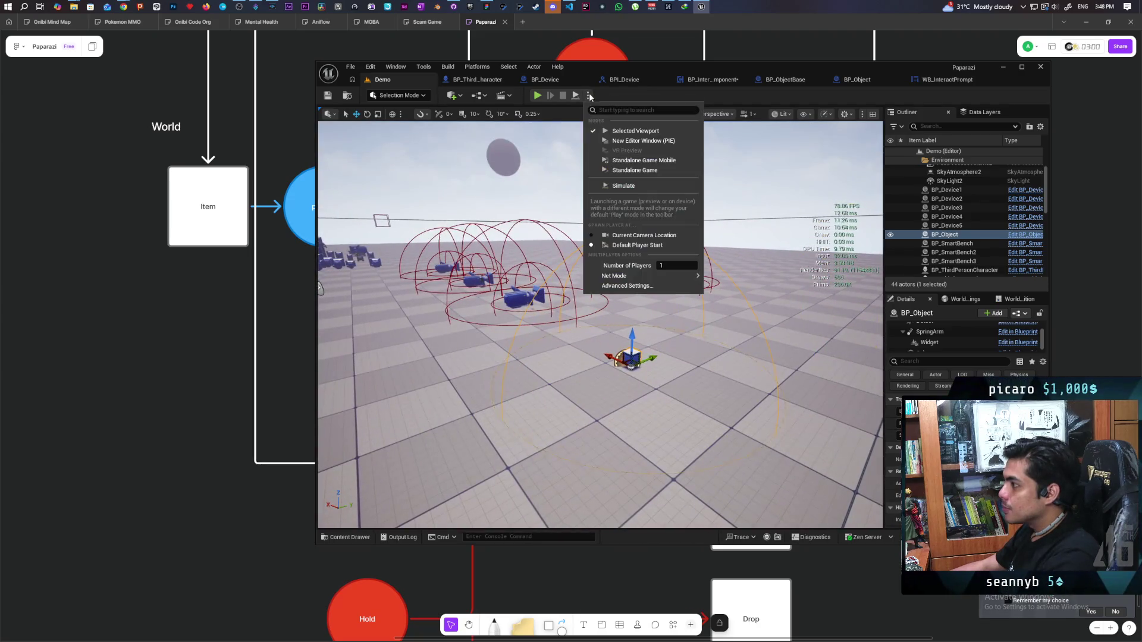
{"action": "left_click", "coordinate": [636, 173]}
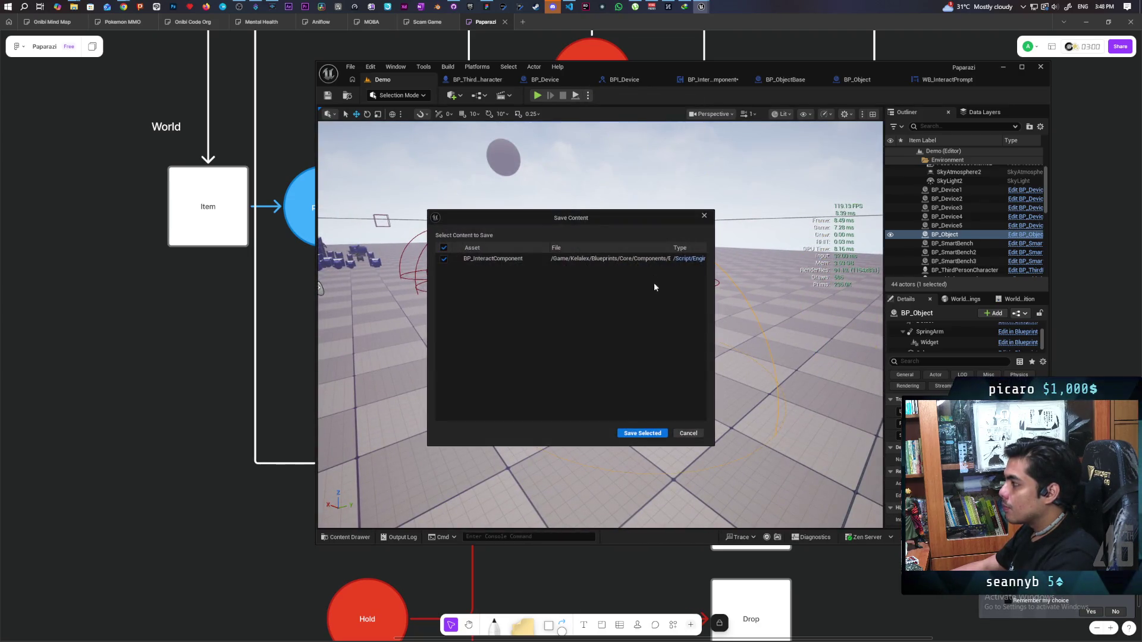
{"action": "left_click", "coordinate": [635, 436]}
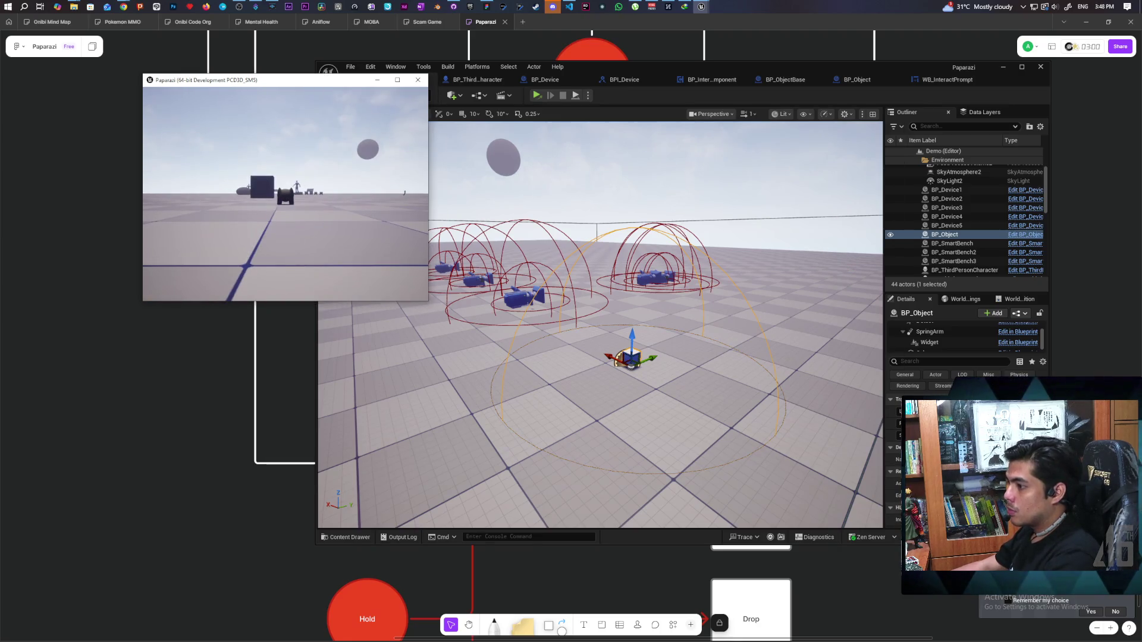
Resize the standalone game window to 1920x1080 with the r.SetRes console command
{"action": "key", "text": "grave"}
{"action": "key", "text": "Up"}
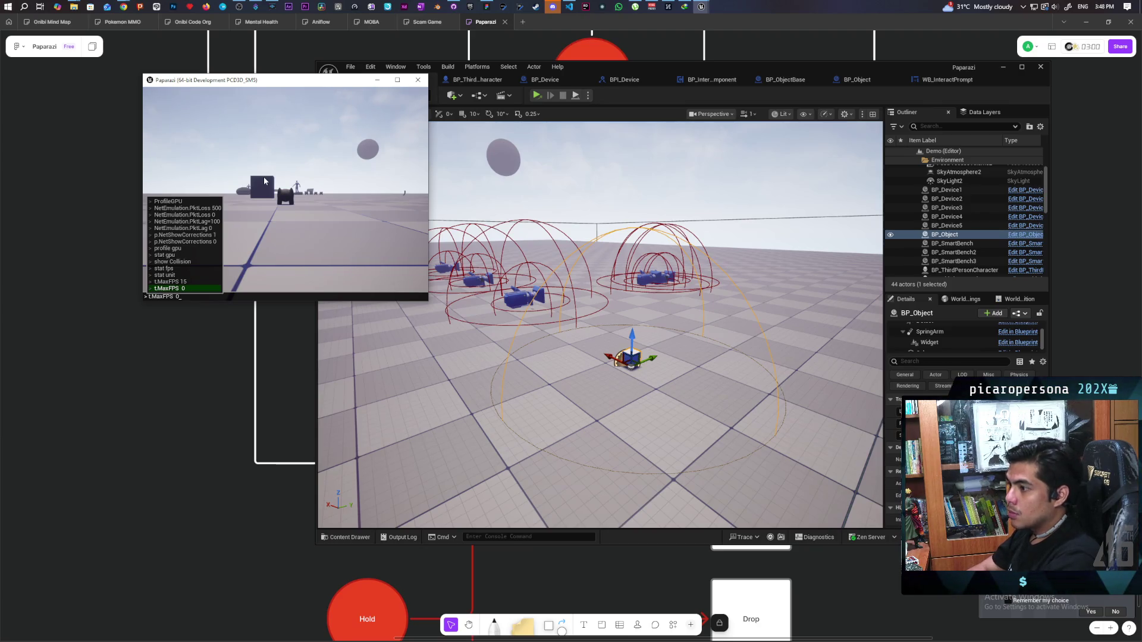
{"action": "key", "text": "BackSpace"}
{"action": "key", "text": "BackSpace"}
{"action": "key", "text": "BackSpace"}
{"action": "key", "text": "BackSpace"}
{"action": "key", "text": "BackSpace"}
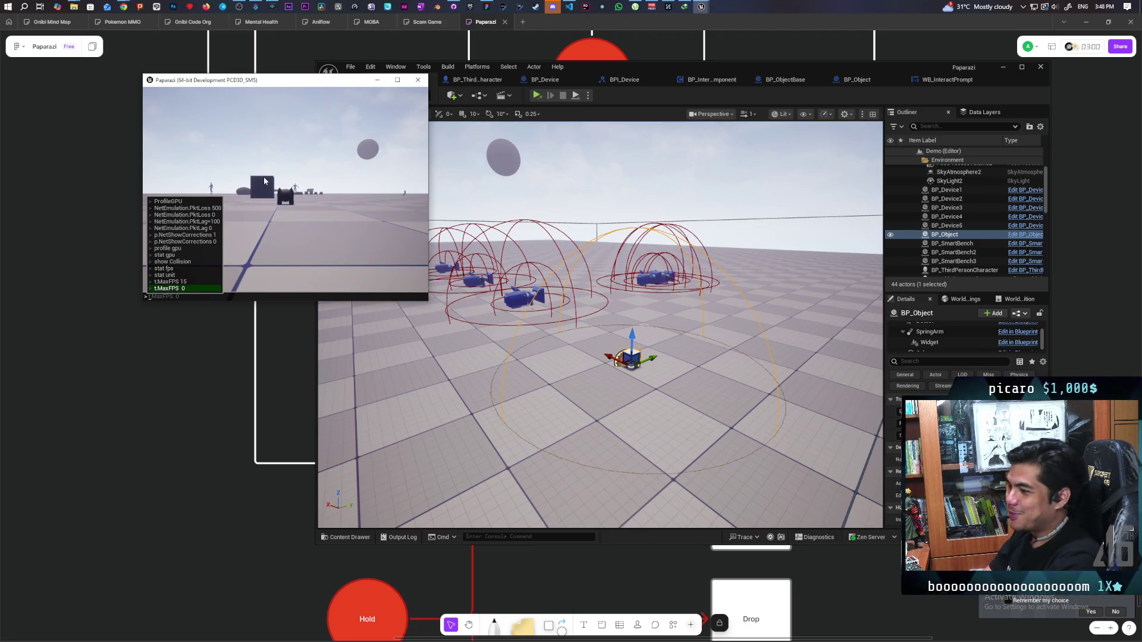
{"action": "type", "text": "setres"}
{"action": "key", "text": "Tab"}
{"action": "type", "text": "1"}
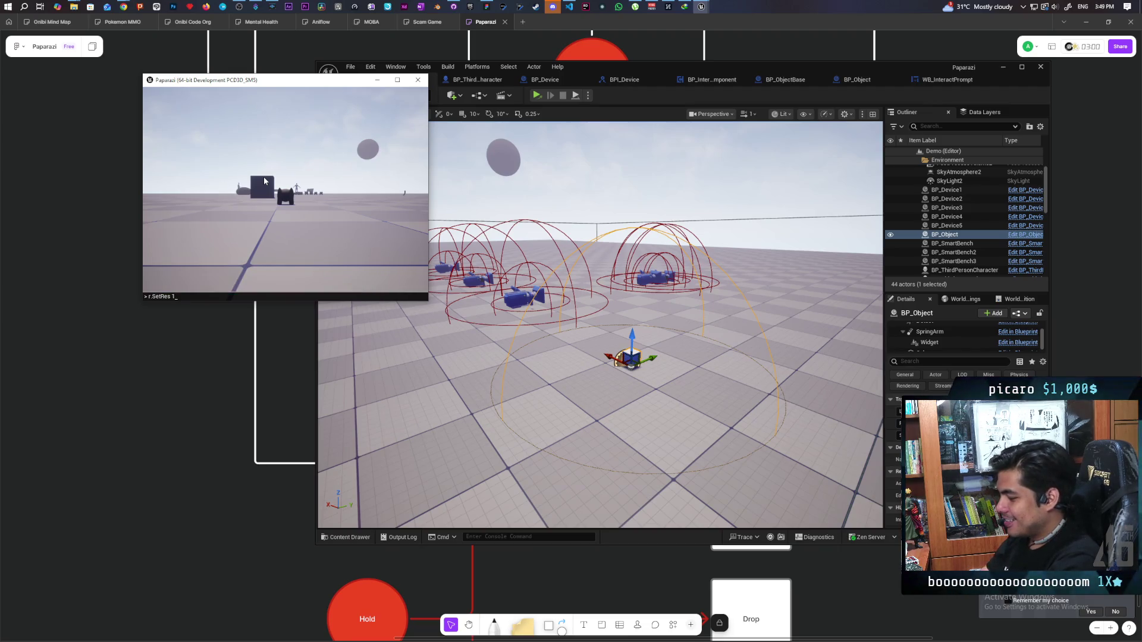
{"action": "type", "text": "920x1080"}
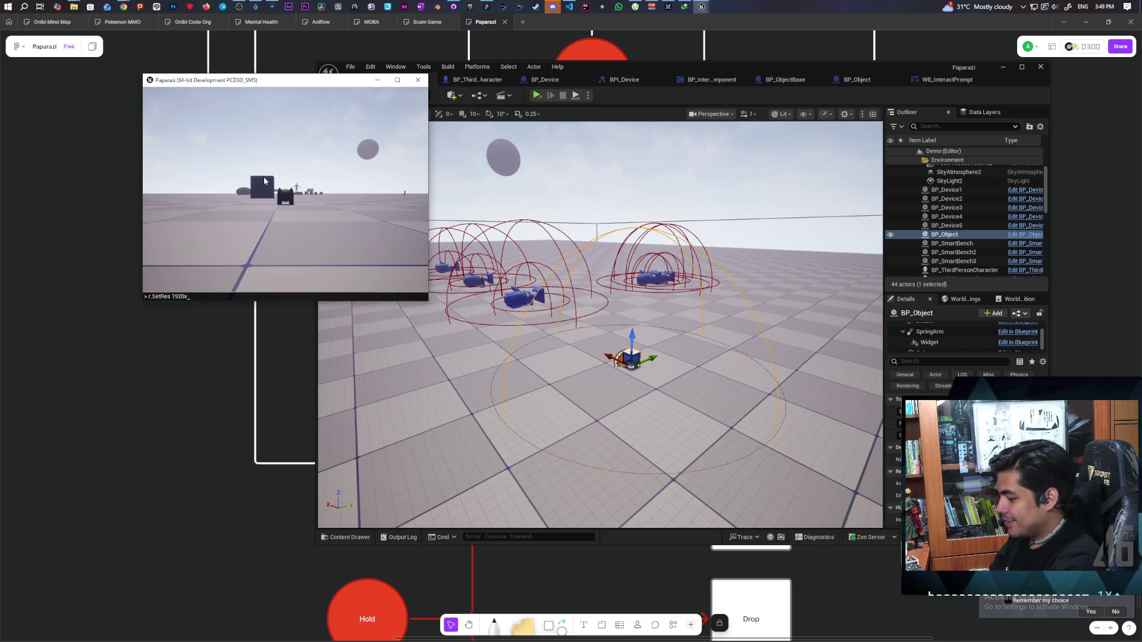
{"action": "key", "text": "Return"}
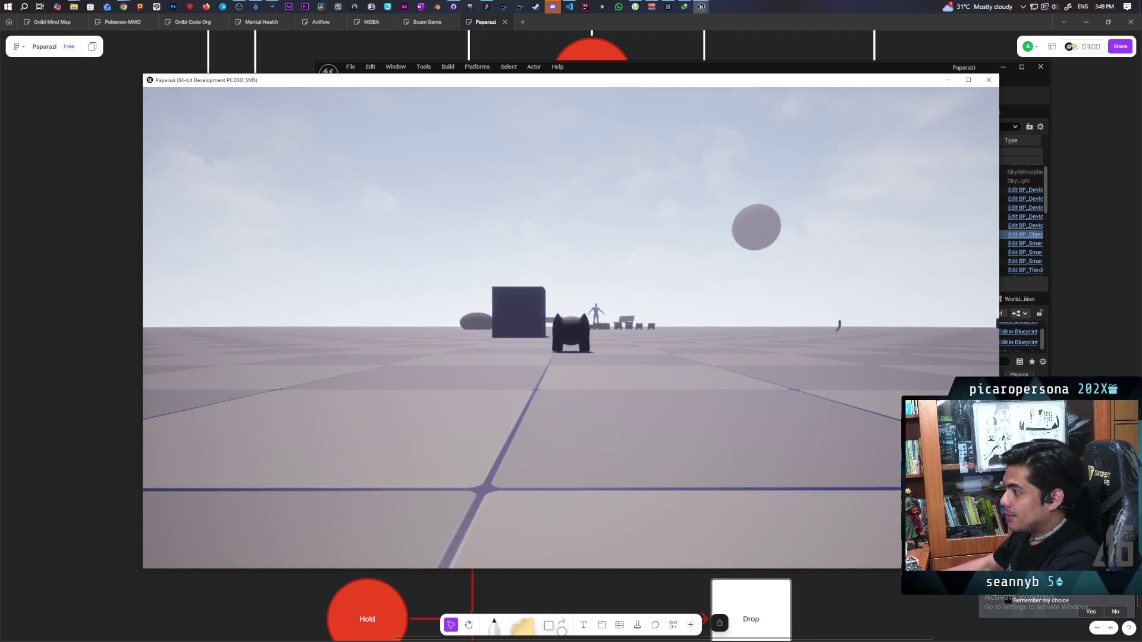
Turn on the stat fps readout from console history, then close the standalone game window
{"action": "key", "text": "Up"}
{"action": "key", "text": "Up"}
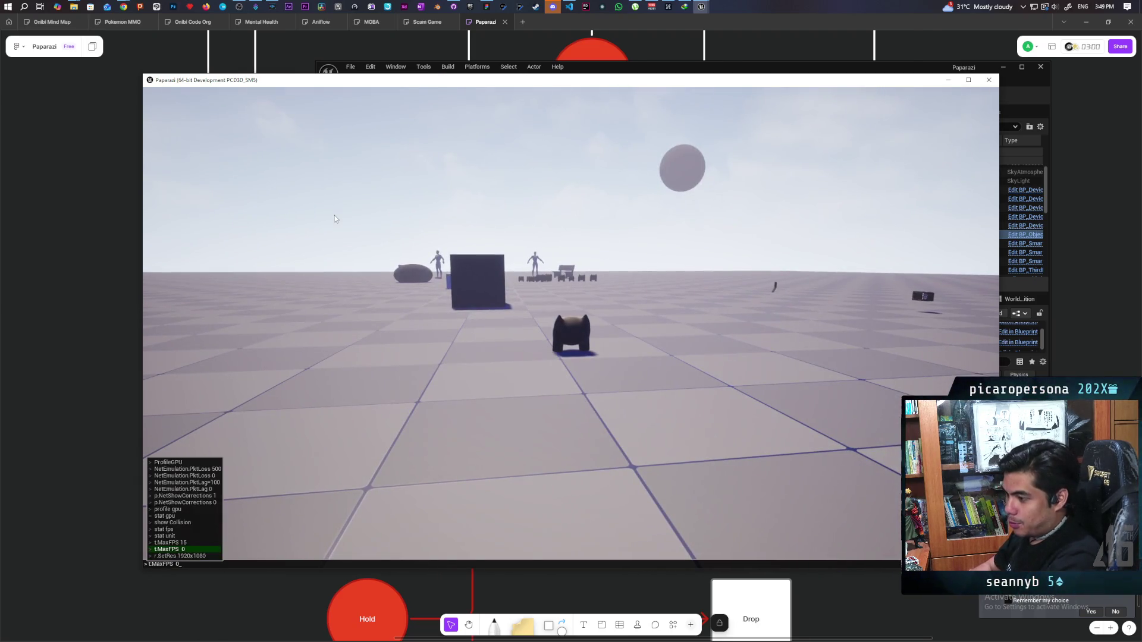
{"action": "key", "text": "Up"}
{"action": "key", "text": "Up"}
{"action": "key", "text": "Up"}
{"action": "key", "text": "Return"}
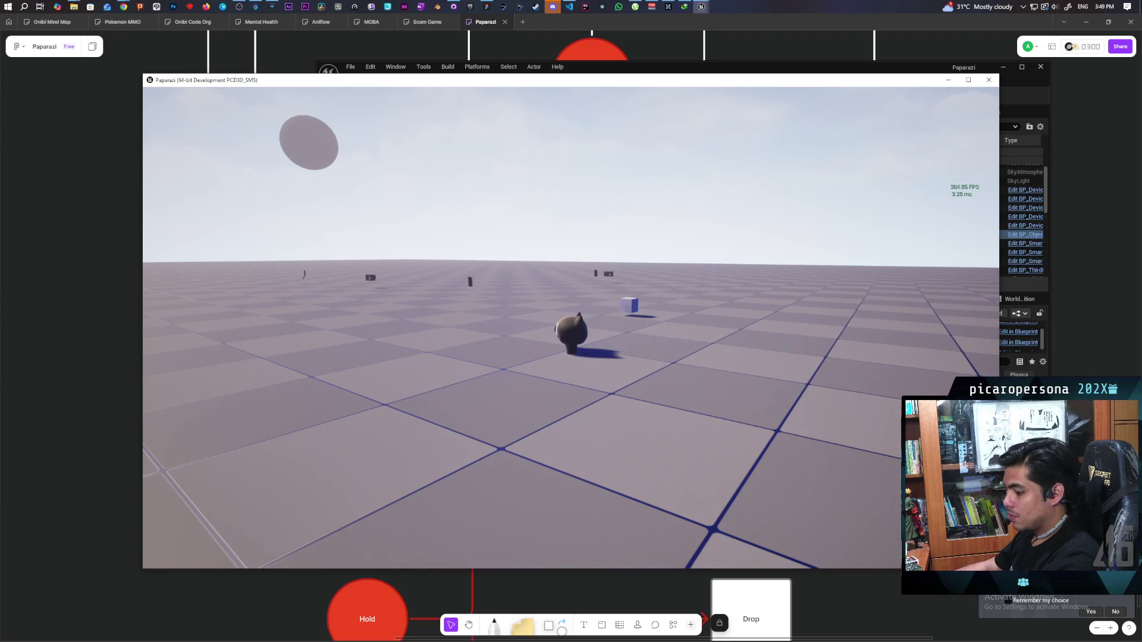
{"action": "key", "text": "Escape"}
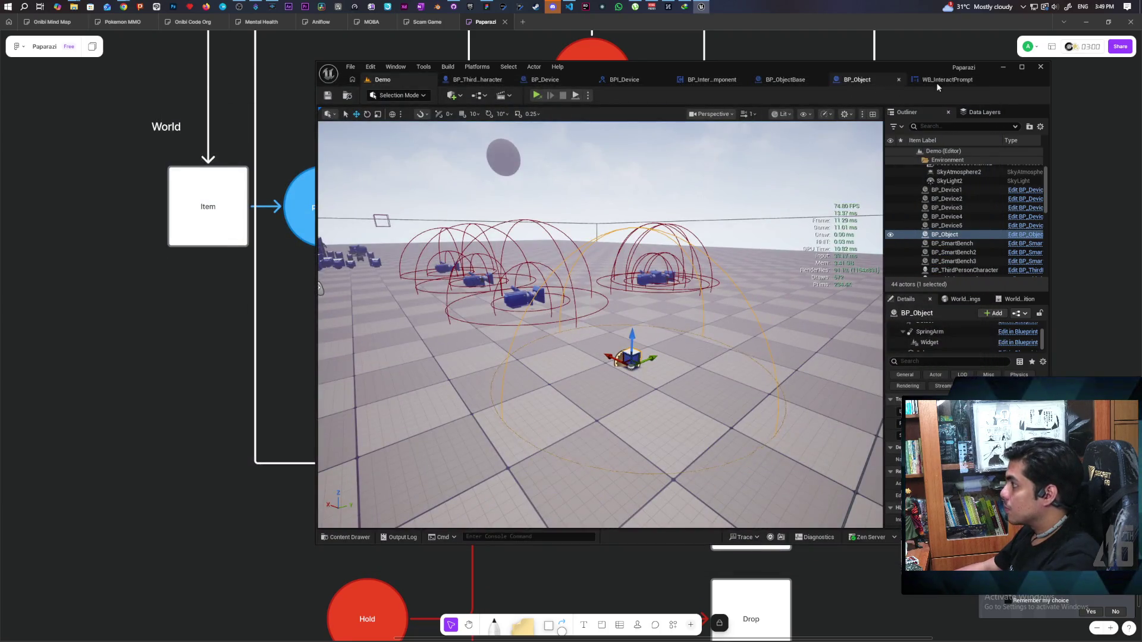
In BP_InteractComponent's event graph, add a Vector Length node on Old Velocity
{"action": "left_click", "coordinate": [919, 81]}
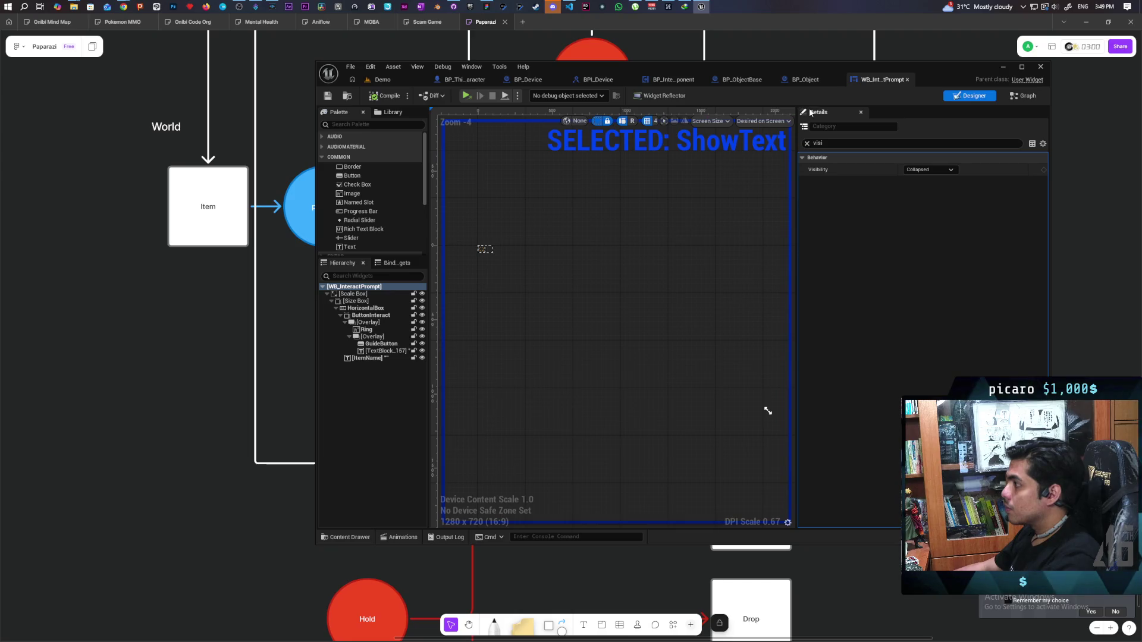
{"action": "left_click", "coordinate": [675, 79]}
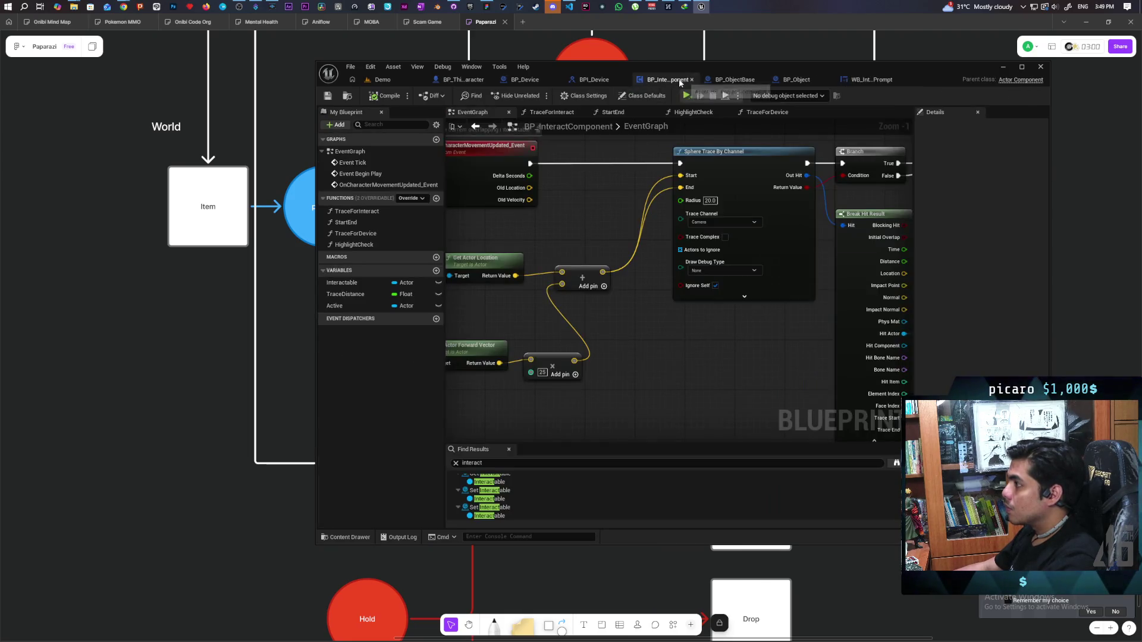
{"action": "left_click", "coordinate": [712, 79]}
{"action": "left_click", "coordinate": [666, 80]}
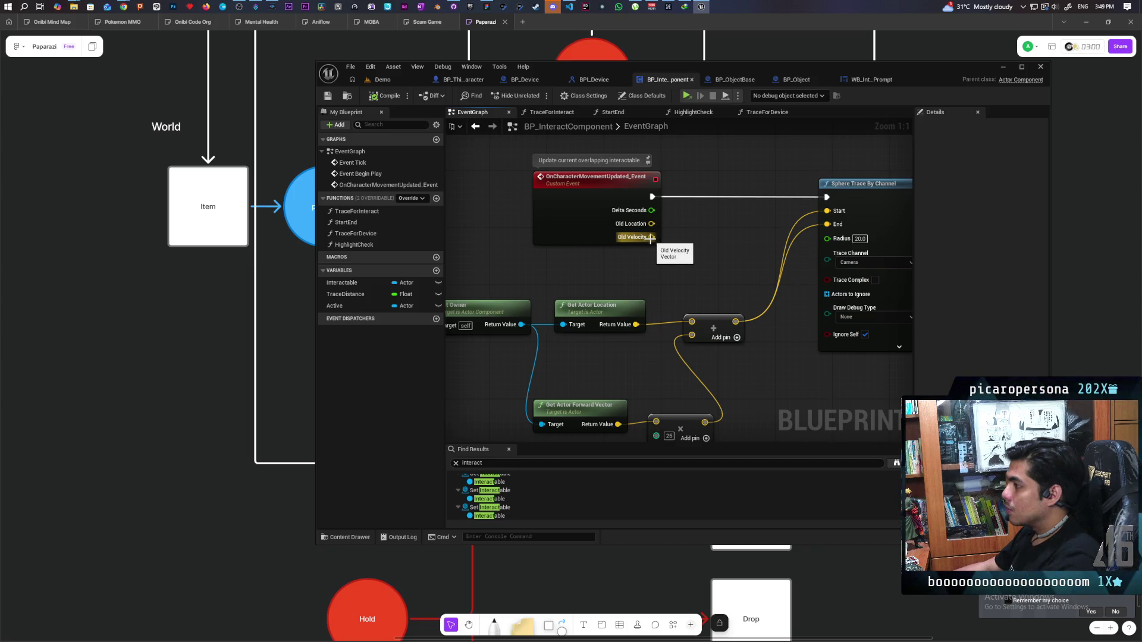
{"action": "left_click_drag", "start_coordinate": [650, 241], "coordinate": [670, 265]}
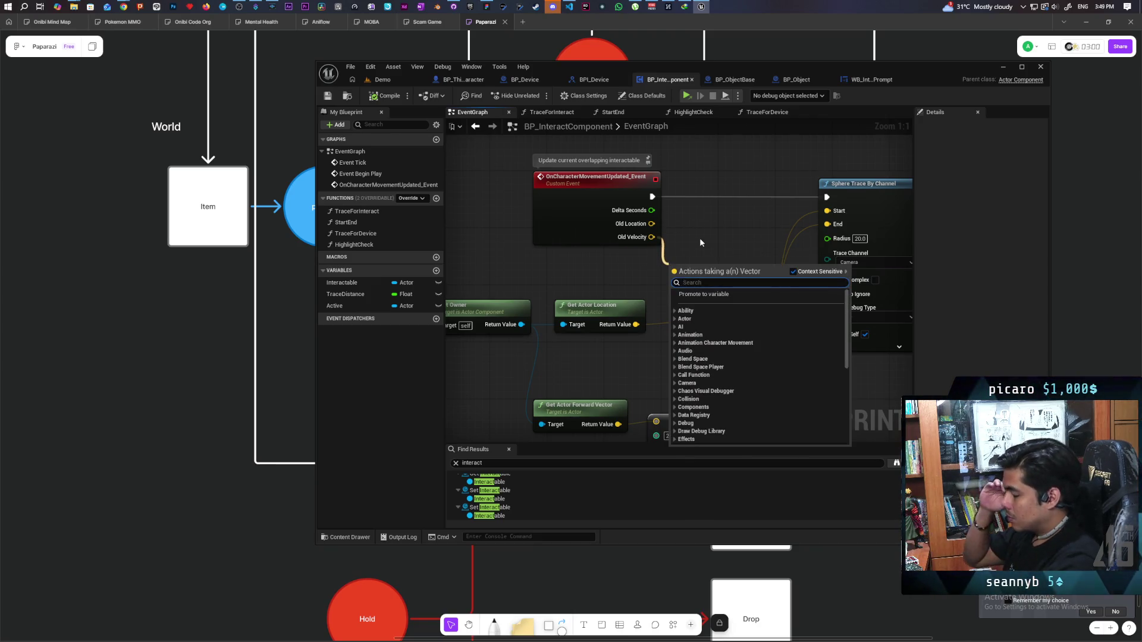
{"action": "type", "text": "length"}
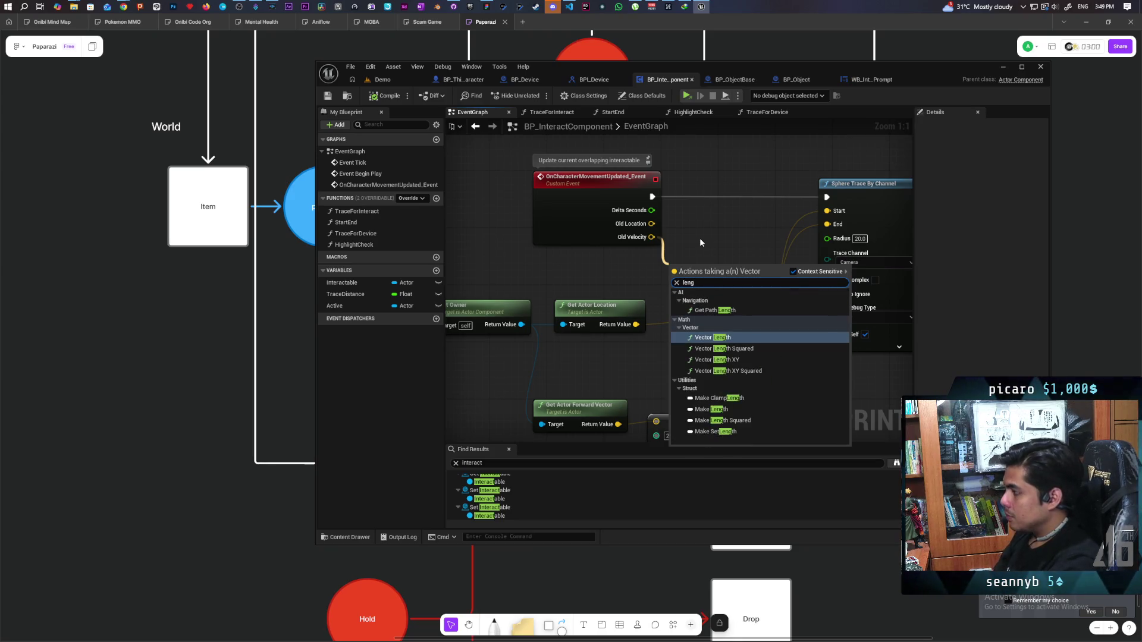
{"action": "key", "text": "Return"}
Compare the length against 5.0 and feed the result into a new Branch before the sphere trace
{"action": "mouse_move", "coordinate": [696, 269]}
{"action": "left_mouse_down"}
{"action": "mouse_move", "coordinate": [595, 254]}
{"action": "mouse_move", "coordinate": [686, 268]}
{"action": "left_mouse_up"}
{"action": "type", "text": ">"}
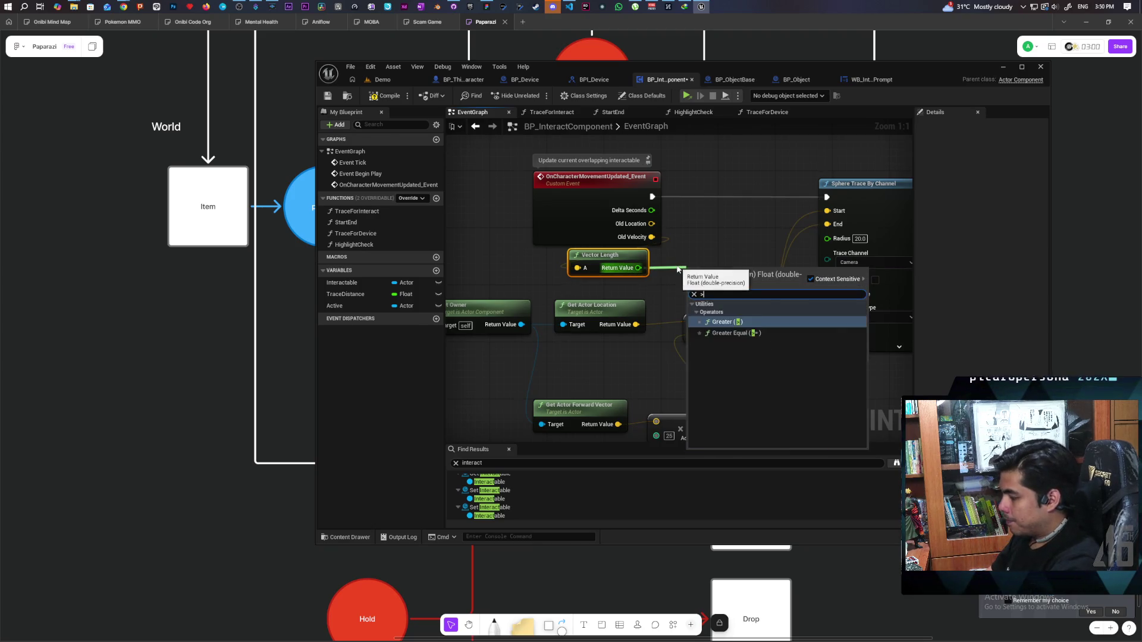
{"action": "key", "text": "Return"}
{"action": "left_click", "coordinate": [710, 286]}
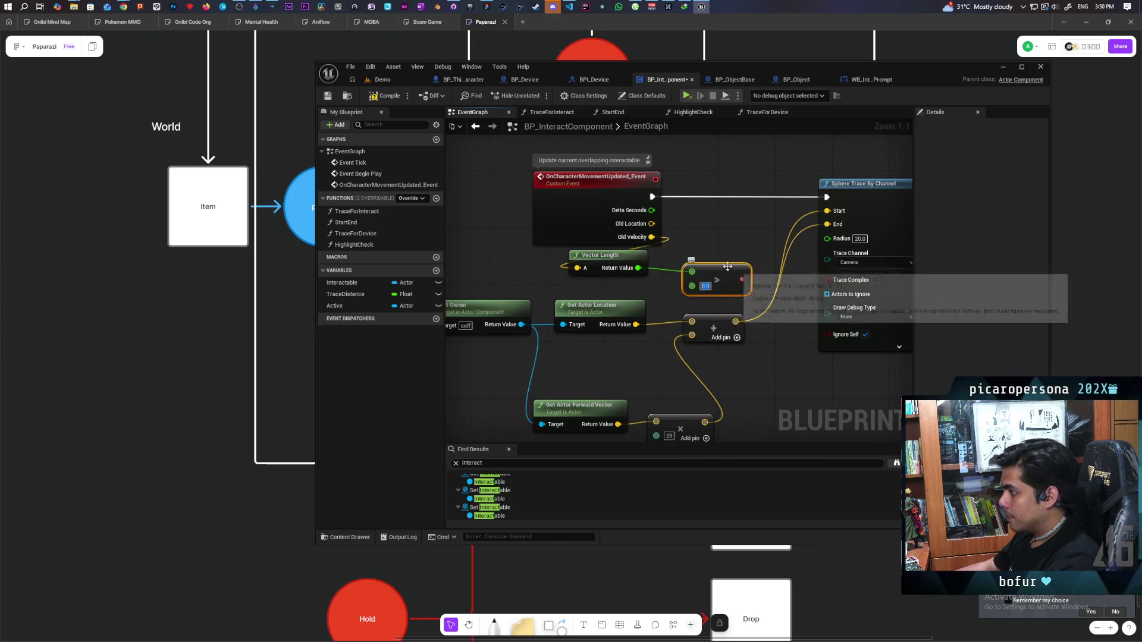
{"action": "left_click", "coordinate": [720, 227]}
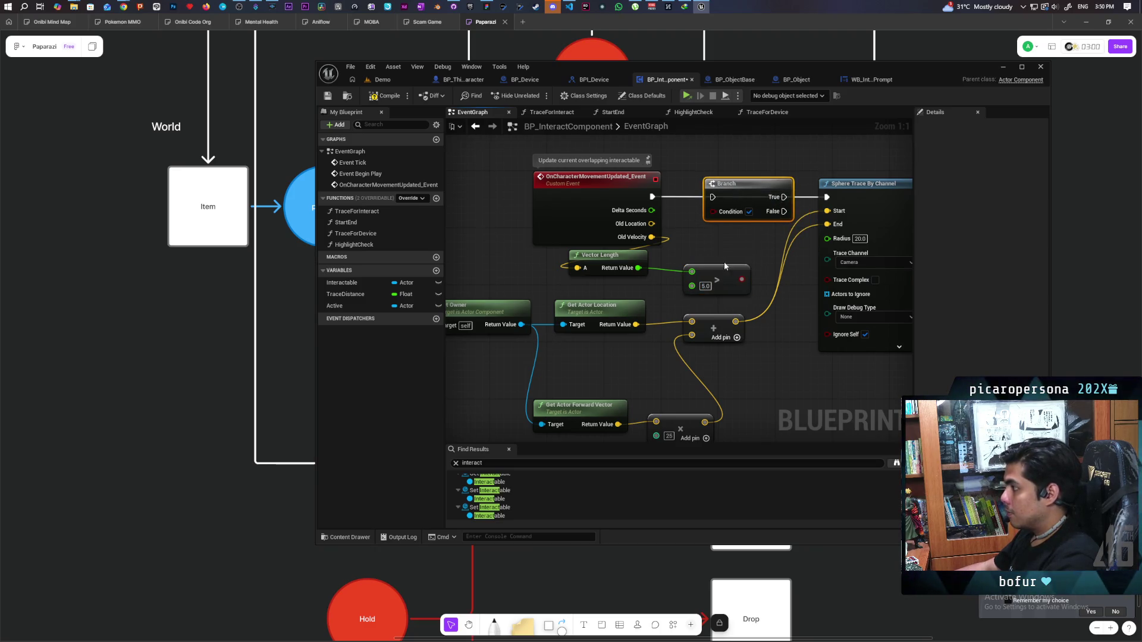
{"action": "mouse_move", "coordinate": [742, 279]}
{"action": "left_mouse_down"}
{"action": "mouse_move", "coordinate": [710, 201]}
{"action": "mouse_move", "coordinate": [712, 211]}
{"action": "left_mouse_up"}
Set the sphere trace's Draw Debug Type to For Duration and return to the Demo level
{"action": "left_click", "coordinate": [852, 318]}
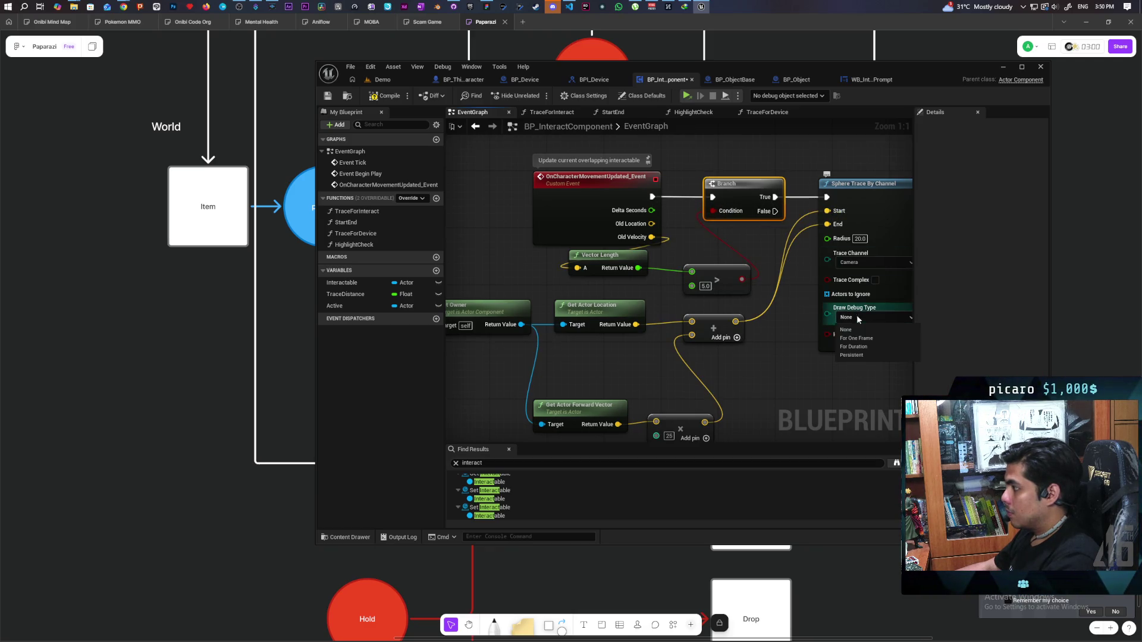
{"action": "left_click", "coordinate": [859, 346]}
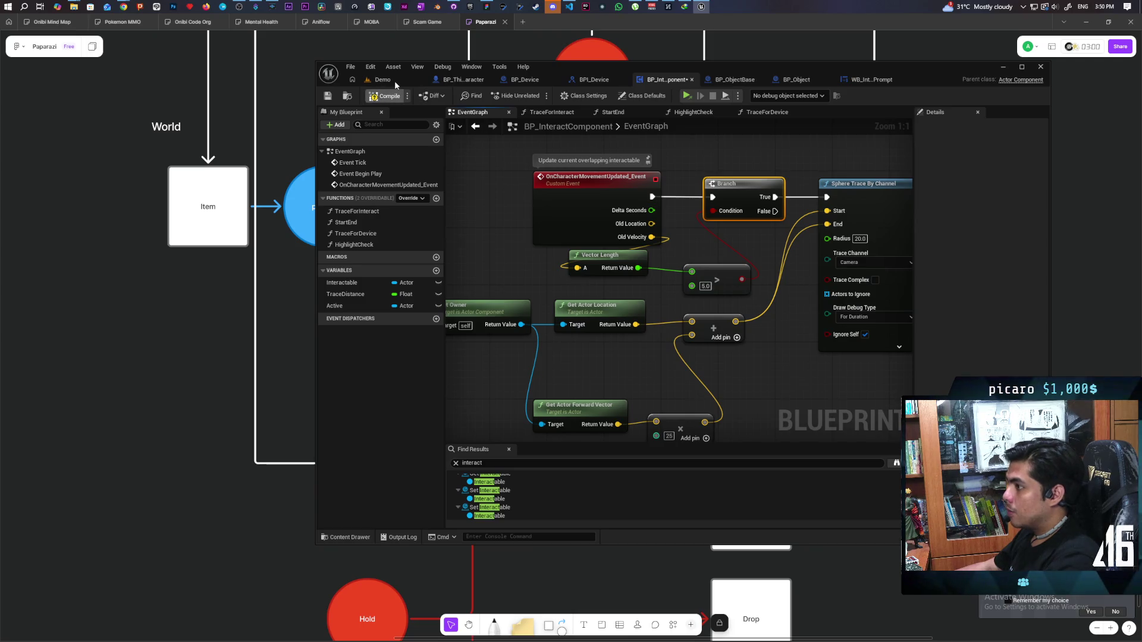
{"action": "left_click", "coordinate": [391, 79]}
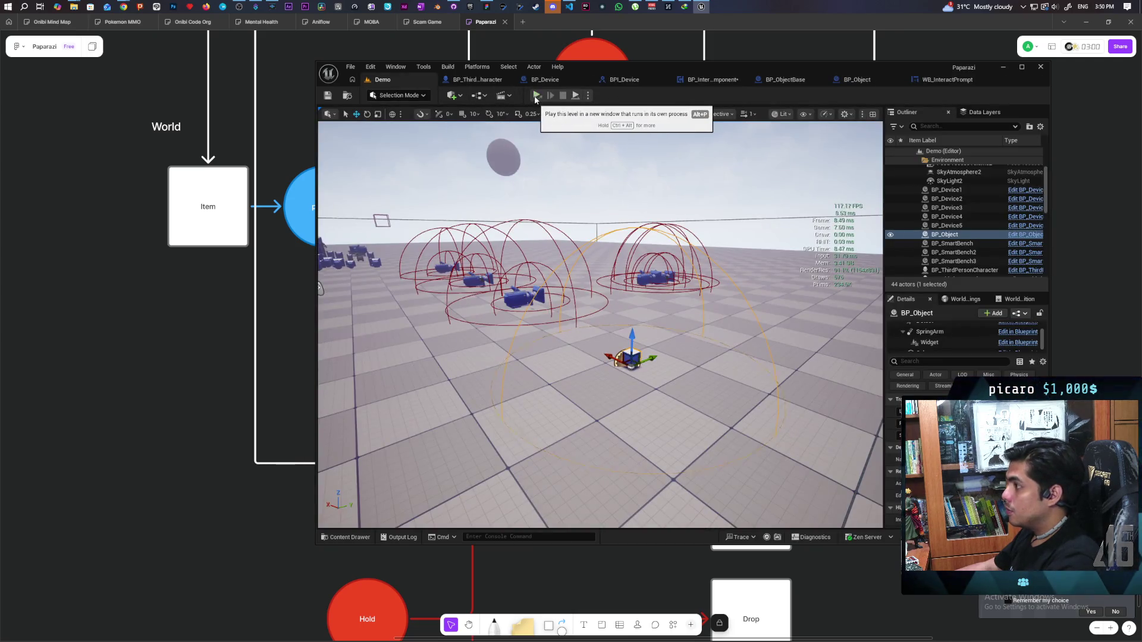
{"action": "left_click", "coordinate": [588, 95]}
{"action": "left_click", "coordinate": [613, 126]}
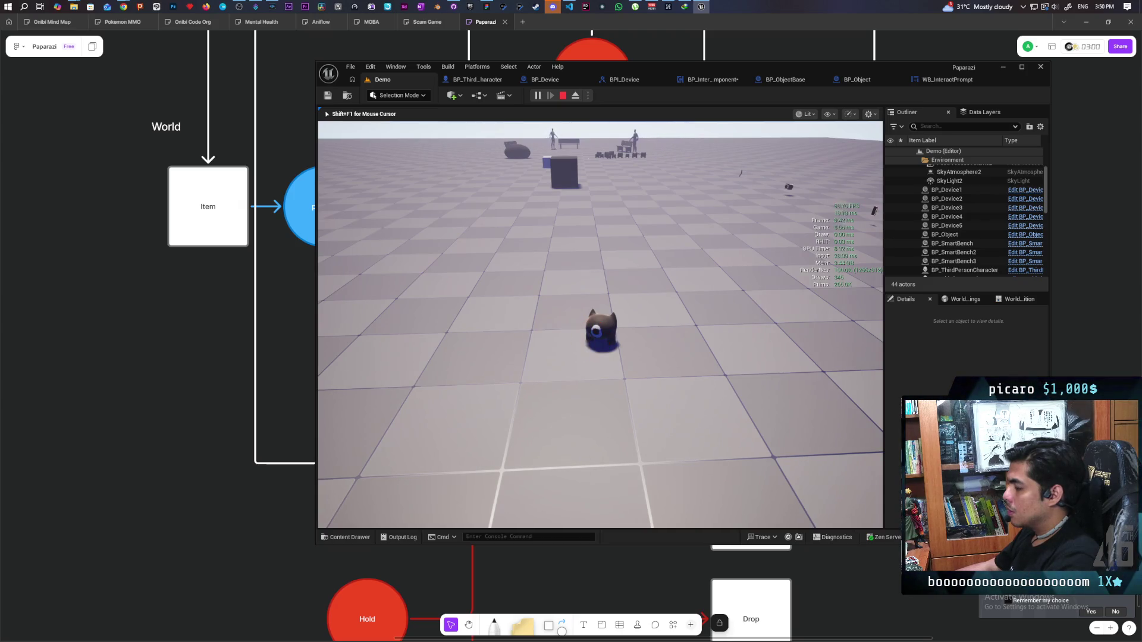
{"action": "key", "text": "d"}
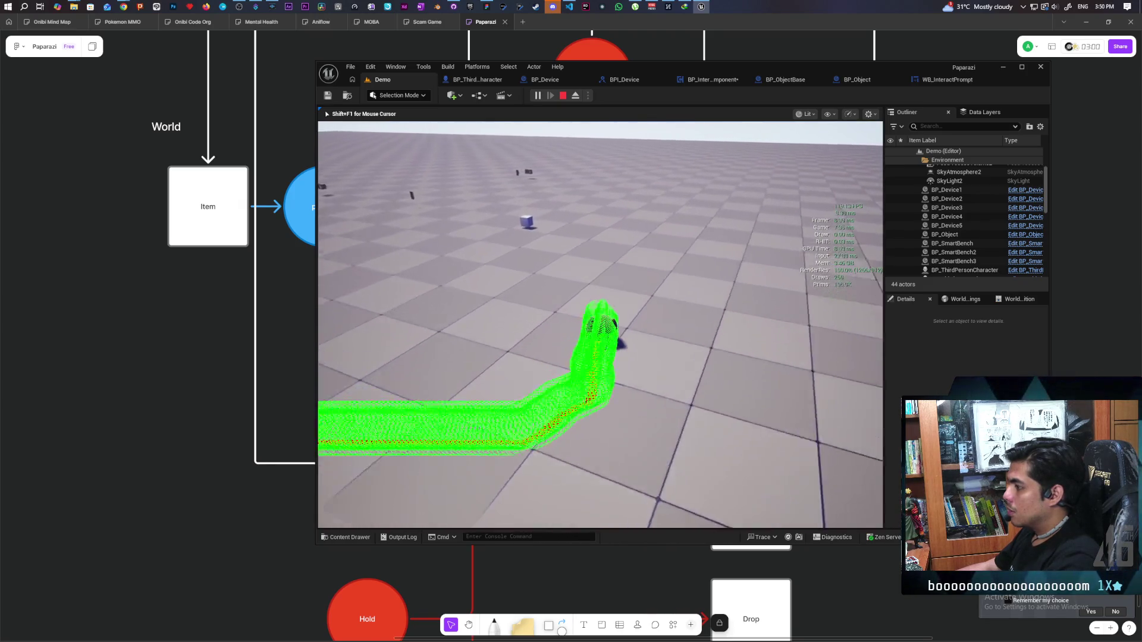
{"action": "key", "text": "w"}
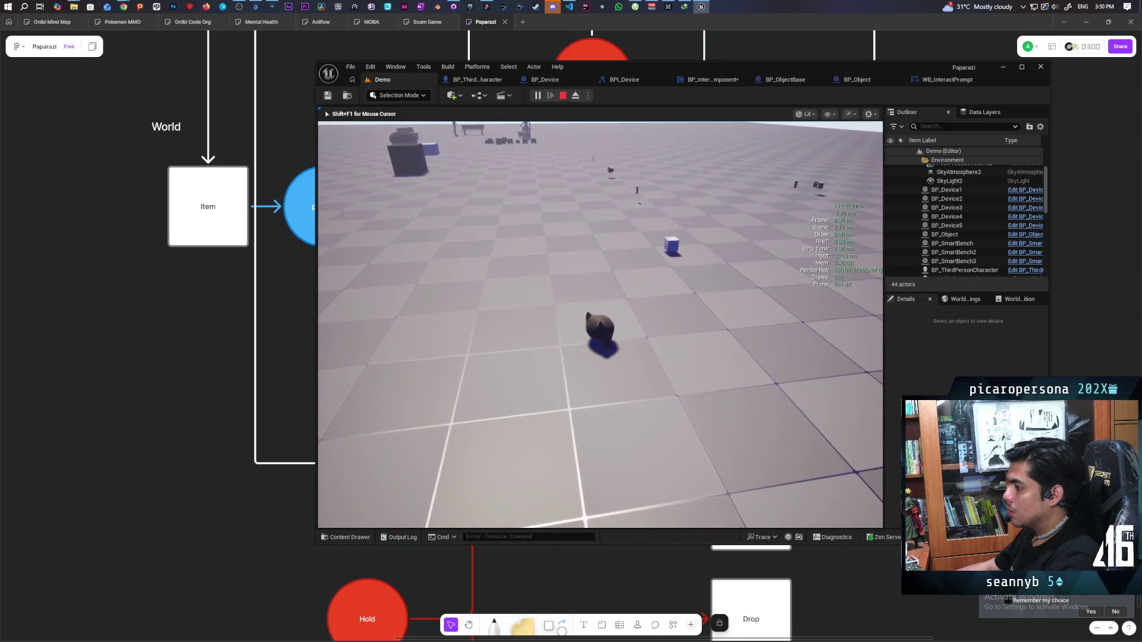
{"action": "key", "text": "w"}
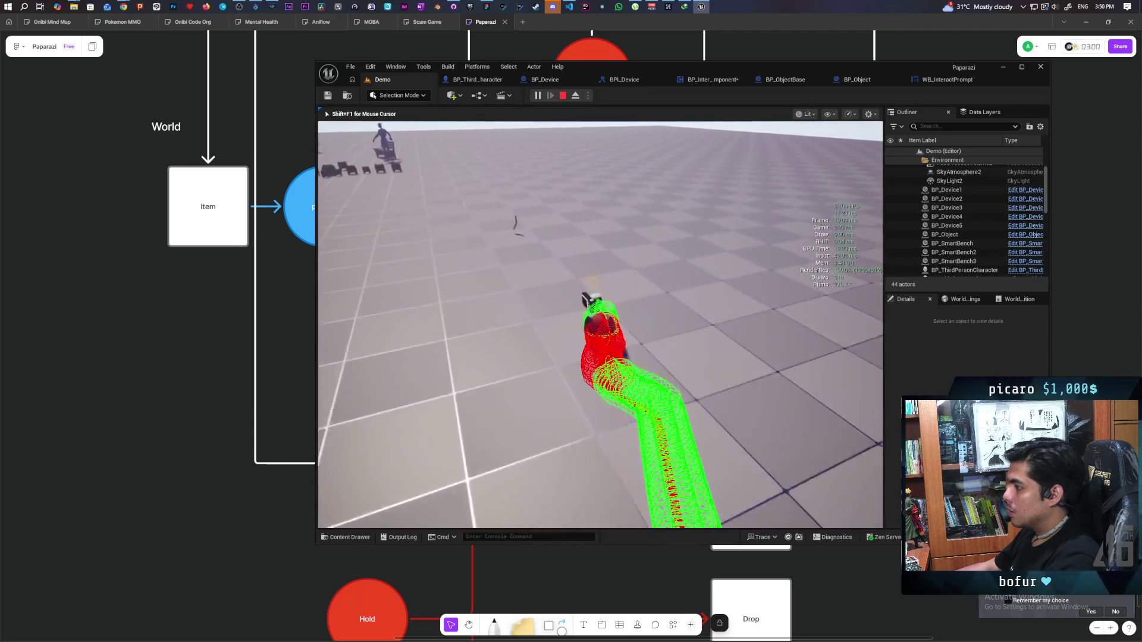
{"action": "key", "text": "Escape"}
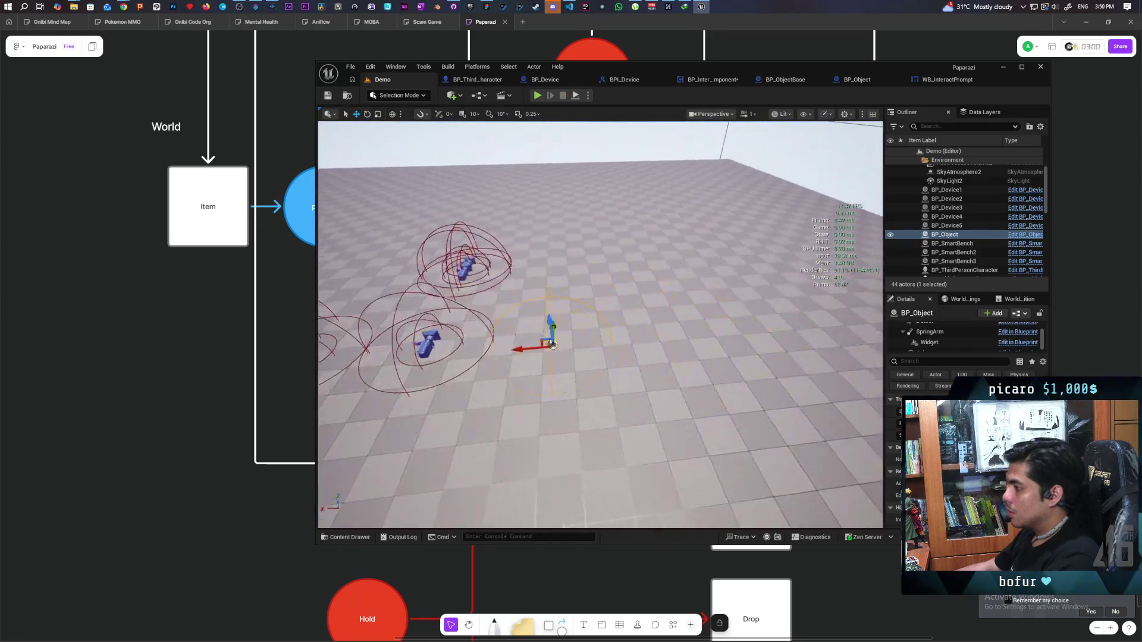
{"action": "scroll", "coordinate": [601, 325], "scroll_direction": "up", "scroll_amount": 3}
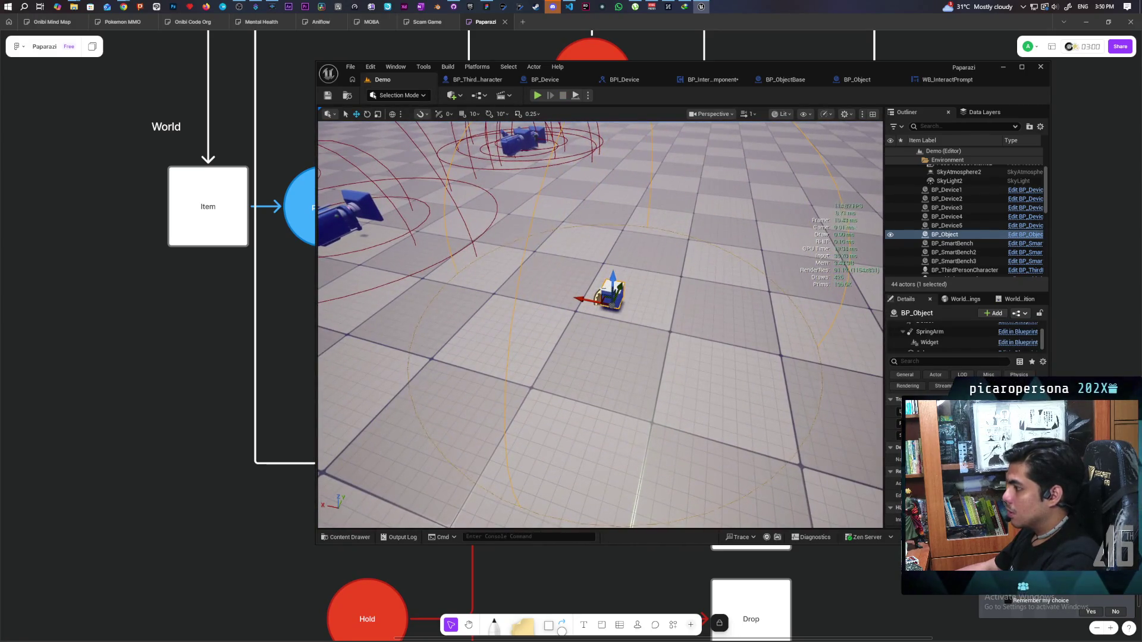
Duplicate BP_Object beside the original and start a new play session
{"action": "left_click_drag", "start_coordinate": [601, 325], "coordinate": [639, 343]}
{"action": "left_click_drag", "start_coordinate": [534, 316], "coordinate": [606, 314], "text": "alt"}
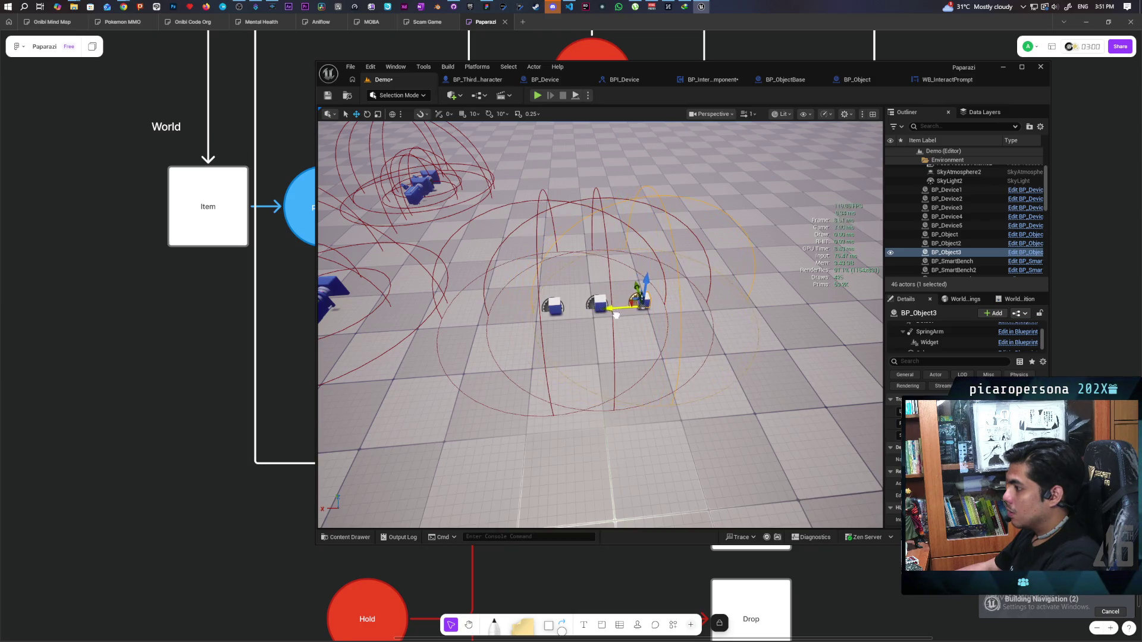
{"action": "left_click", "coordinate": [537, 95]}
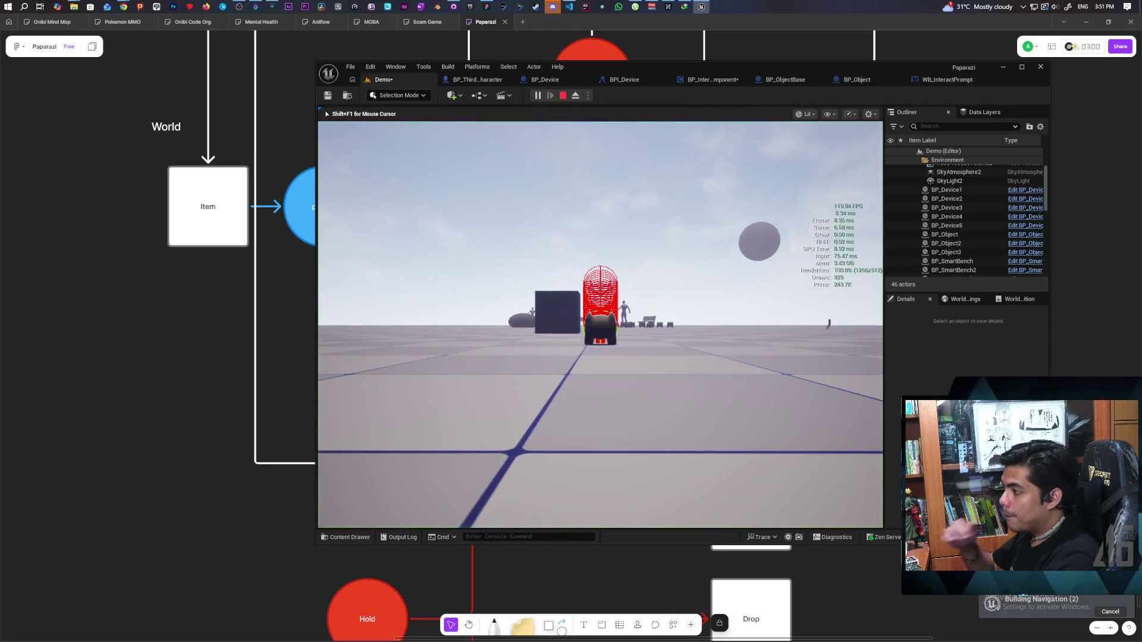
{"action": "key", "text": "alt+Tab"}
{"action": "left_click", "coordinate": [701, 6]}
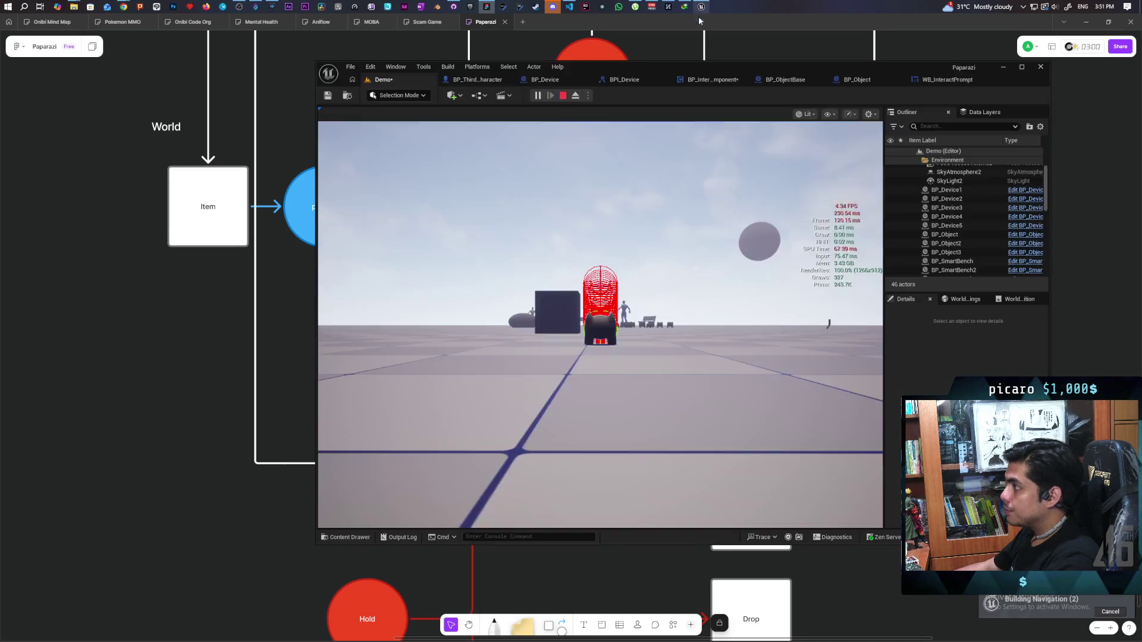
Walk the character around the three cubes and up to one to test the prompt, then stop
{"action": "key", "text": "w"}
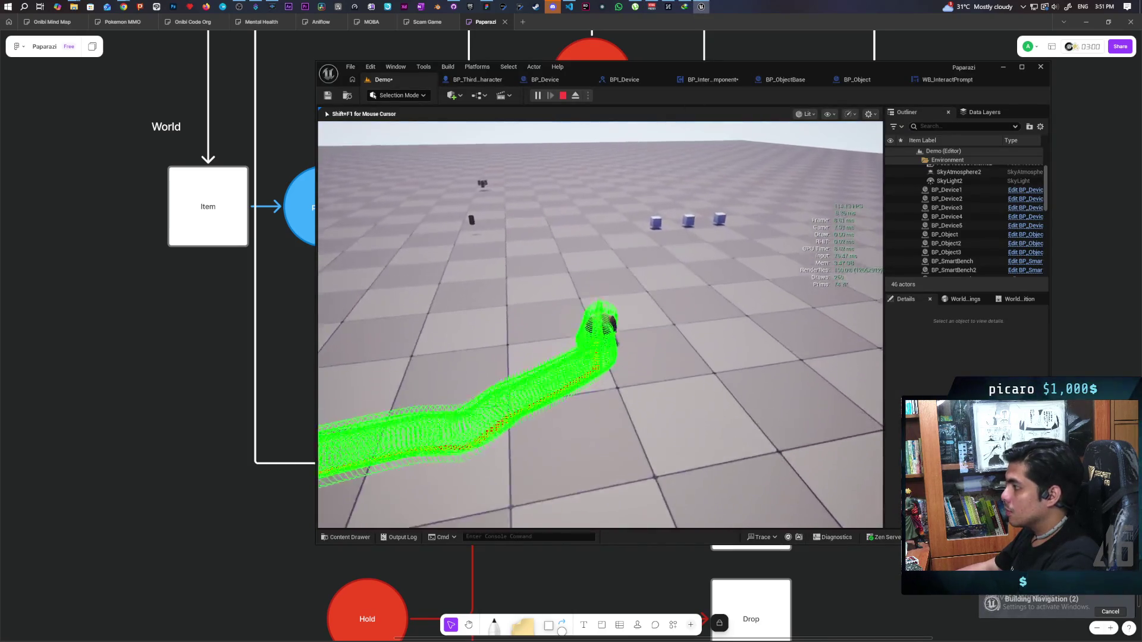
{"action": "key", "text": "w"}
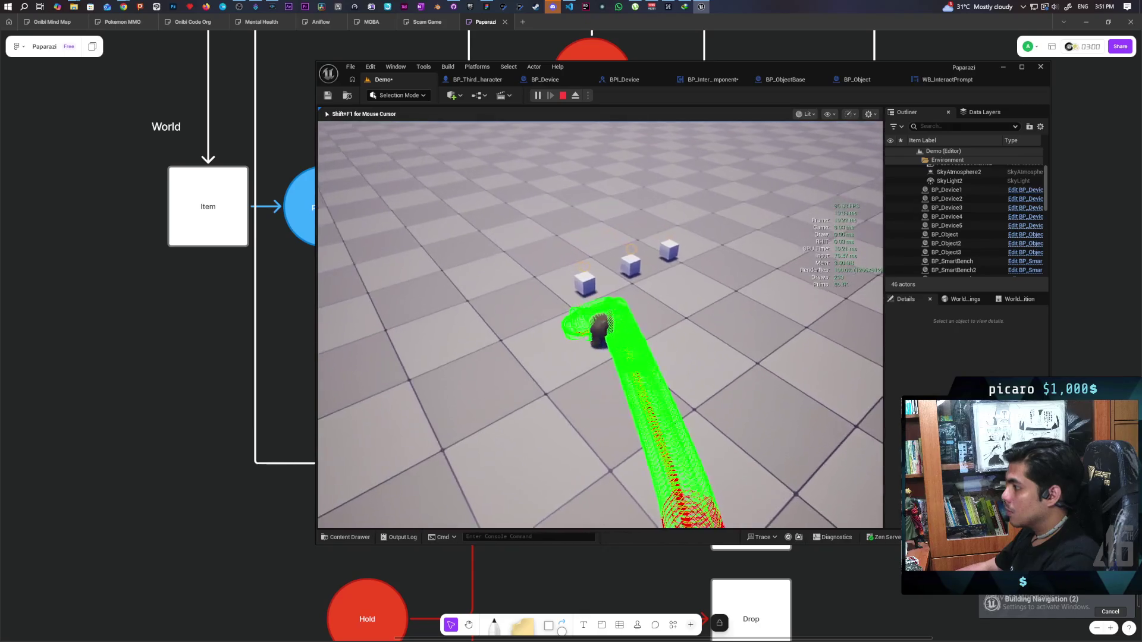
{"action": "key", "text": "w"}
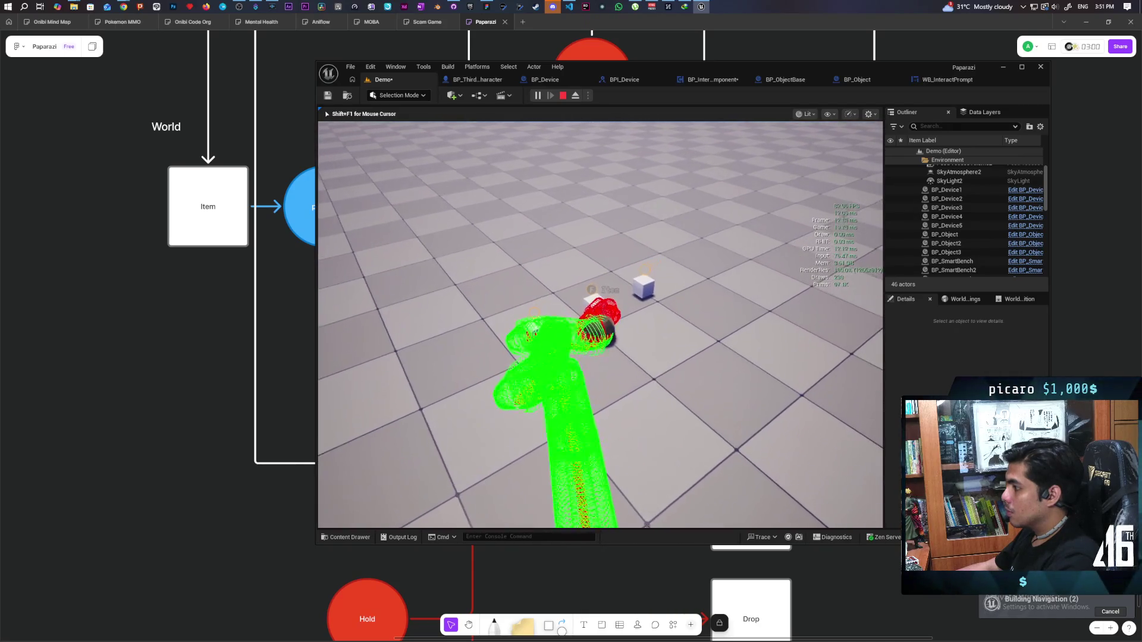
{"action": "key", "text": "w"}
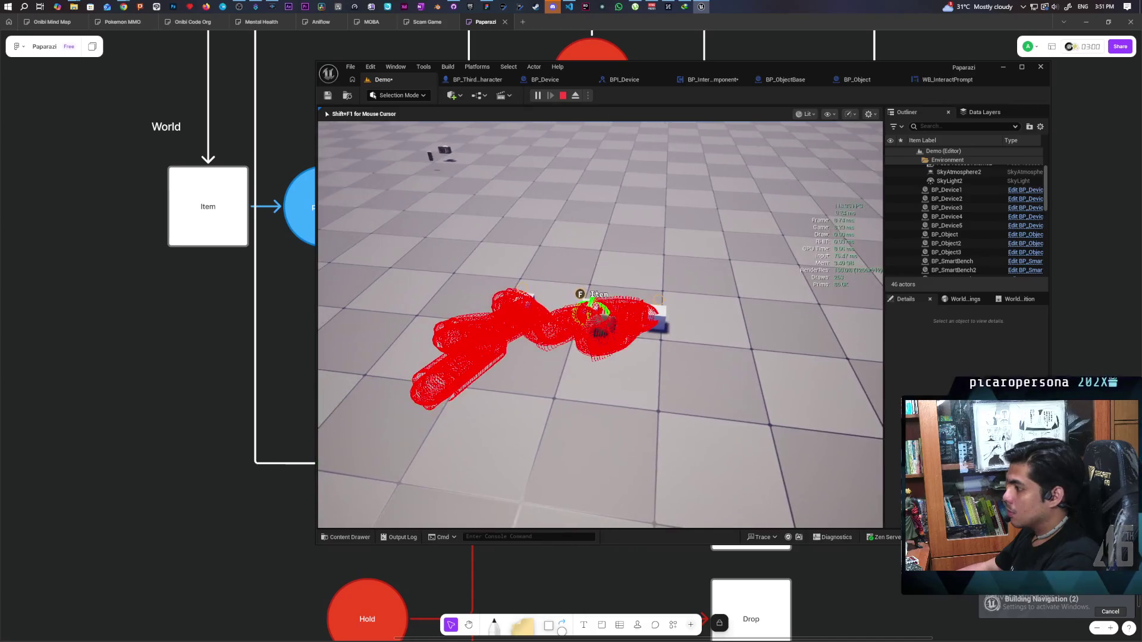
{"action": "key", "text": "w"}
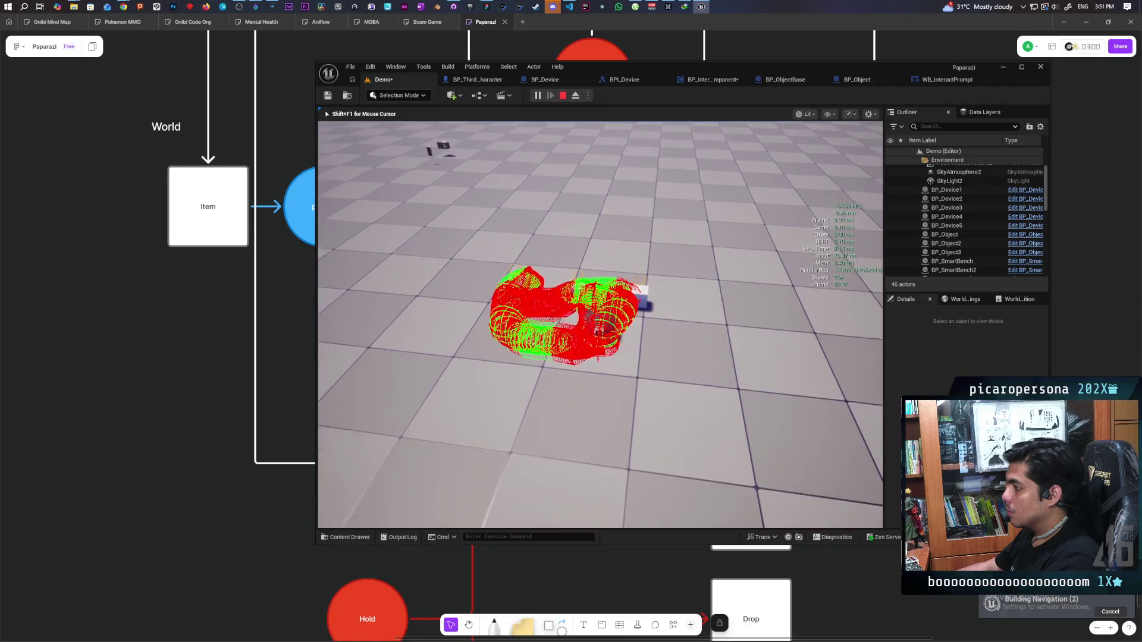
{"action": "key", "text": "Escape"}
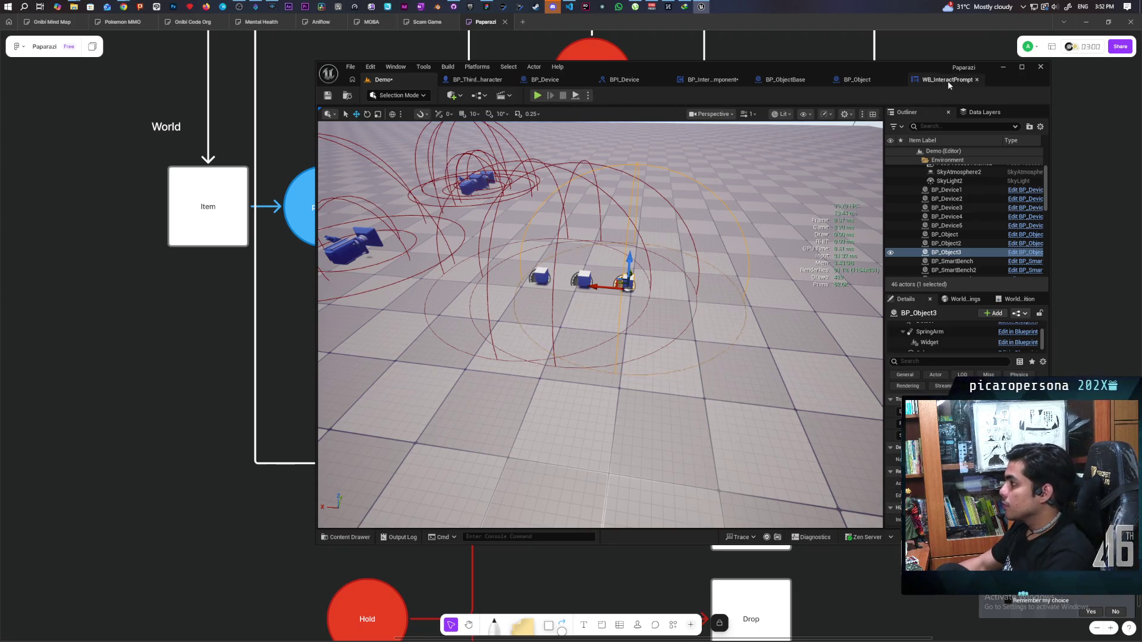
Open BP_InteractComponent's EventGraph and center the Event Begin Play chain in view
{"action": "left_click", "coordinate": [713, 80]}
{"action": "scroll", "coordinate": [685, 160], "scroll_direction": "down", "scroll_amount": 5}
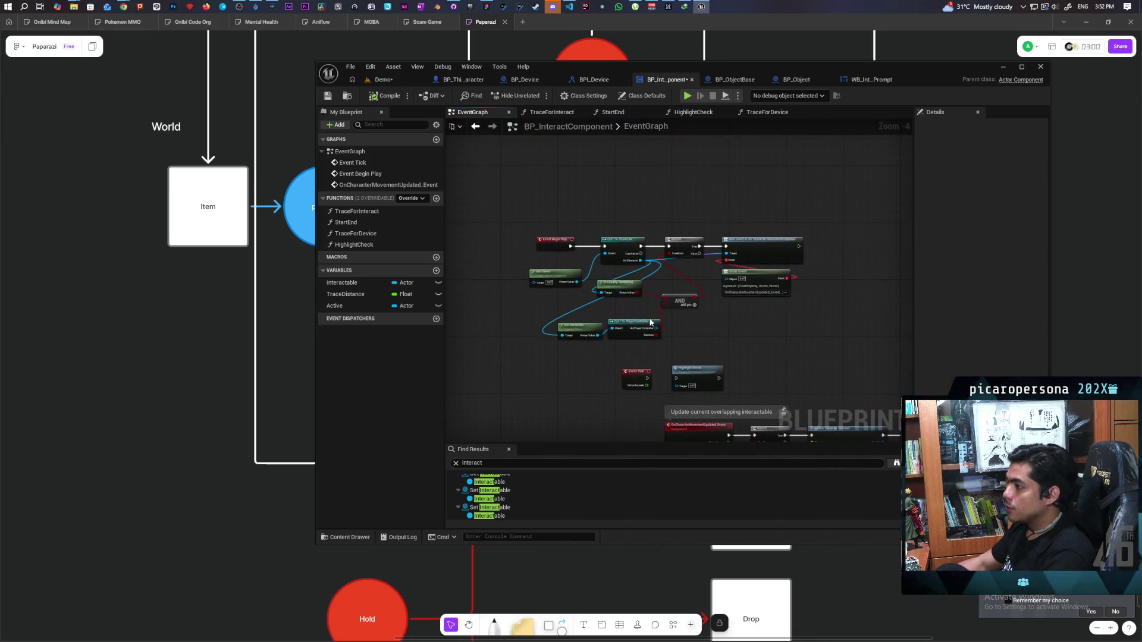
{"action": "scroll", "coordinate": [609, 322], "scroll_direction": "up", "scroll_amount": 1}
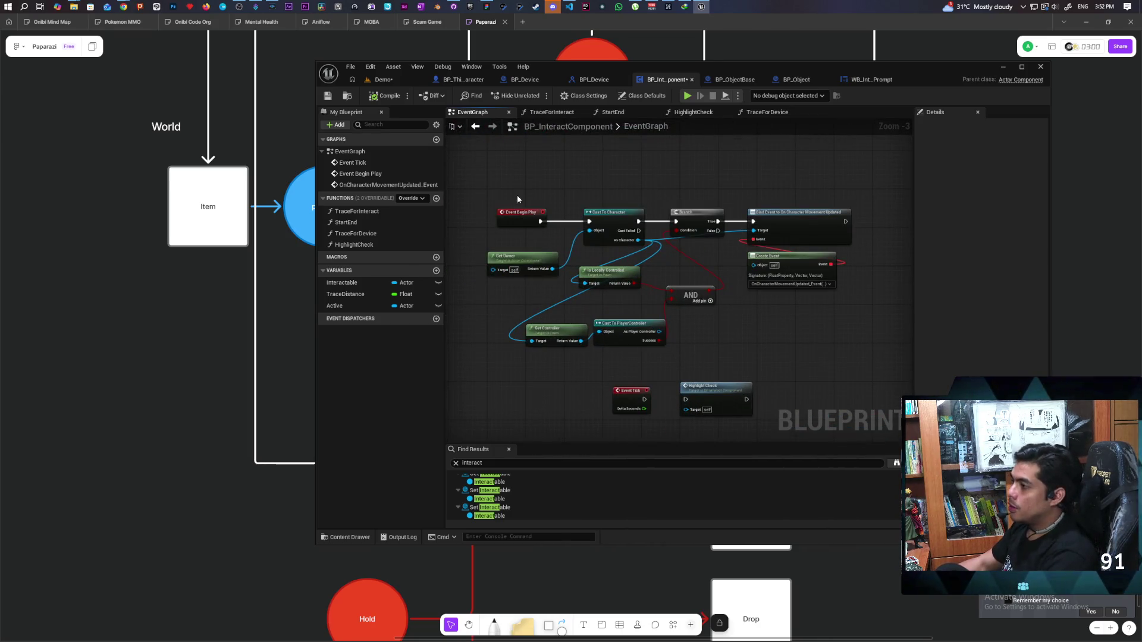
{"action": "left_click_drag", "start_coordinate": [463, 187], "coordinate": [823, 351]}
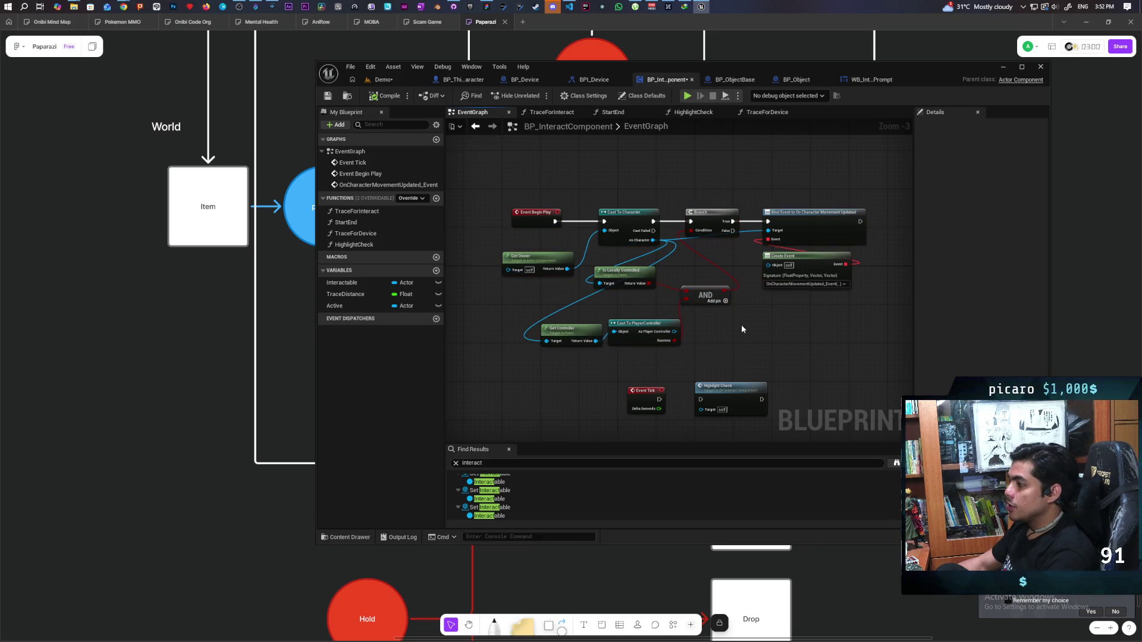
{"action": "scroll", "coordinate": [706, 338], "scroll_direction": "up", "scroll_amount": 3}
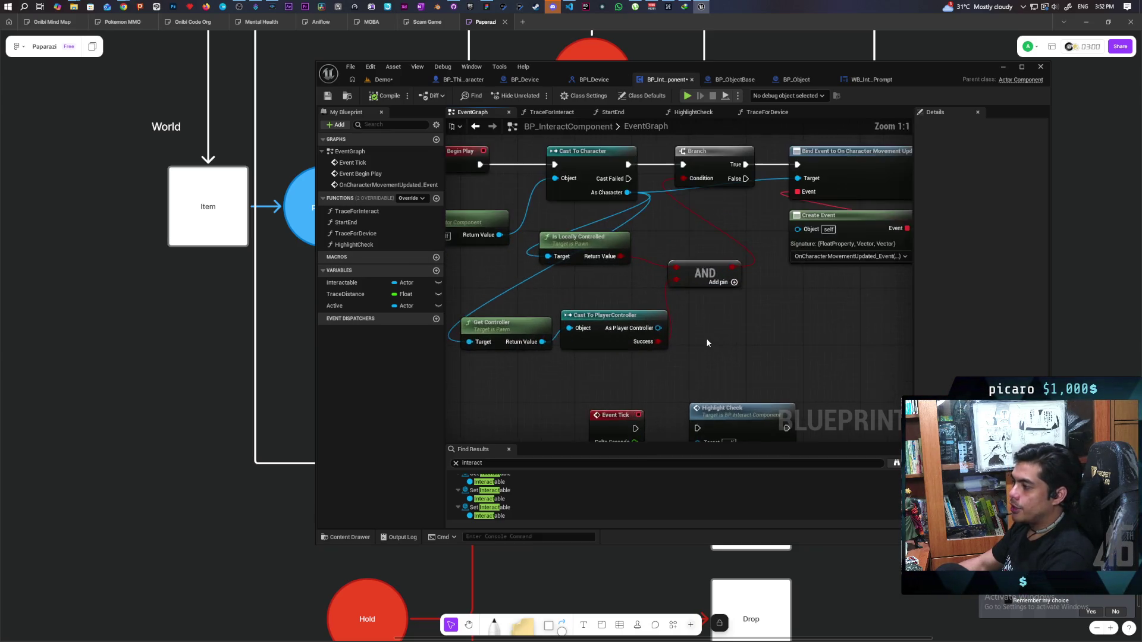
{"action": "left_click_drag", "start_coordinate": [768, 362], "coordinate": [737, 362]}
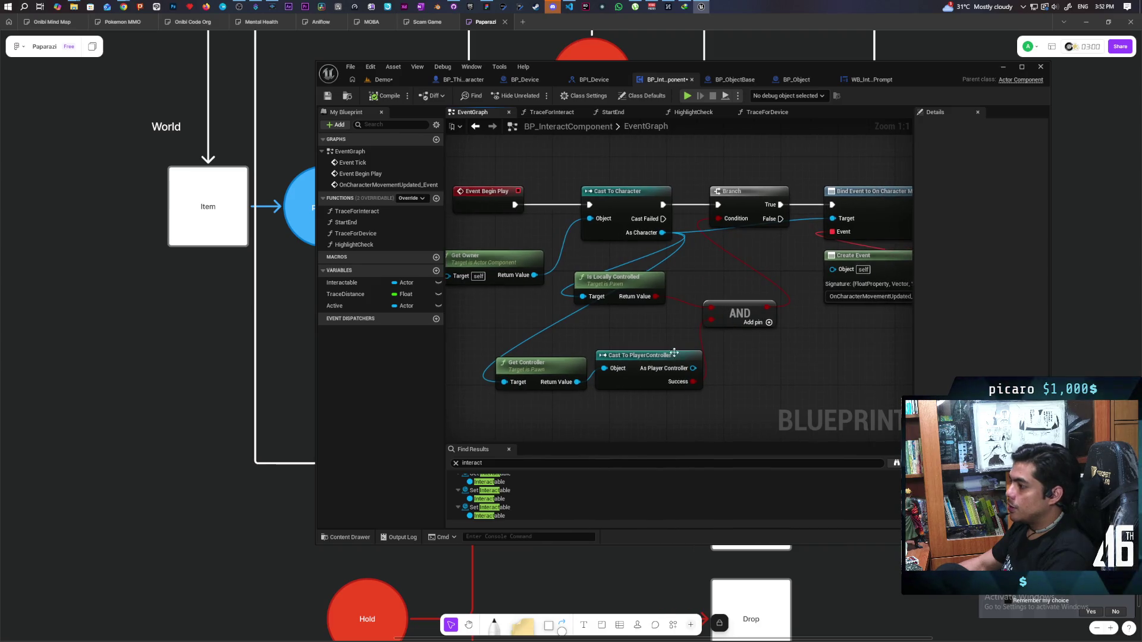
Select the Is Locally Controlled, AND, Get Controller and Cast To PlayerController nodes
{"action": "left_click_drag", "start_coordinate": [564, 289], "coordinate": [729, 379]}
{"action": "left_click", "coordinate": [740, 387]}
{"action": "left_click_drag", "start_coordinate": [559, 304], "coordinate": [743, 386]}
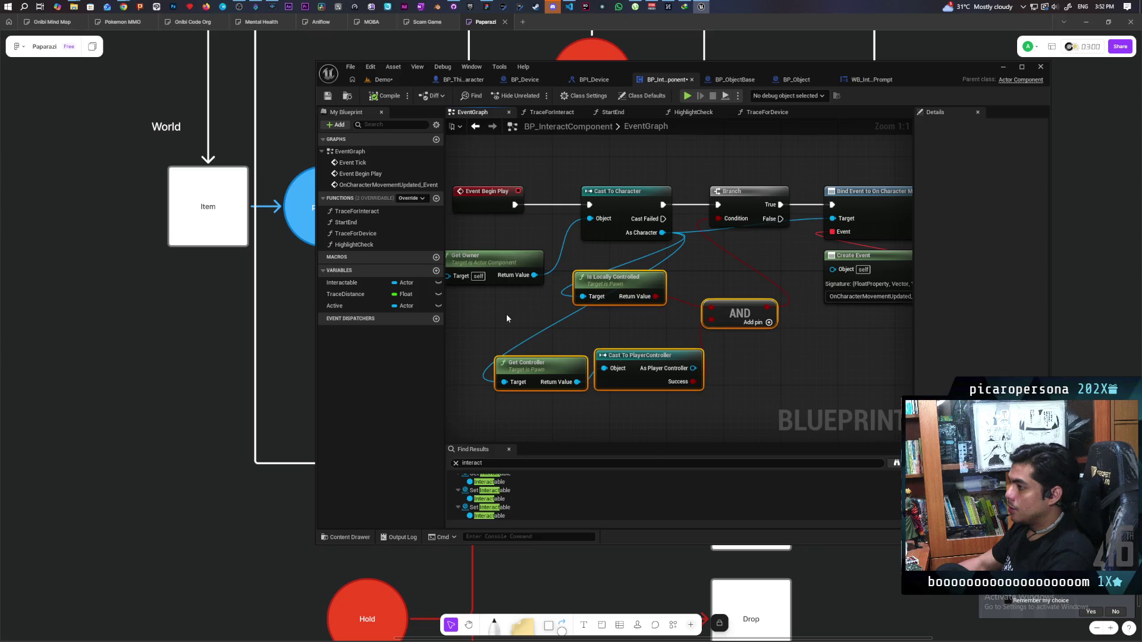
{"action": "scroll", "coordinate": [506, 314], "scroll_direction": "down", "scroll_amount": 2}
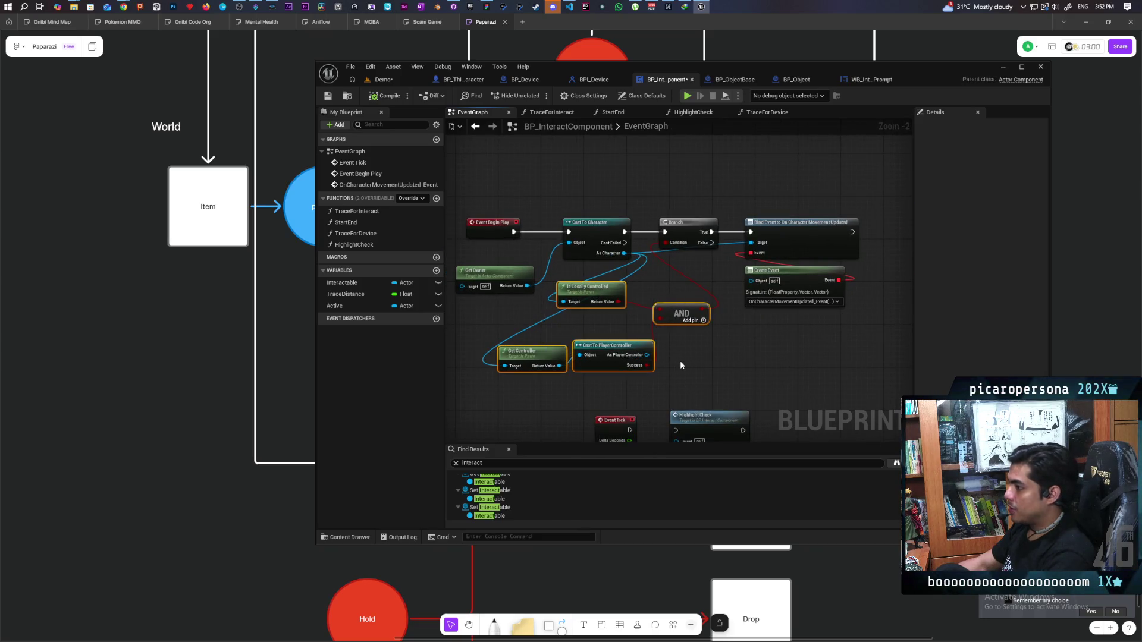
{"action": "left_click_drag", "start_coordinate": [680, 360], "coordinate": [632, 354]}
{"action": "double_click", "coordinate": [731, 264]}
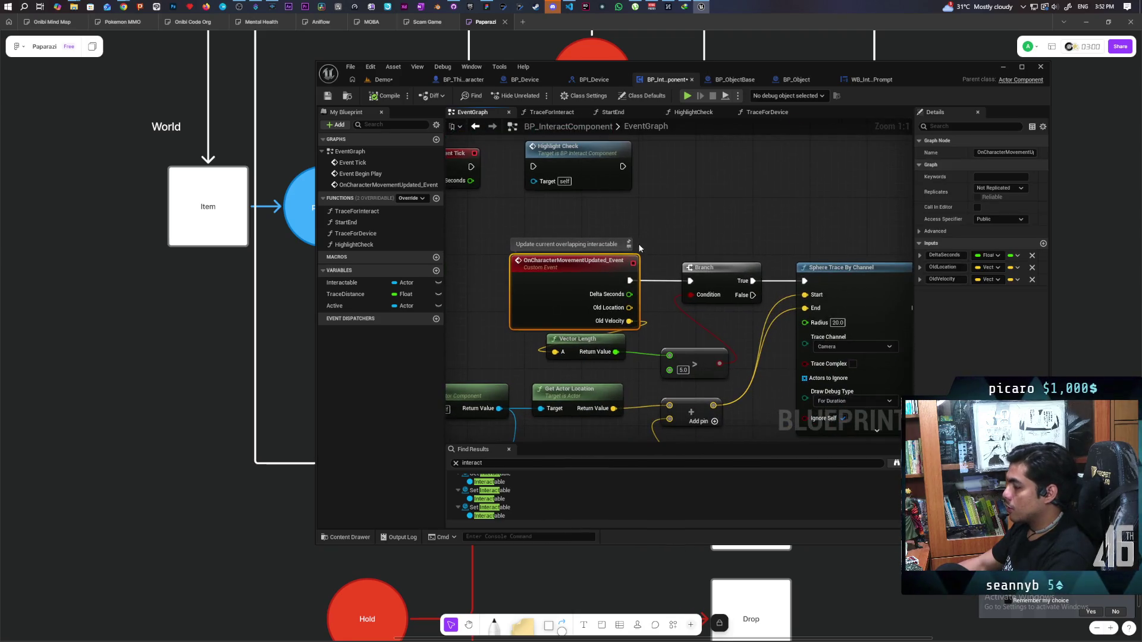
Place the Vector Length and > nodes side by side under the movement event
{"action": "left_click_drag", "start_coordinate": [647, 243], "coordinate": [593, 196]}
{"action": "right_click", "coordinate": [675, 209]}
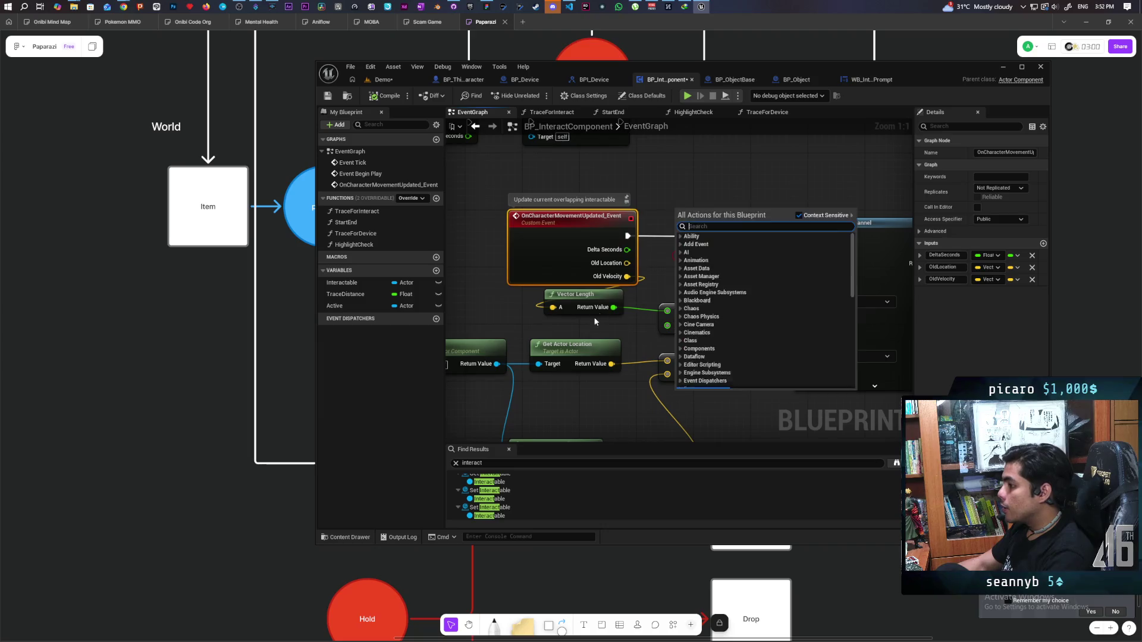
{"action": "key", "text": "Escape"}
{"action": "left_click_drag", "start_coordinate": [590, 300], "coordinate": [593, 308]}
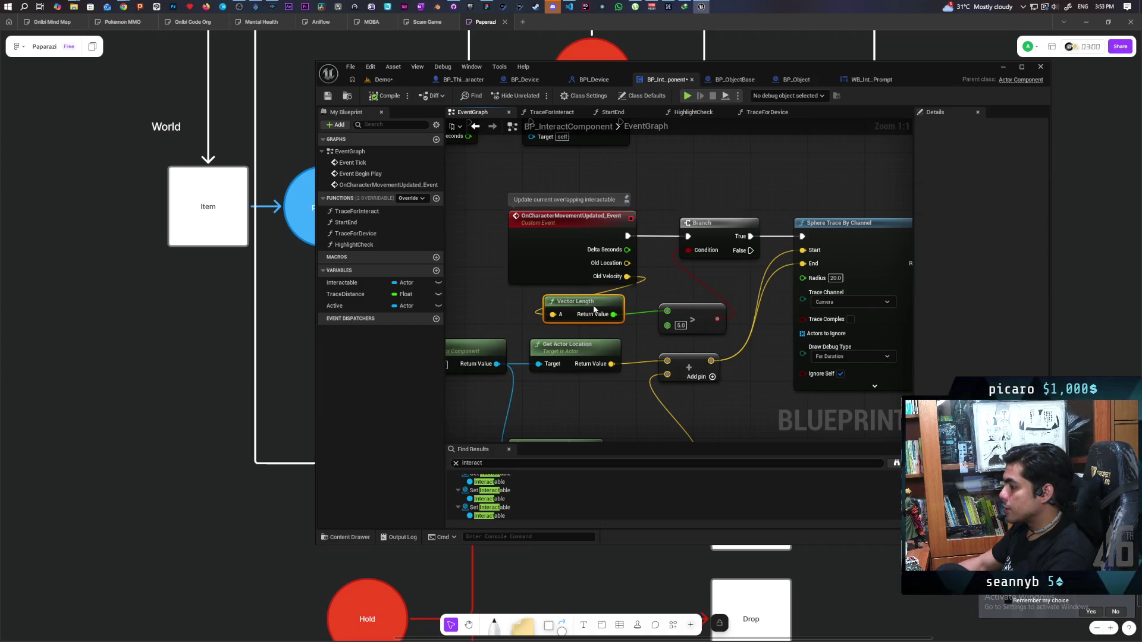
{"action": "left_click_drag", "start_coordinate": [680, 310], "coordinate": [656, 309]}
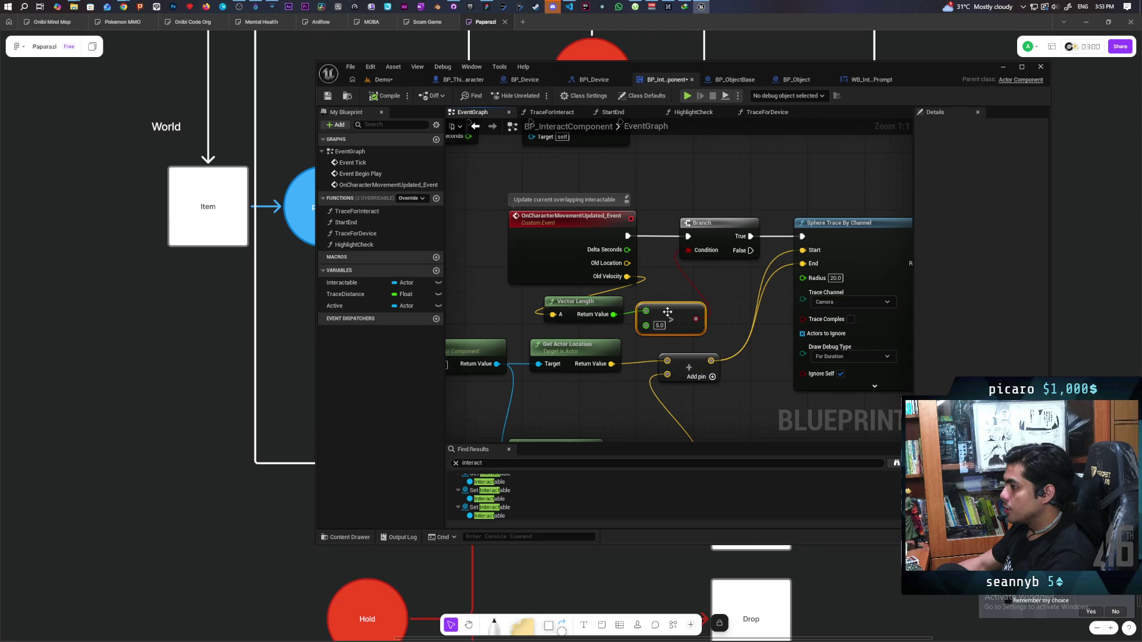
{"action": "left_click_drag", "start_coordinate": [506, 298], "coordinate": [675, 324]}
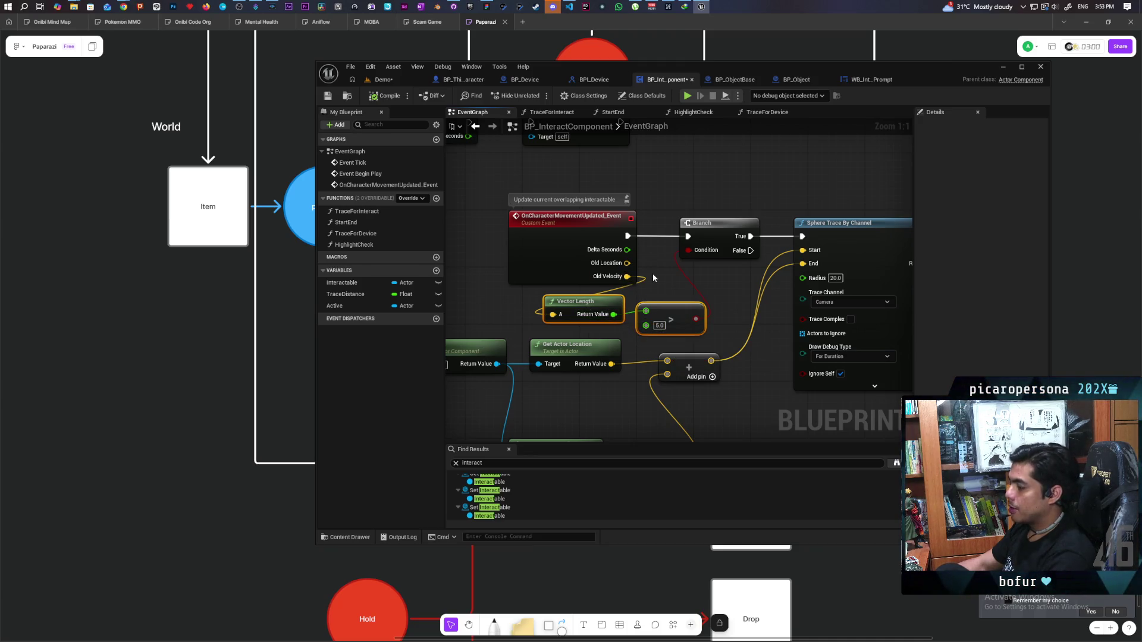
{"action": "scroll", "coordinate": [654, 279], "scroll_direction": "down", "scroll_amount": 3}
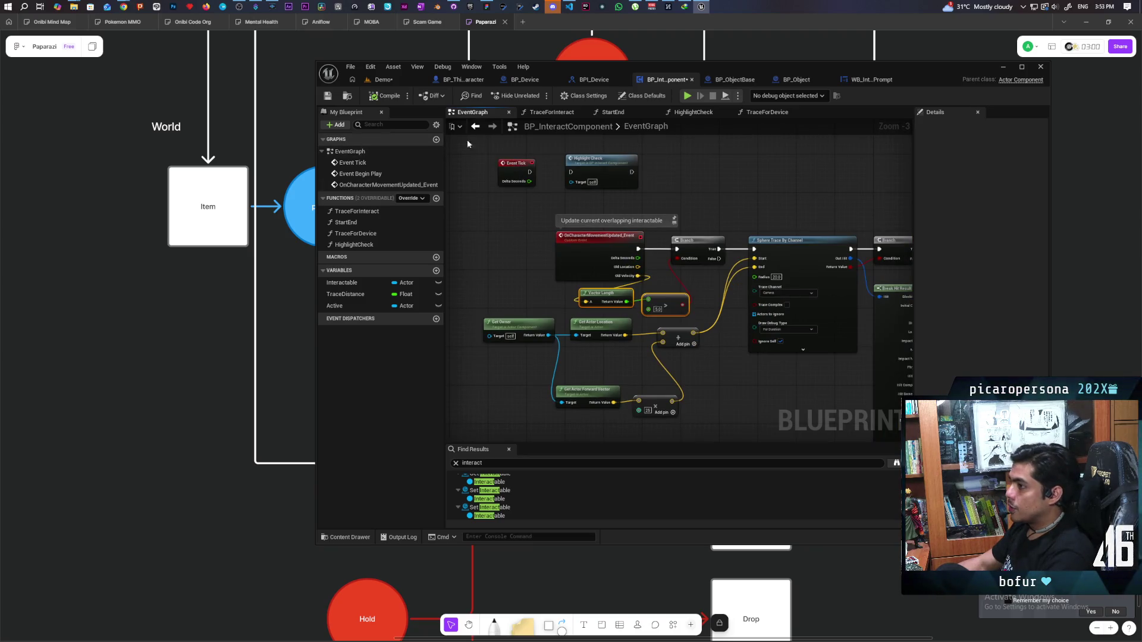
Save the blueprint and level, then return to the Demo level
{"action": "key", "text": "ctrl+s"}
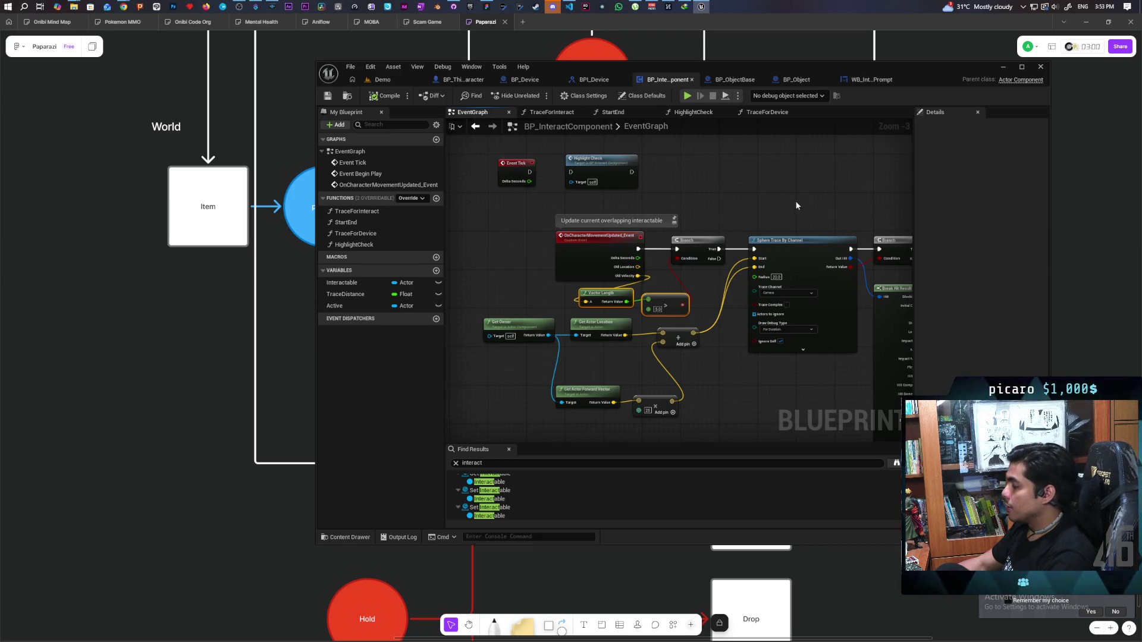
{"action": "left_click_drag", "start_coordinate": [793, 205], "coordinate": [702, 203]}
{"action": "scroll", "coordinate": [622, 214], "scroll_direction": "up", "scroll_amount": 2}
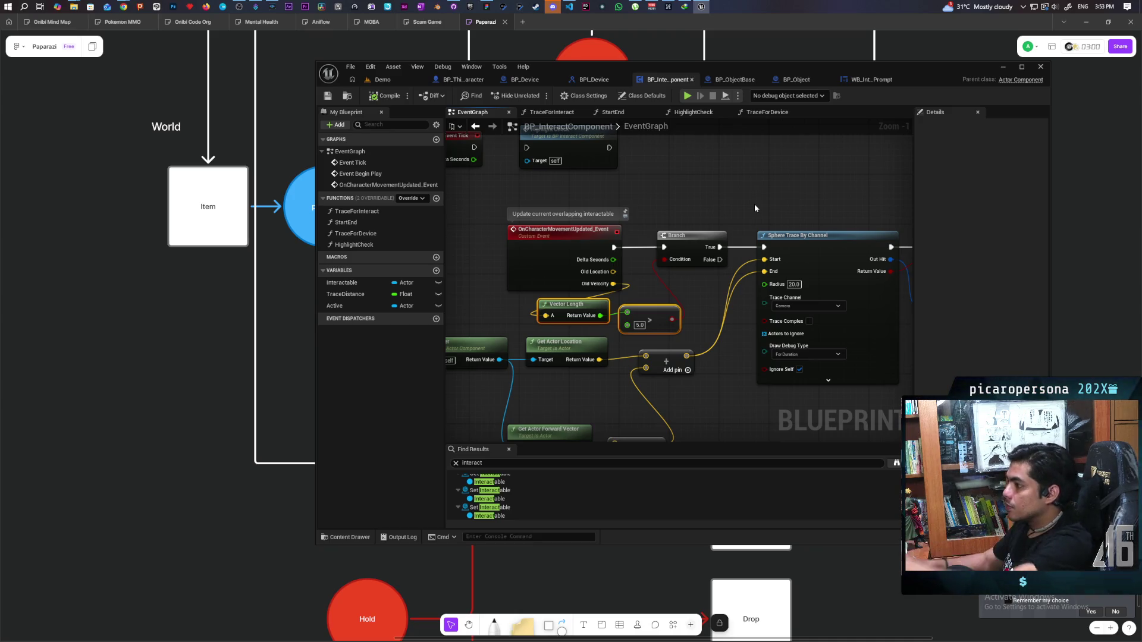
{"action": "left_click", "coordinate": [382, 79]}
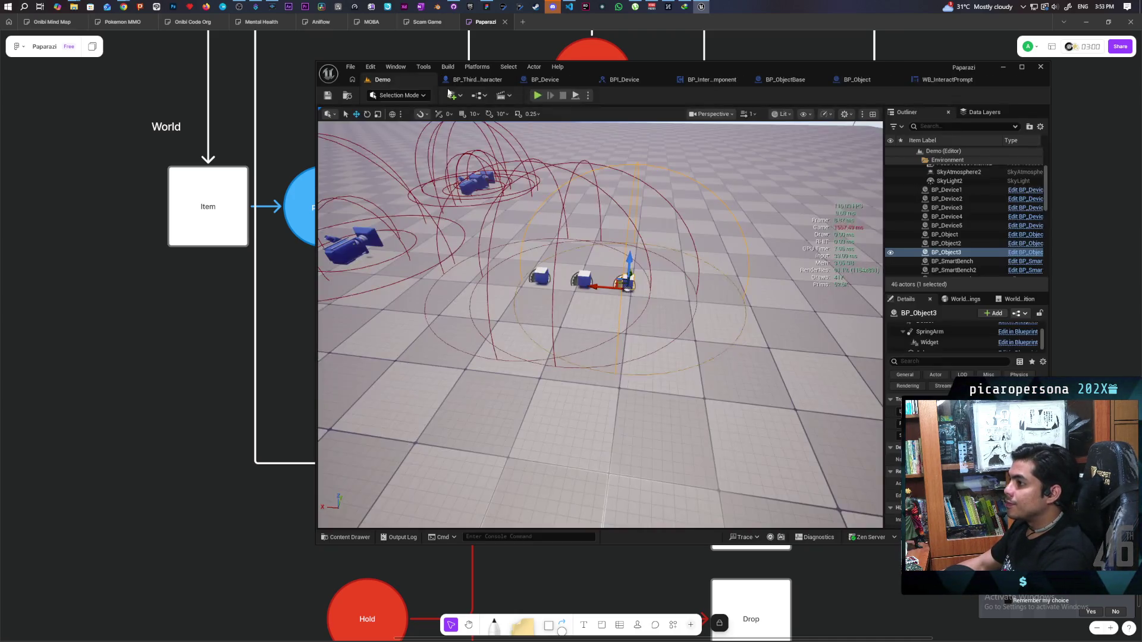
Look over the WB_InteractPrompt, BP_ObjectBase and BP_InteractComponent graphs and the sphere trace's debug options
{"action": "left_click", "coordinate": [590, 95]}
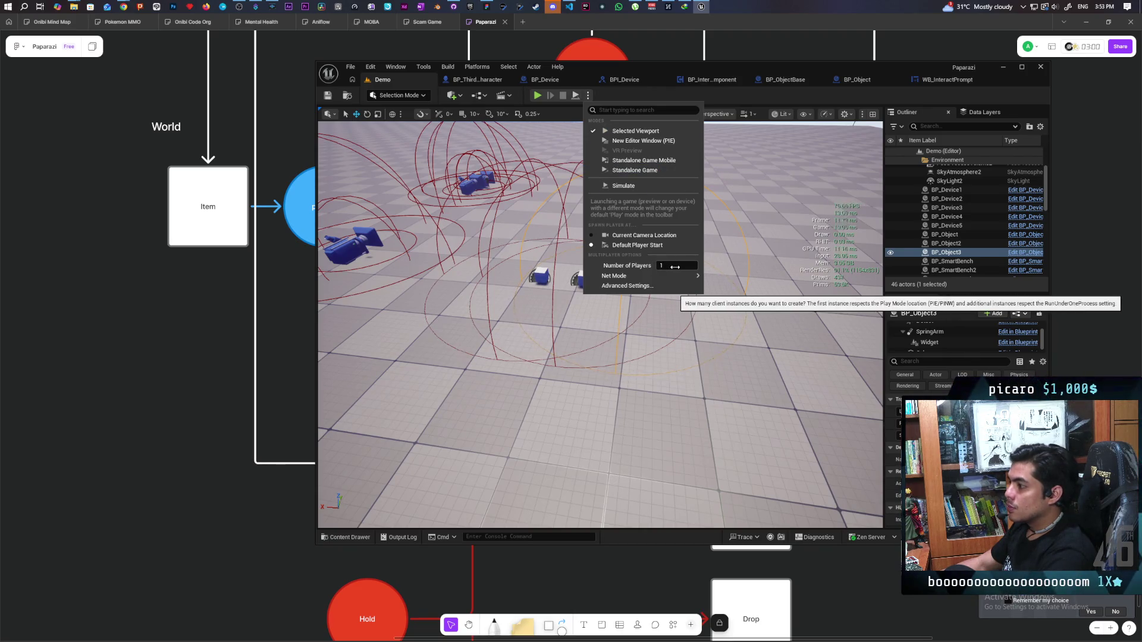
{"action": "left_click", "coordinate": [945, 79]}
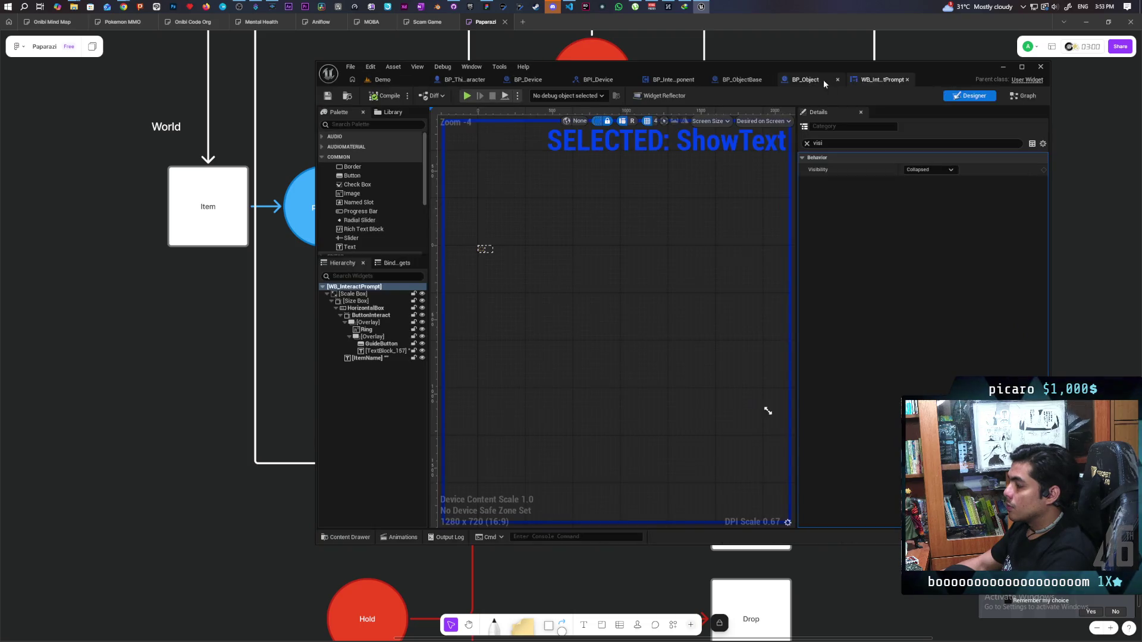
{"action": "left_click", "coordinate": [736, 81]}
{"action": "left_click", "coordinate": [674, 83]}
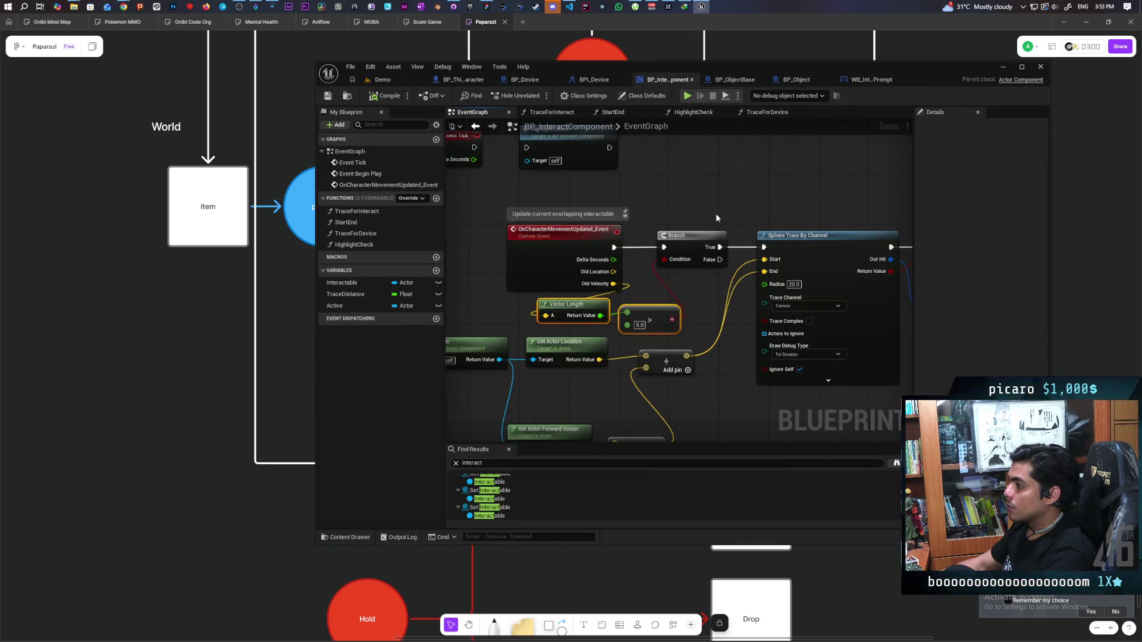
{"action": "left_click", "coordinate": [806, 355]}
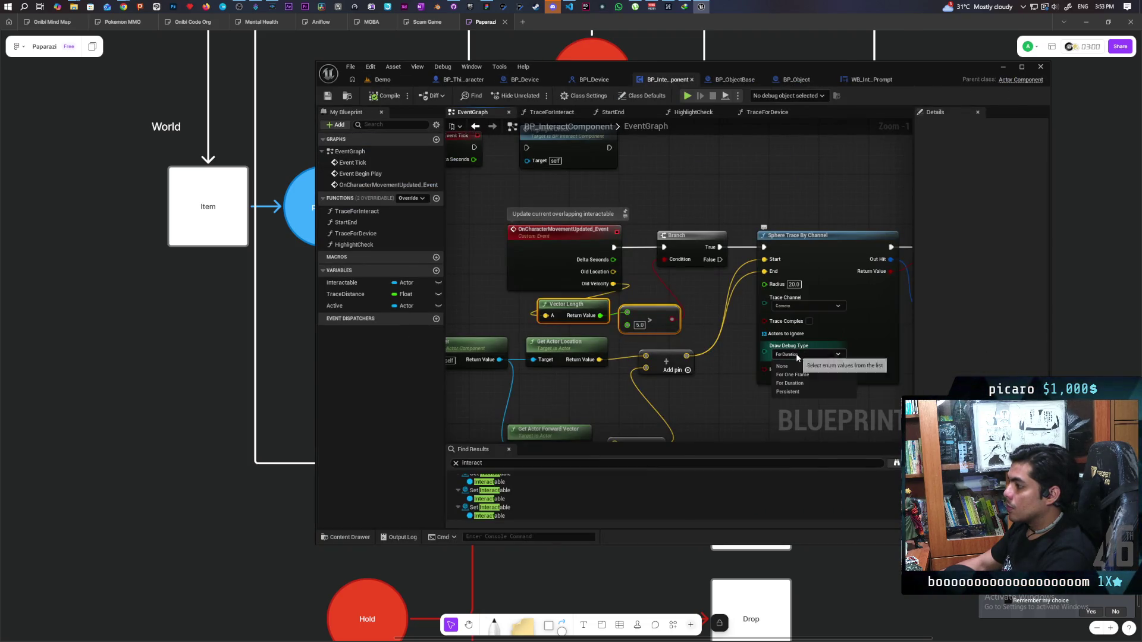
{"action": "left_click", "coordinate": [736, 219]}
{"action": "left_click", "coordinate": [382, 79]}
Set Number of Players to 4 in the play options
{"action": "left_click", "coordinate": [588, 95]}
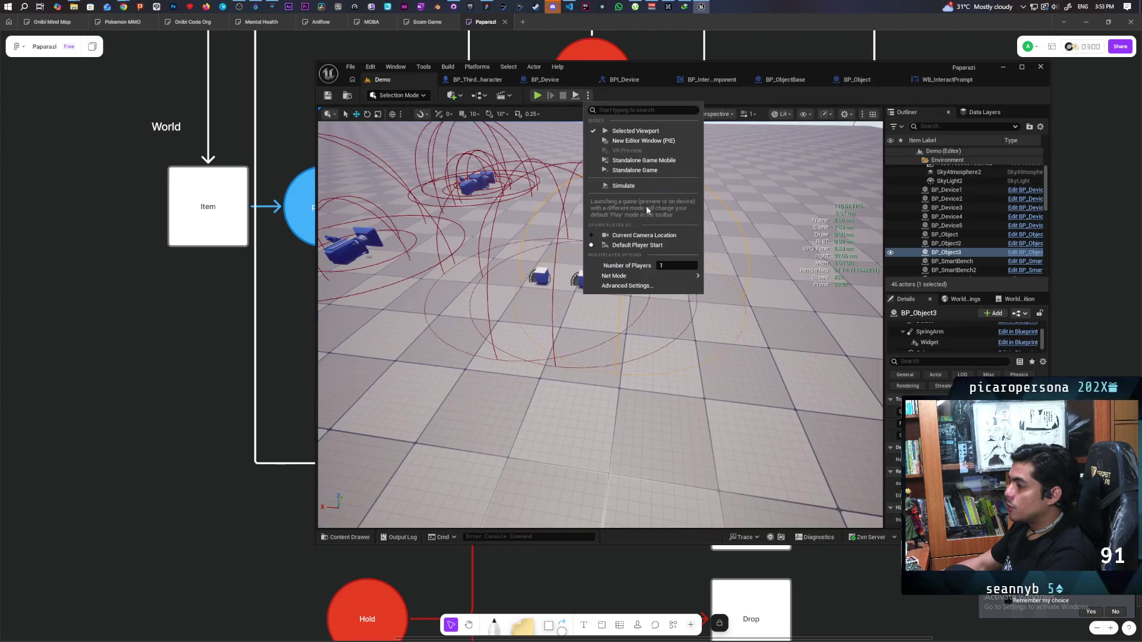
{"action": "left_click", "coordinate": [677, 265]}
{"action": "type", "text": "4"}
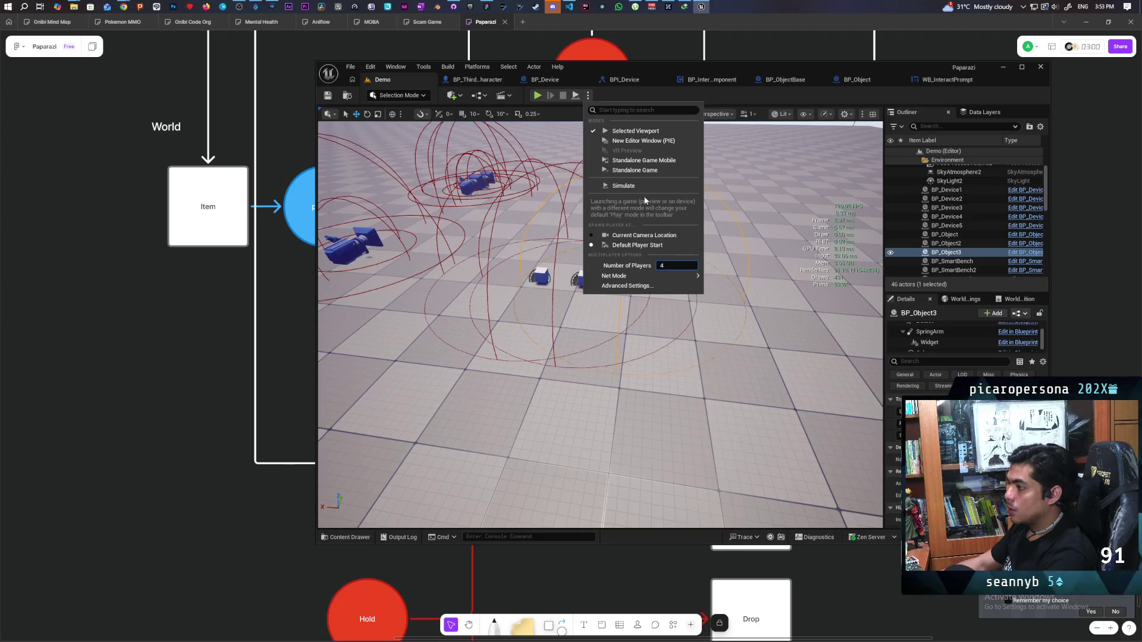
Start the 4-player test and walk characters in the main view and the Client 2 window
{"action": "left_click", "coordinate": [616, 130]}
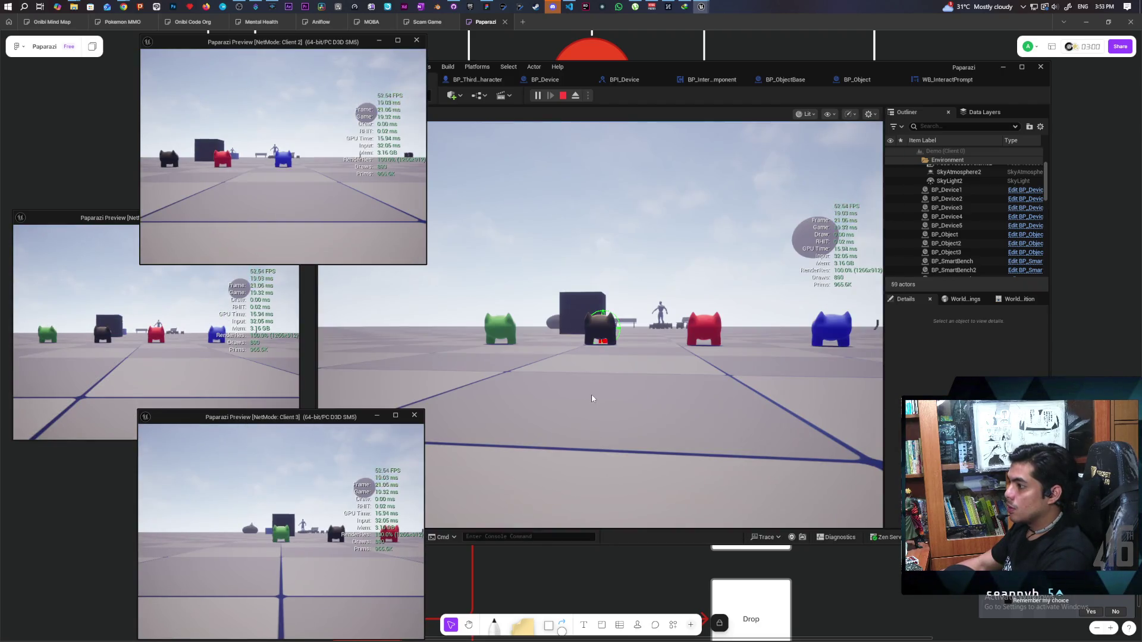
{"action": "left_click", "coordinate": [591, 394]}
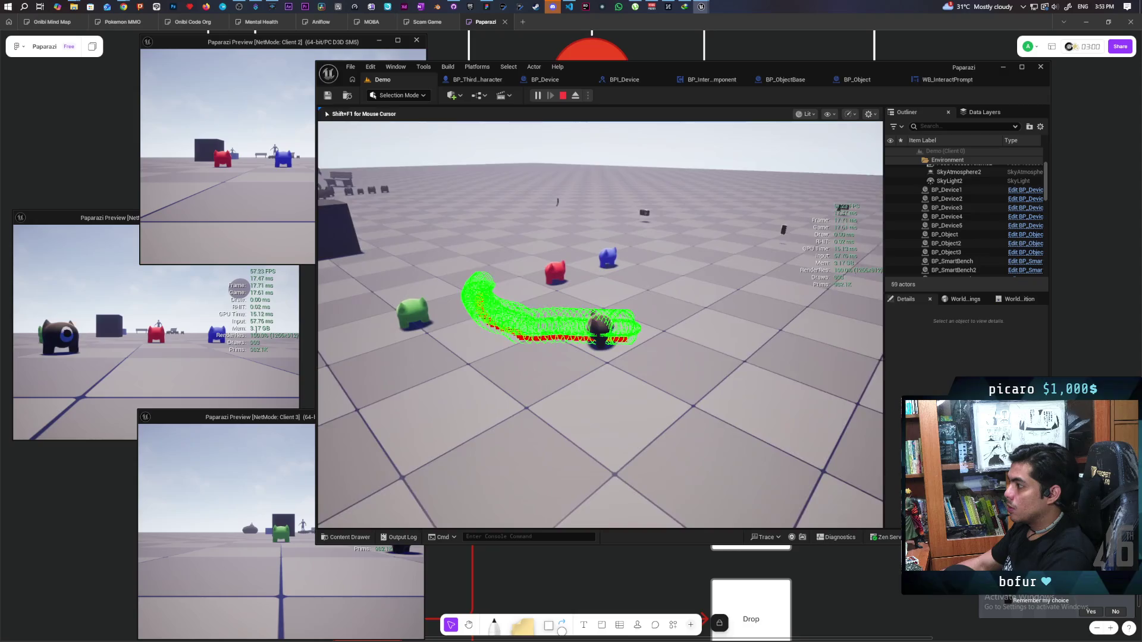
{"action": "key", "text": "w"}
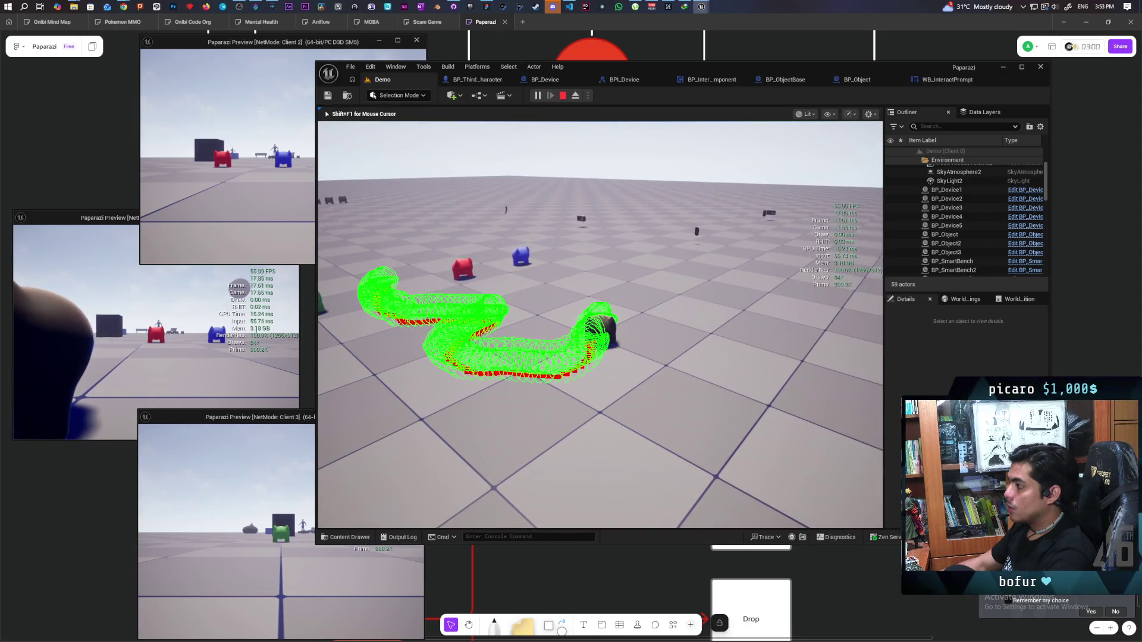
{"action": "key", "text": "w"}
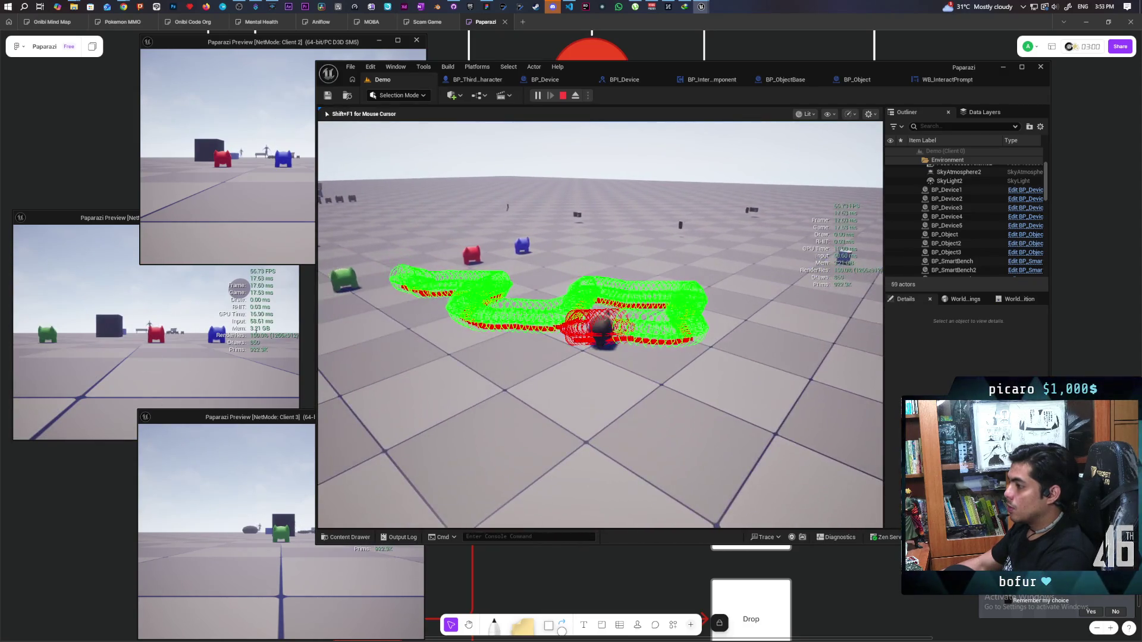
{"action": "left_click", "coordinate": [399, 112]}
{"action": "key", "text": "w"}
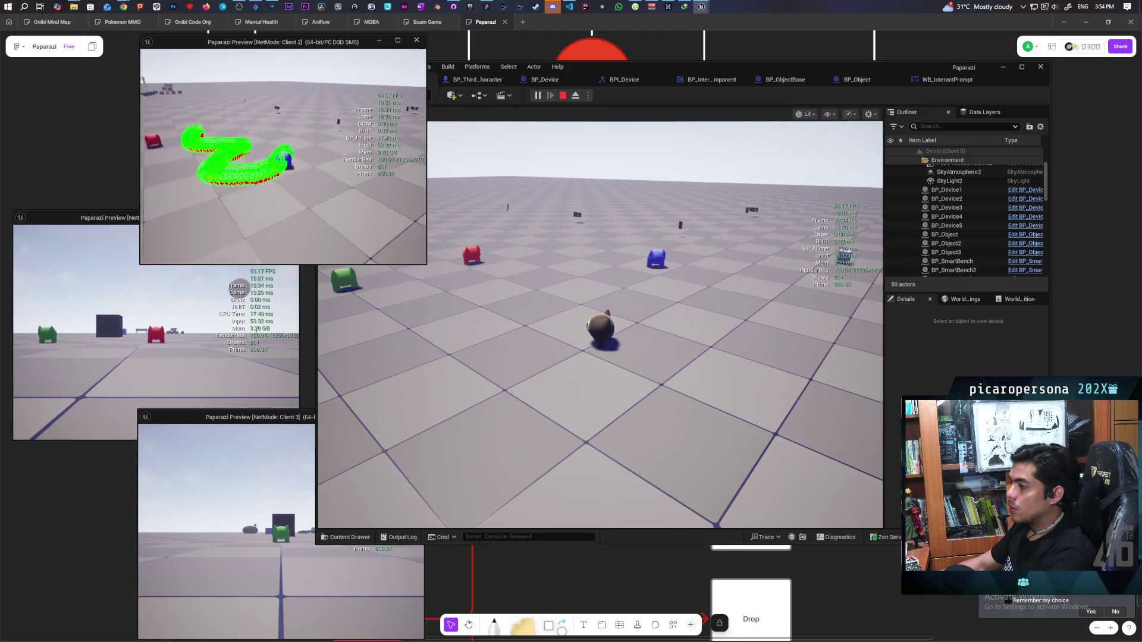
{"action": "left_click", "coordinate": [595, 357]}
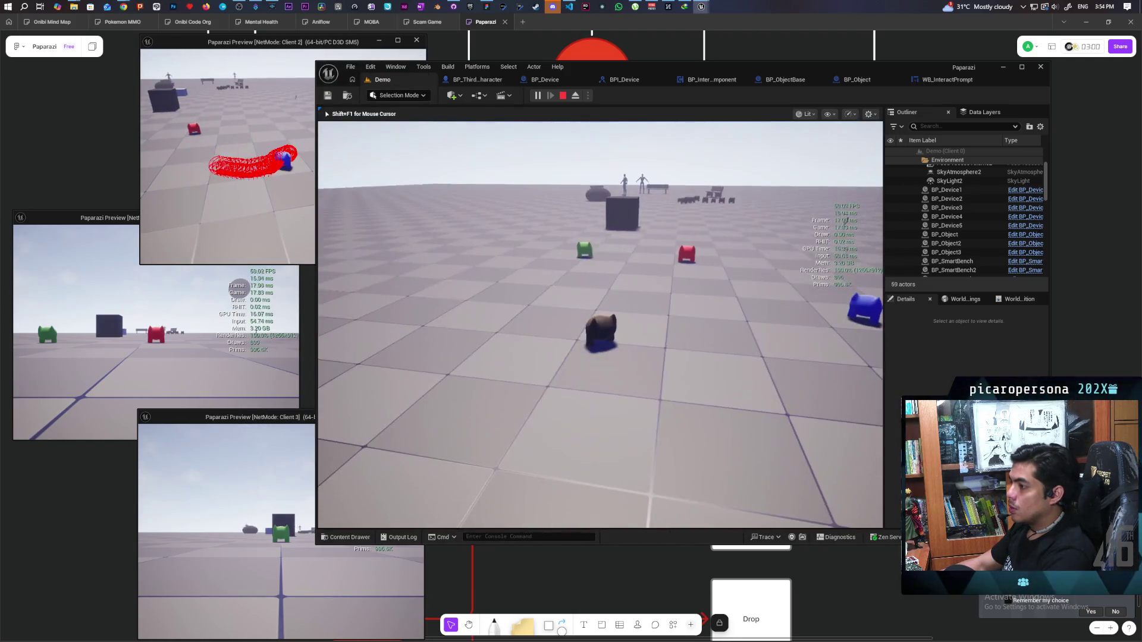
{"action": "key", "text": "w"}
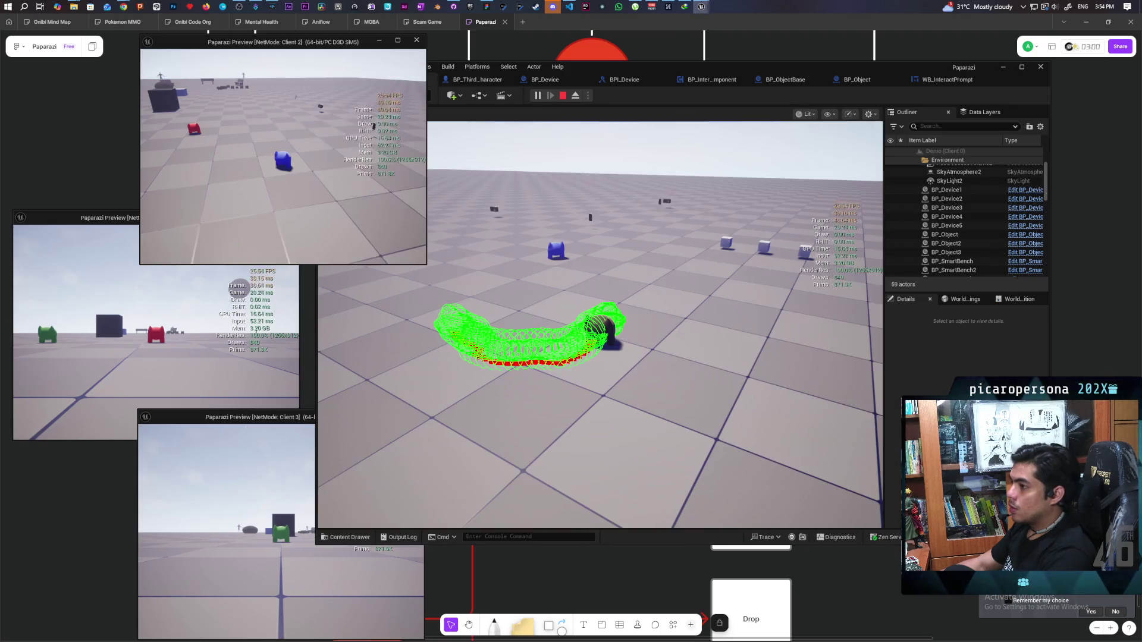
{"action": "key", "text": "w"}
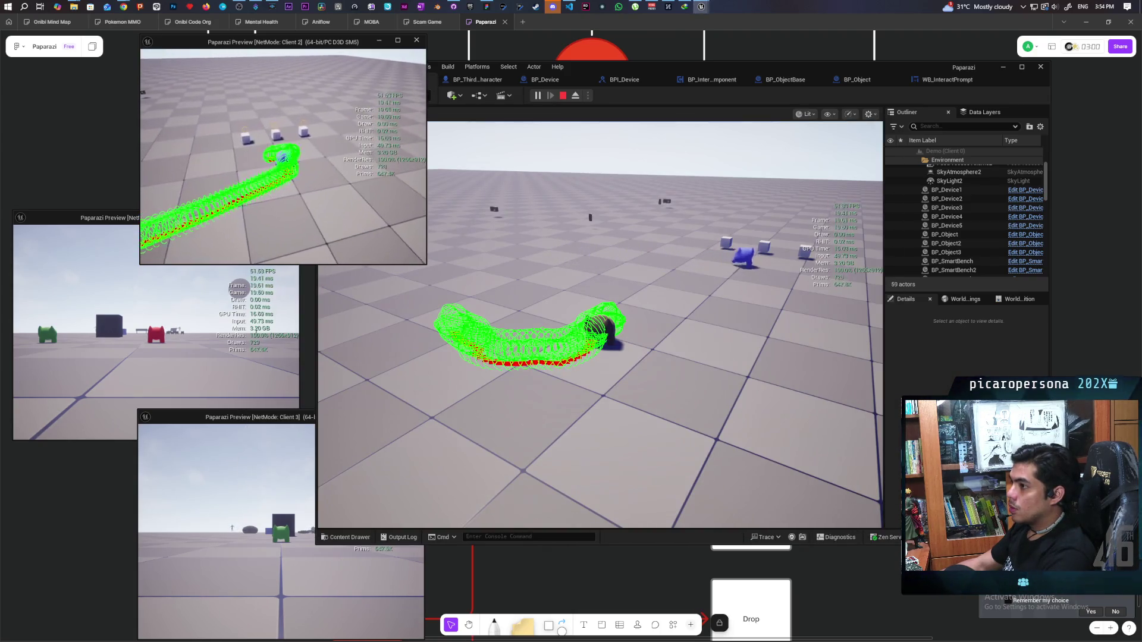
{"action": "key", "text": "w"}
Walk the main character up to the cubes to trigger and clear the F Item prompt
{"action": "key", "text": "alt+Tab"}
{"action": "key", "text": "w"}
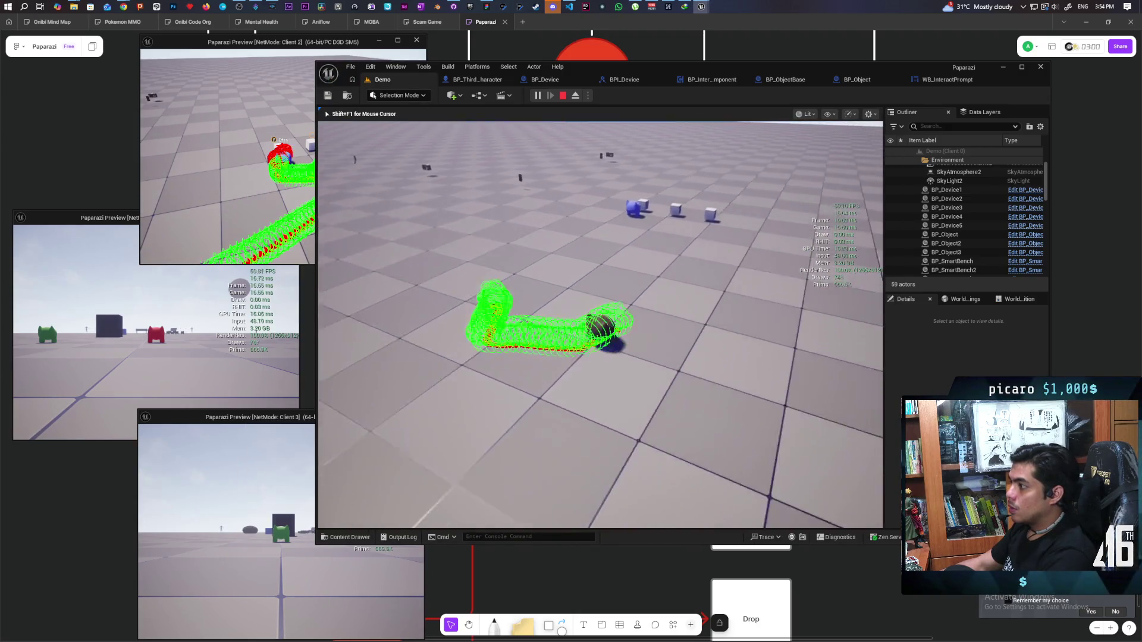
{"action": "key", "text": "w"}
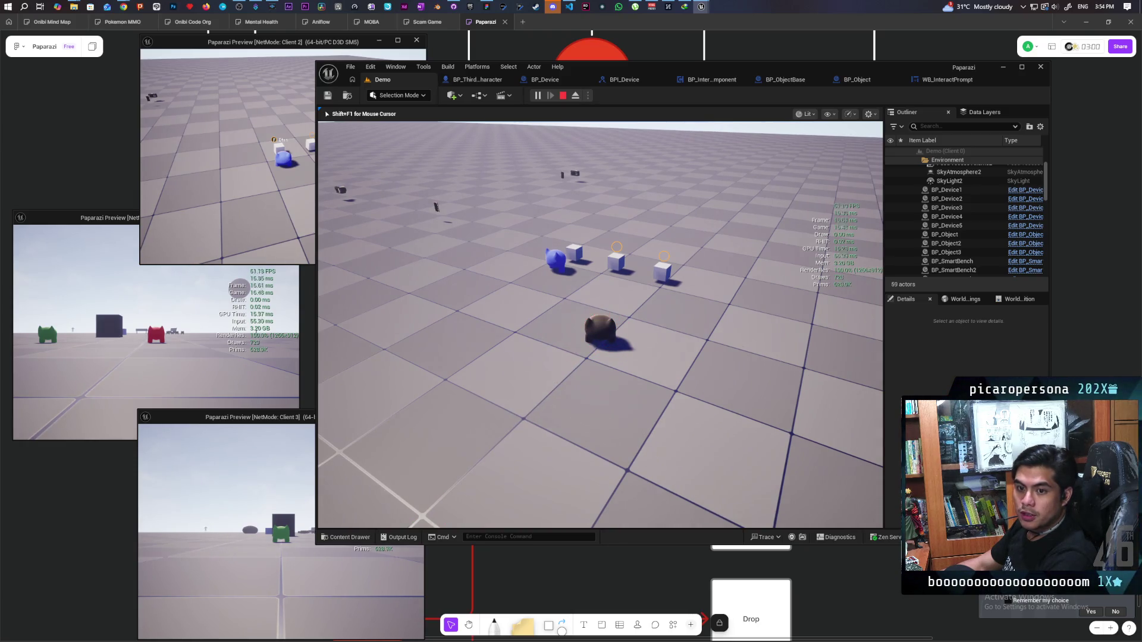
{"action": "key", "text": "w"}
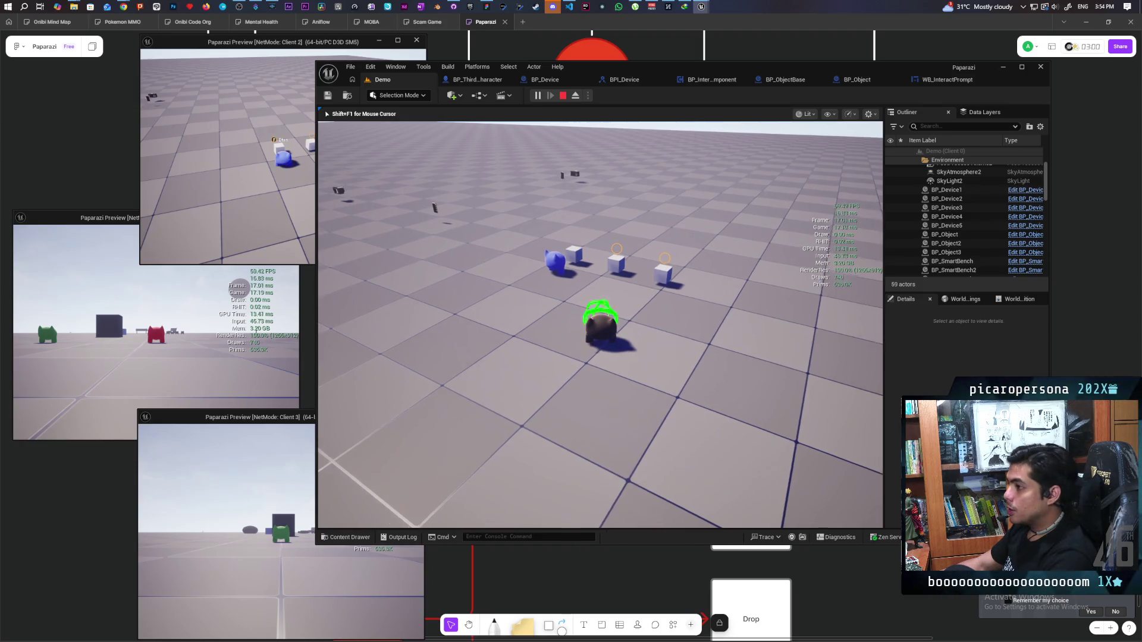
{"action": "key", "text": "w"}
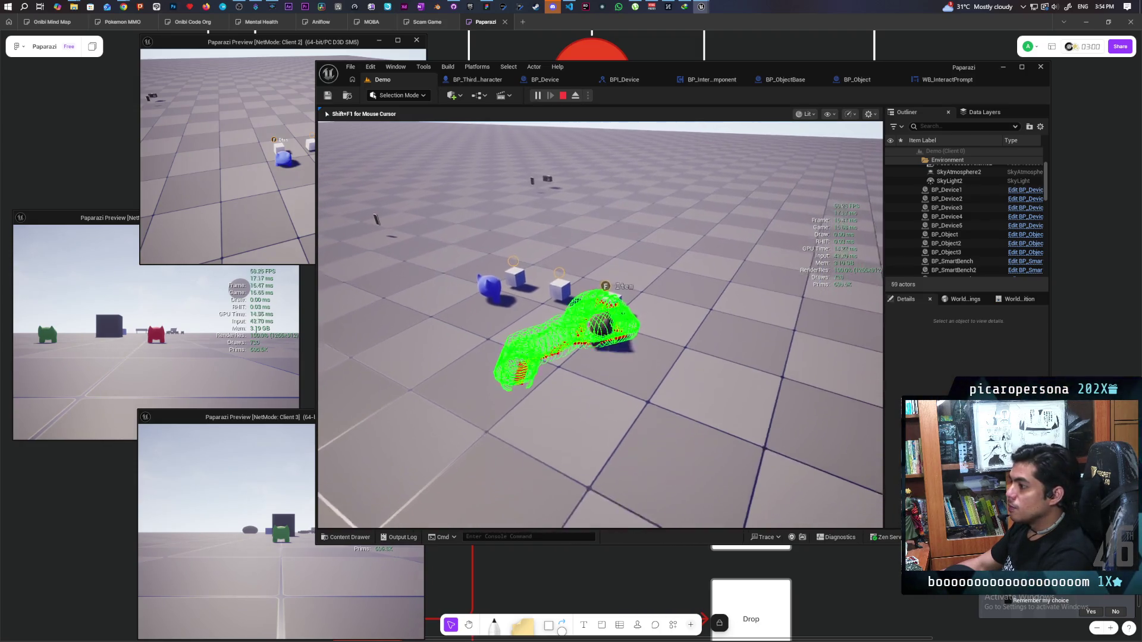
{"action": "key", "text": "w"}
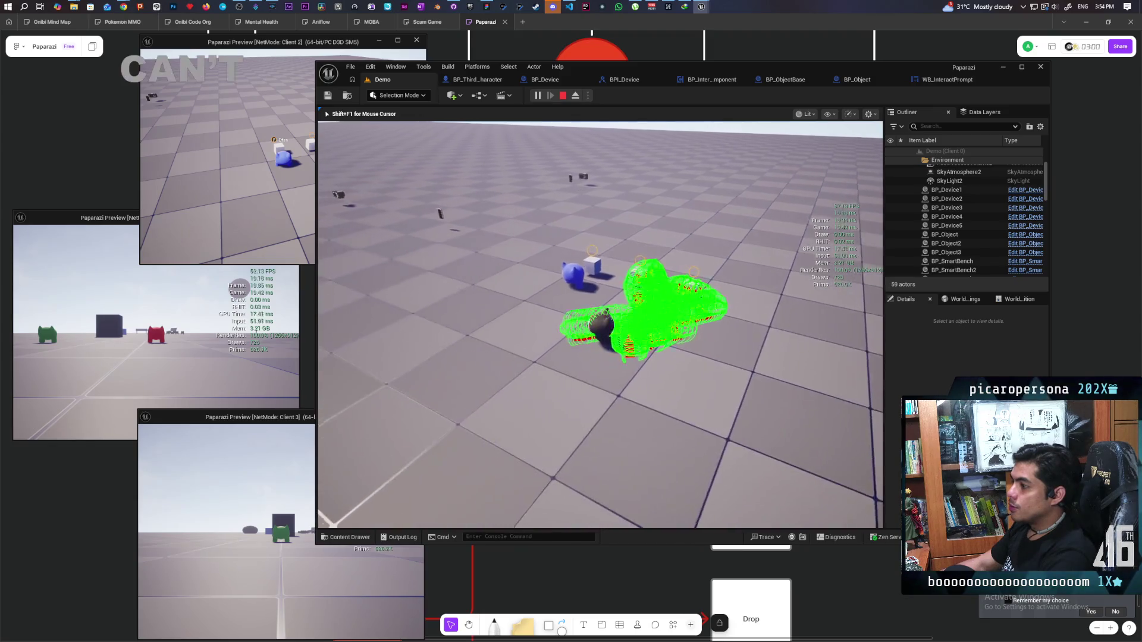
{"action": "key", "text": "w"}
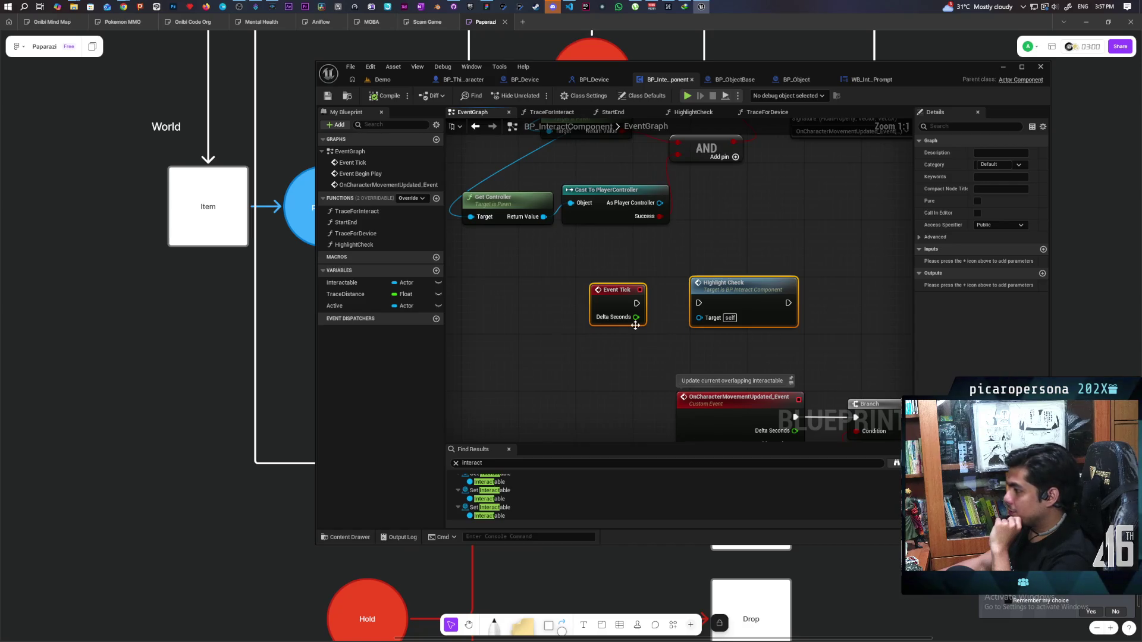
{"action": "left_click_drag", "start_coordinate": [645, 330], "coordinate": [649, 312]}
{"action": "left_click", "coordinate": [649, 313]}
{"action": "key", "text": "Home"}
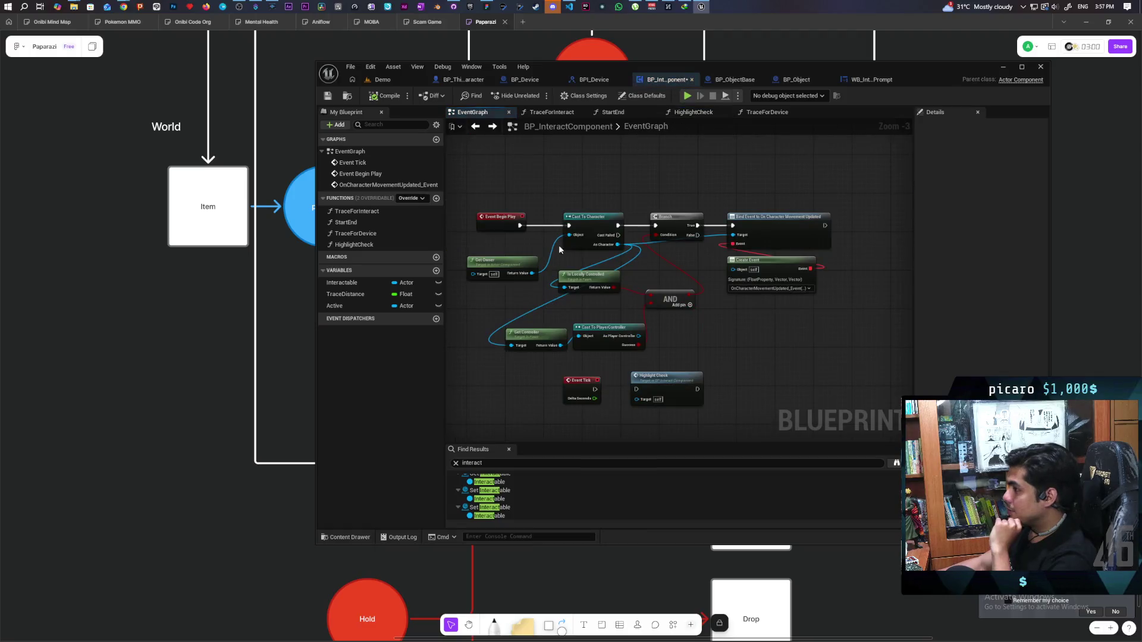
{"action": "left_click", "coordinate": [386, 79]}
{"action": "mouse_move", "coordinate": [694, 374]}
{"action": "left_mouse_down"}
{"action": "mouse_move", "coordinate": [810, 308]}
{"action": "mouse_move", "coordinate": [726, 297]}
{"action": "left_mouse_up"}
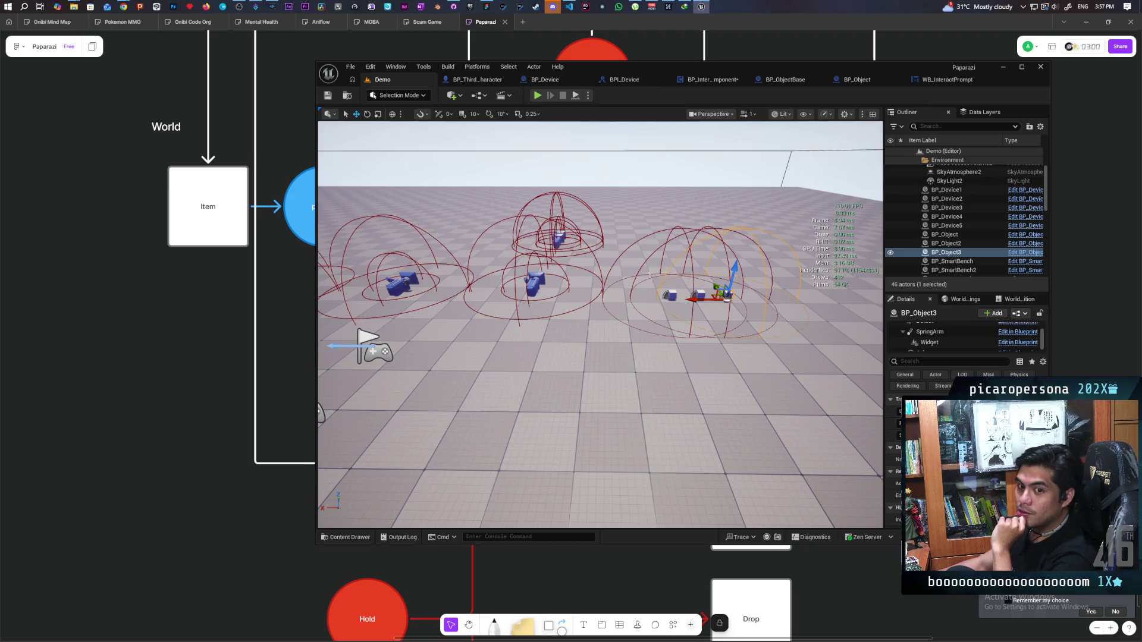
{"action": "left_click_drag", "start_coordinate": [727, 298], "coordinate": [684, 300]}
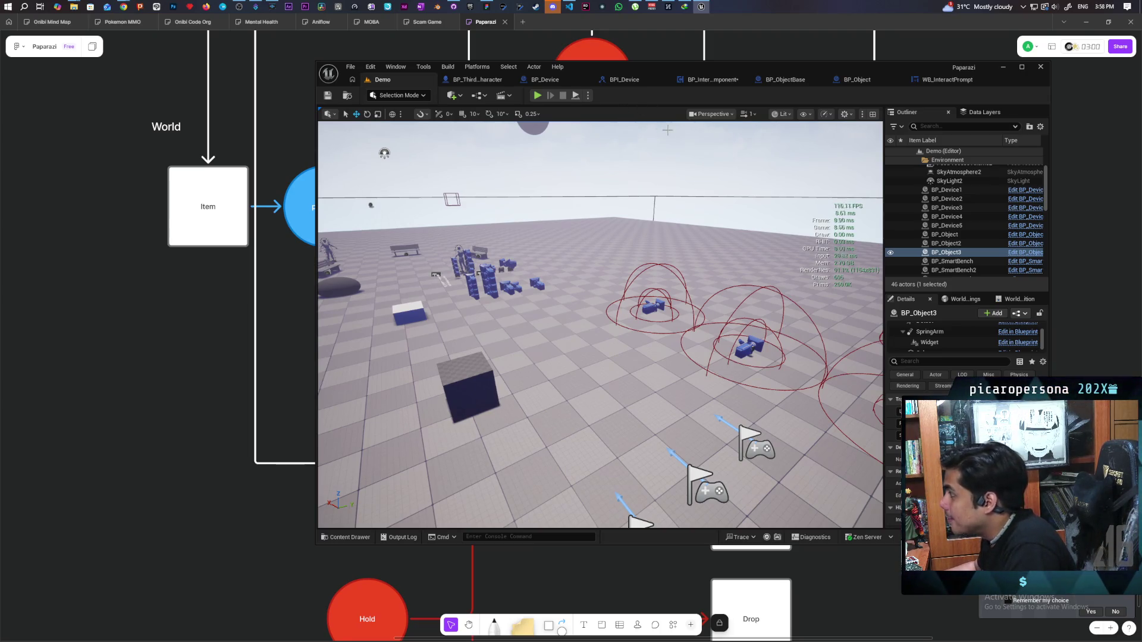
{"action": "left_click", "coordinate": [708, 81]}
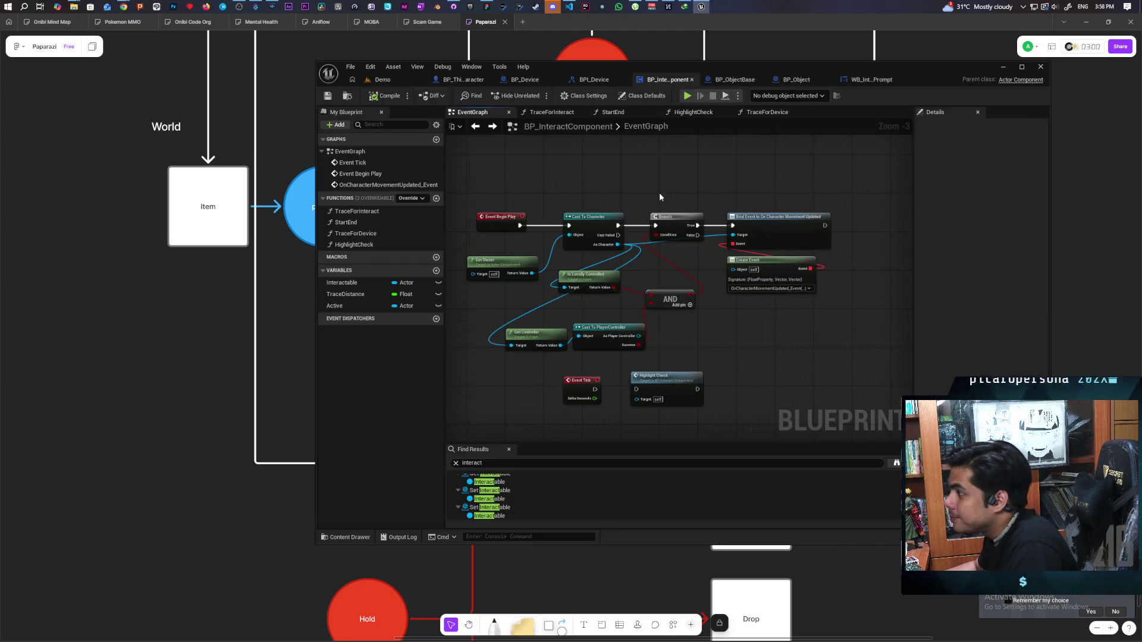
Box-select the Begin Play node group and move it up and to the right
{"action": "scroll", "coordinate": [658, 191], "scroll_direction": "down", "scroll_amount": 4}
{"action": "scroll", "coordinate": [562, 296], "scroll_direction": "down", "scroll_amount": 2}
{"action": "scroll", "coordinate": [564, 300], "scroll_direction": "up", "scroll_amount": 3}
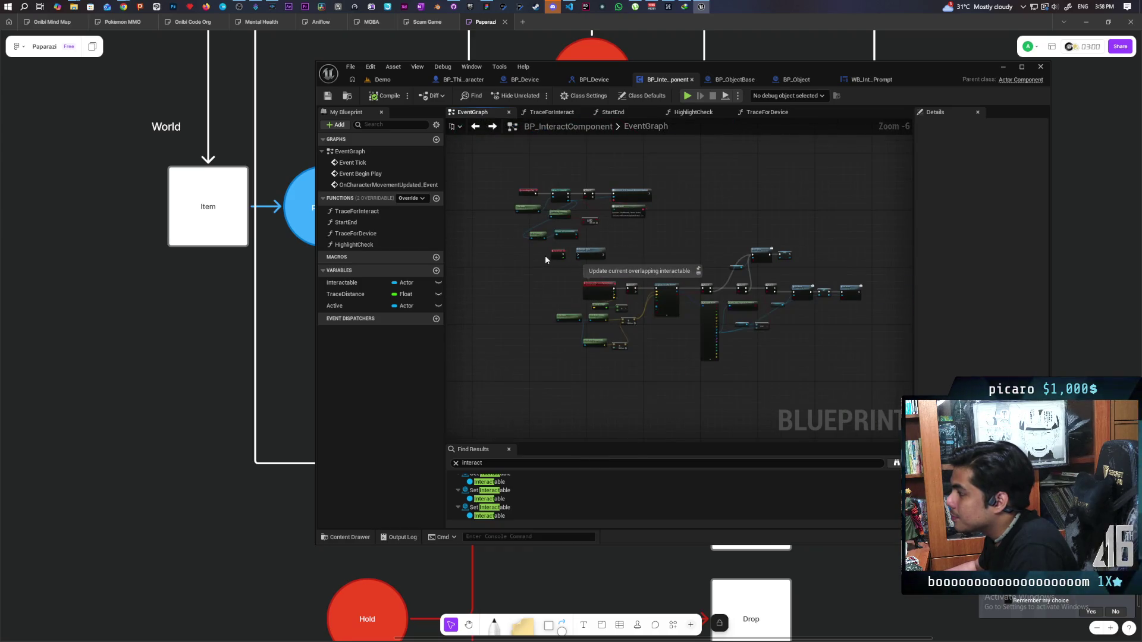
{"action": "scroll", "coordinate": [545, 259], "scroll_direction": "up", "scroll_amount": 1}
{"action": "left_click_drag", "start_coordinate": [490, 217], "coordinate": [741, 323]}
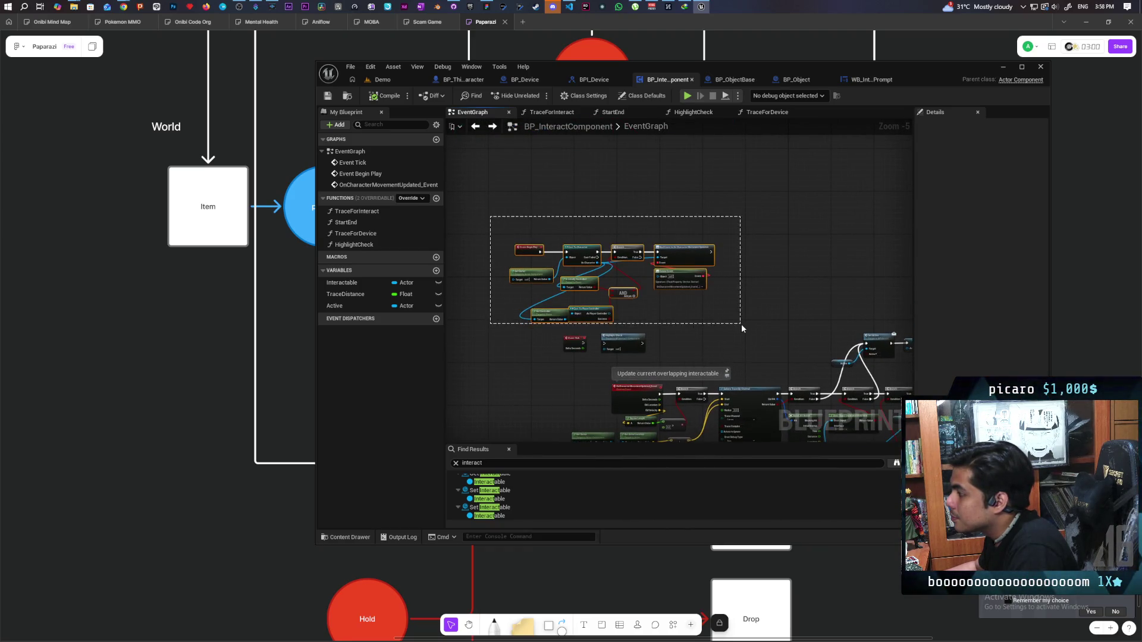
{"action": "left_click_drag", "start_coordinate": [680, 274], "coordinate": [783, 231]}
{"action": "left_click_drag", "start_coordinate": [747, 347], "coordinate": [691, 226]}
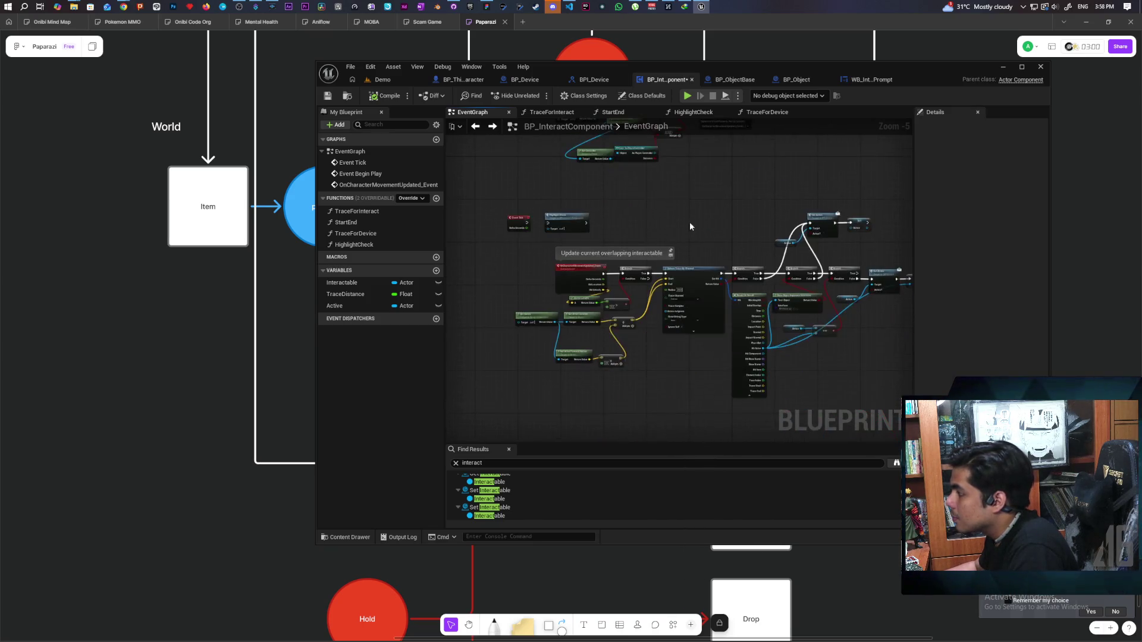
{"action": "scroll", "coordinate": [690, 226], "scroll_direction": "down", "scroll_amount": 1}
{"action": "left_click_drag", "start_coordinate": [682, 270], "coordinate": [645, 238]}
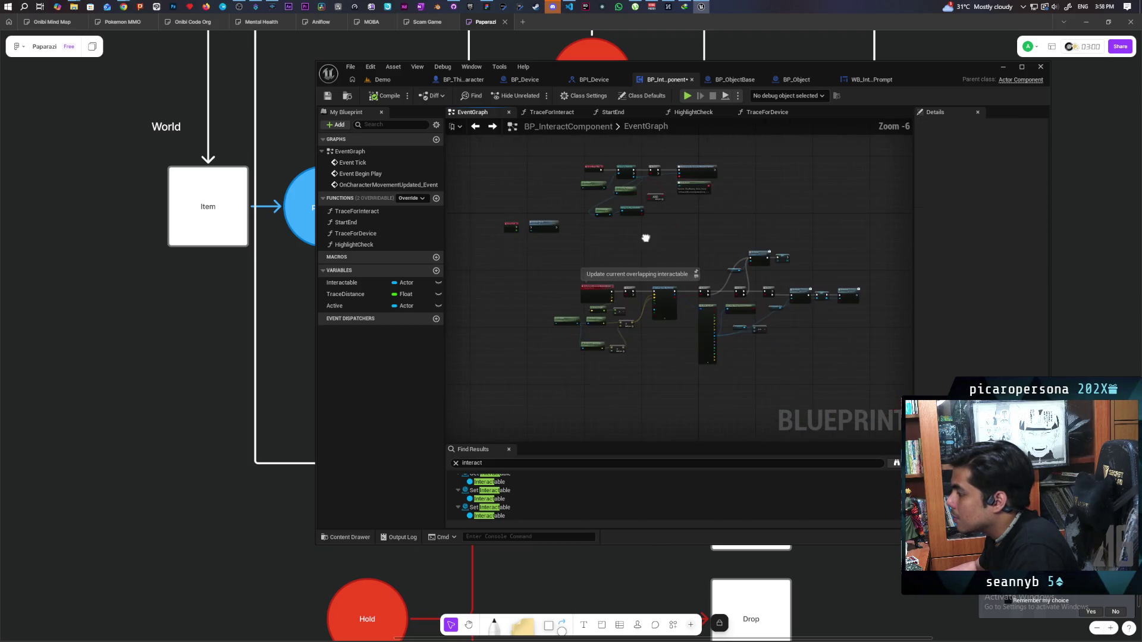
Select the lower 'Update current overlapping interactable' group and shift it slightly down
{"action": "left_click_drag", "start_coordinate": [573, 239], "coordinate": [892, 408]}
{"action": "left_click_drag", "start_coordinate": [664, 297], "coordinate": [661, 312]}
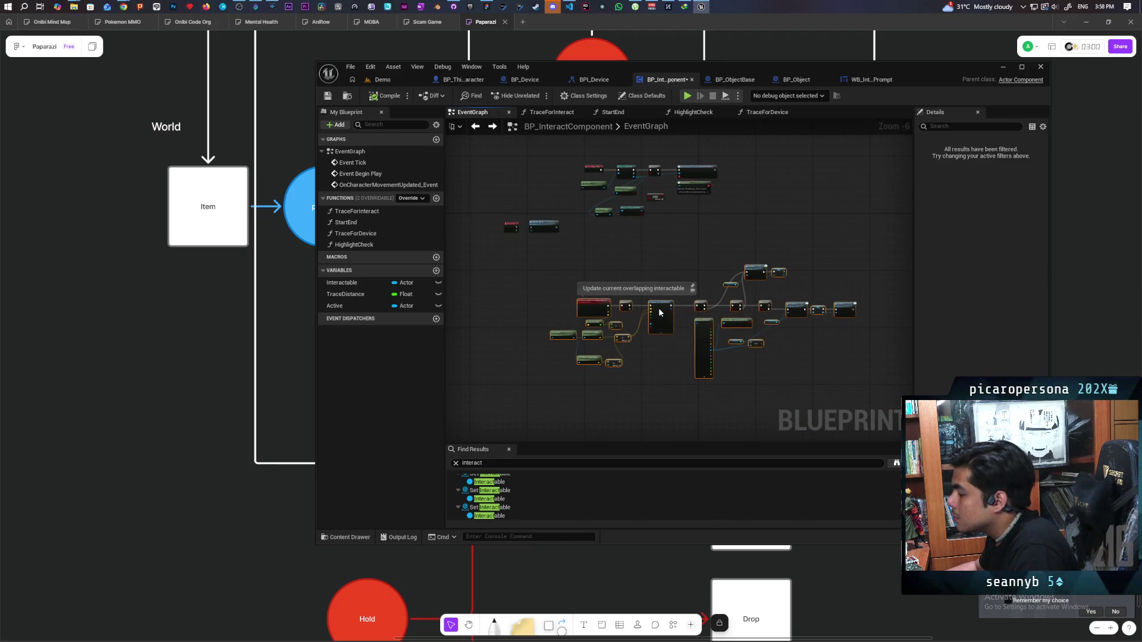
{"action": "left_click", "coordinate": [661, 276]}
{"action": "scroll", "coordinate": [624, 287], "scroll_direction": "up", "scroll_amount": 3}
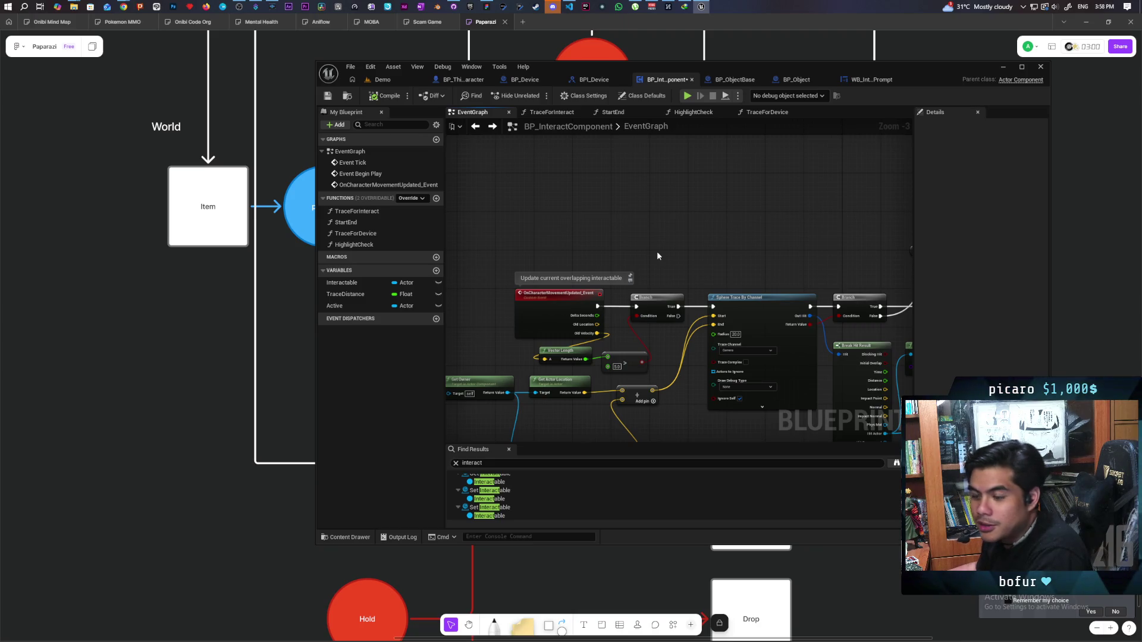
{"action": "scroll", "coordinate": [663, 234], "scroll_direction": "down", "scroll_amount": 4}
{"action": "scroll", "coordinate": [658, 290], "scroll_direction": "up", "scroll_amount": 2}
{"action": "mouse_move", "coordinate": [684, 290]}
{"action": "left_mouse_down"}
{"action": "mouse_move", "coordinate": [576, 268]}
{"action": "mouse_move", "coordinate": [675, 284]}
{"action": "left_mouse_up"}
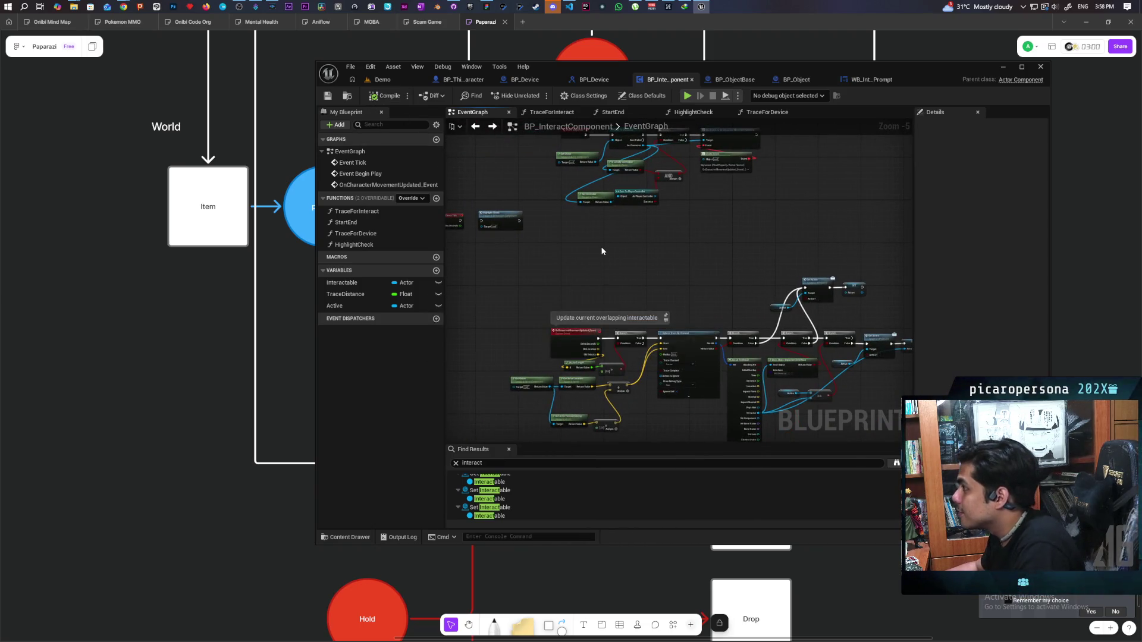
{"action": "mouse_move", "coordinate": [602, 250]}
{"action": "left_mouse_down"}
{"action": "mouse_move", "coordinate": [619, 327]}
{"action": "mouse_move", "coordinate": [612, 313]}
{"action": "left_mouse_up"}
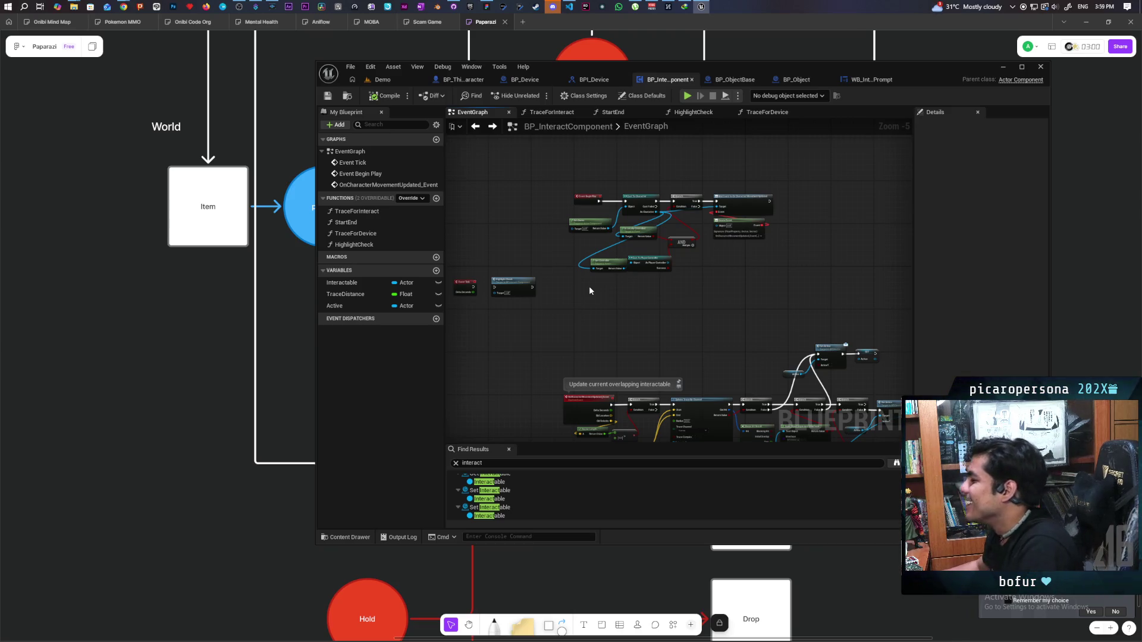
{"action": "mouse_move", "coordinate": [638, 323]}
{"action": "left_mouse_down"}
{"action": "mouse_move", "coordinate": [604, 214]}
{"action": "mouse_move", "coordinate": [675, 242]}
{"action": "mouse_move", "coordinate": [660, 234]}
{"action": "left_mouse_up"}
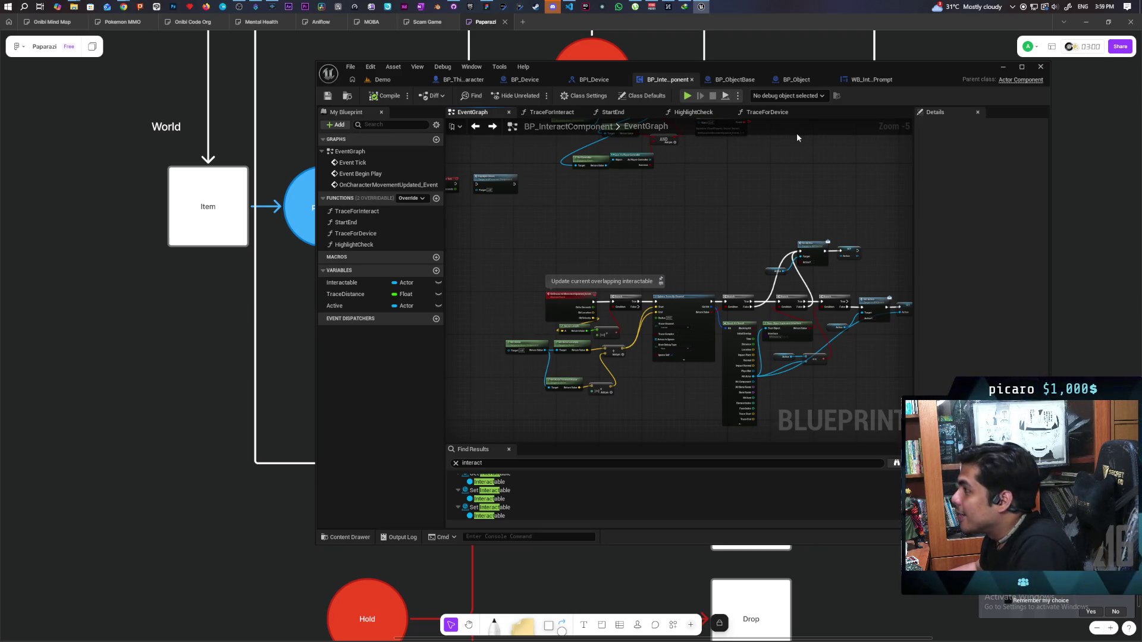
{"action": "left_click_drag", "start_coordinate": [639, 221], "coordinate": [655, 244]}
{"action": "scroll", "coordinate": [648, 188], "scroll_direction": "down", "scroll_amount": 3}
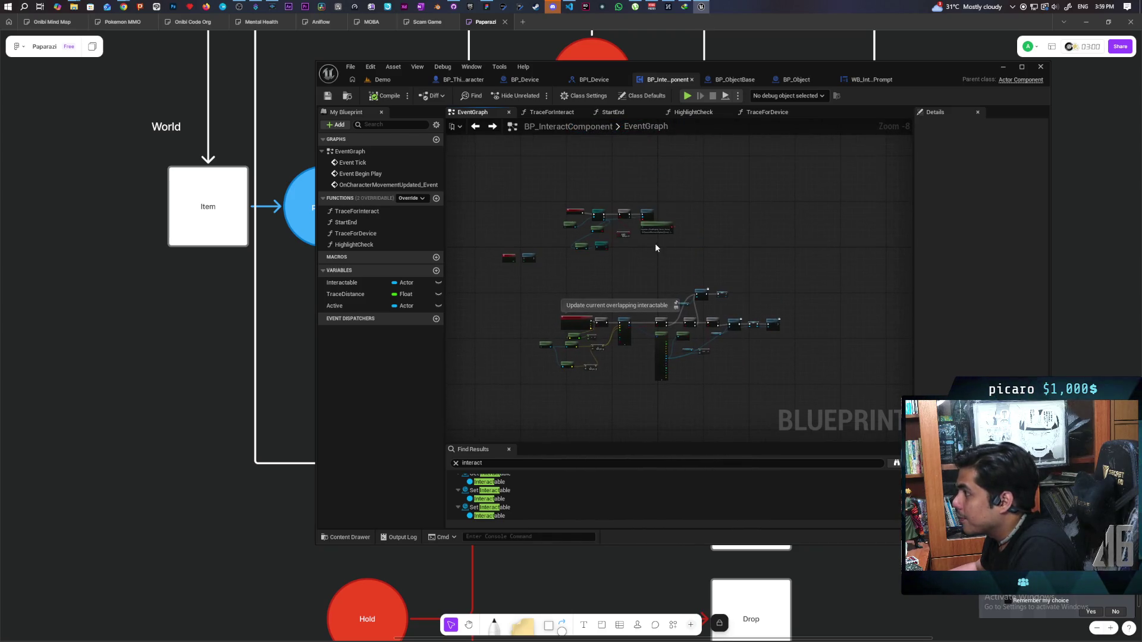
Review the TraceForInteract graph's Sphere Trace, Branch and return nodes
{"action": "left_click", "coordinate": [553, 113]}
{"action": "scroll", "coordinate": [595, 286], "scroll_direction": "up", "scroll_amount": 5}
{"action": "left_click_drag", "start_coordinate": [552, 338], "coordinate": [659, 324]}
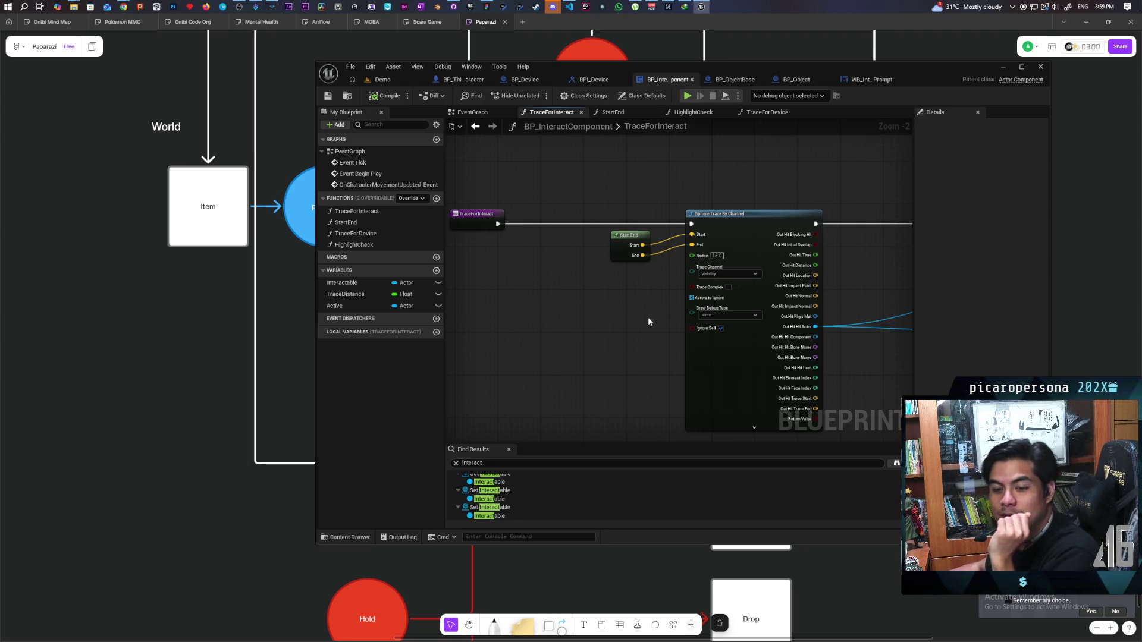
{"action": "mouse_move", "coordinate": [652, 315]}
{"action": "left_mouse_down"}
{"action": "mouse_move", "coordinate": [540, 275]}
{"action": "mouse_move", "coordinate": [517, 279]}
{"action": "mouse_move", "coordinate": [733, 263]}
{"action": "mouse_move", "coordinate": [581, 287]}
{"action": "mouse_move", "coordinate": [675, 290]}
{"action": "mouse_move", "coordinate": [601, 300]}
{"action": "mouse_move", "coordinate": [640, 304]}
{"action": "mouse_move", "coordinate": [557, 304]}
{"action": "left_mouse_up"}
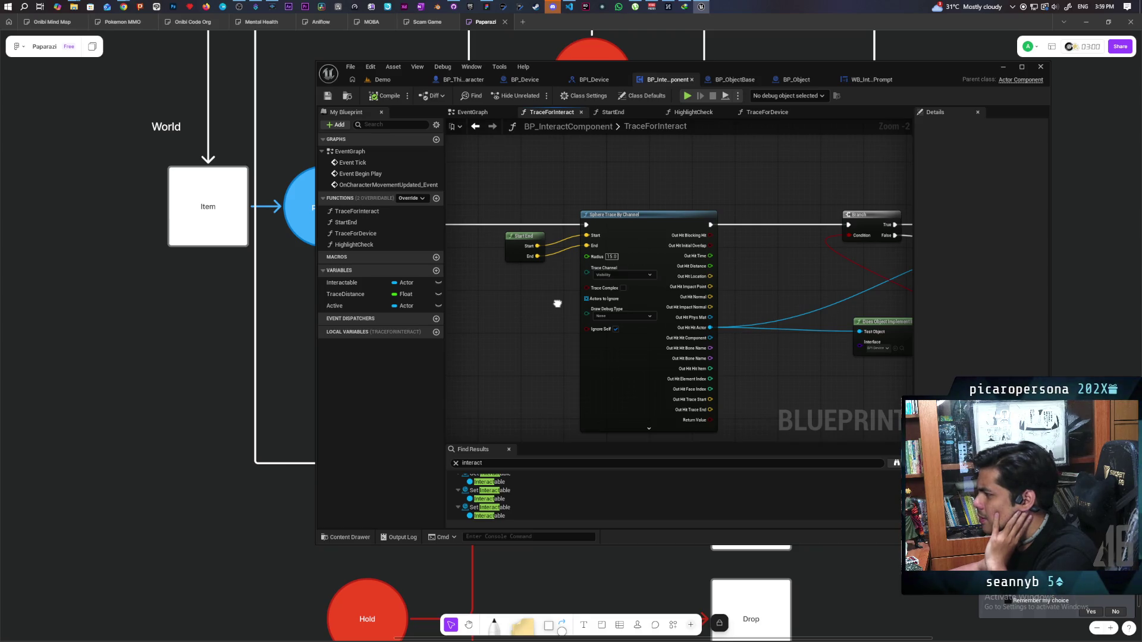
{"action": "mouse_move", "coordinate": [557, 304]}
{"action": "left_mouse_down"}
{"action": "mouse_move", "coordinate": [564, 321]}
{"action": "mouse_move", "coordinate": [626, 317]}
{"action": "left_mouse_up"}
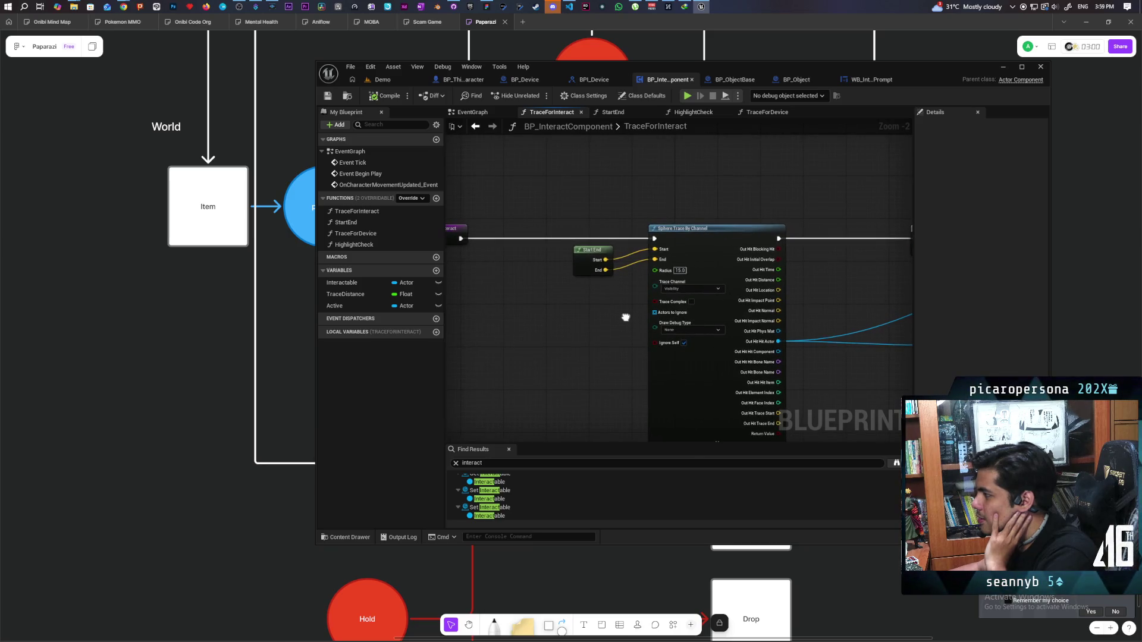
Inspect the StartEnd function, recheck TraceForInteract and EventGraph, then bring up HighlightCheck
{"action": "double_click", "coordinate": [580, 264]}
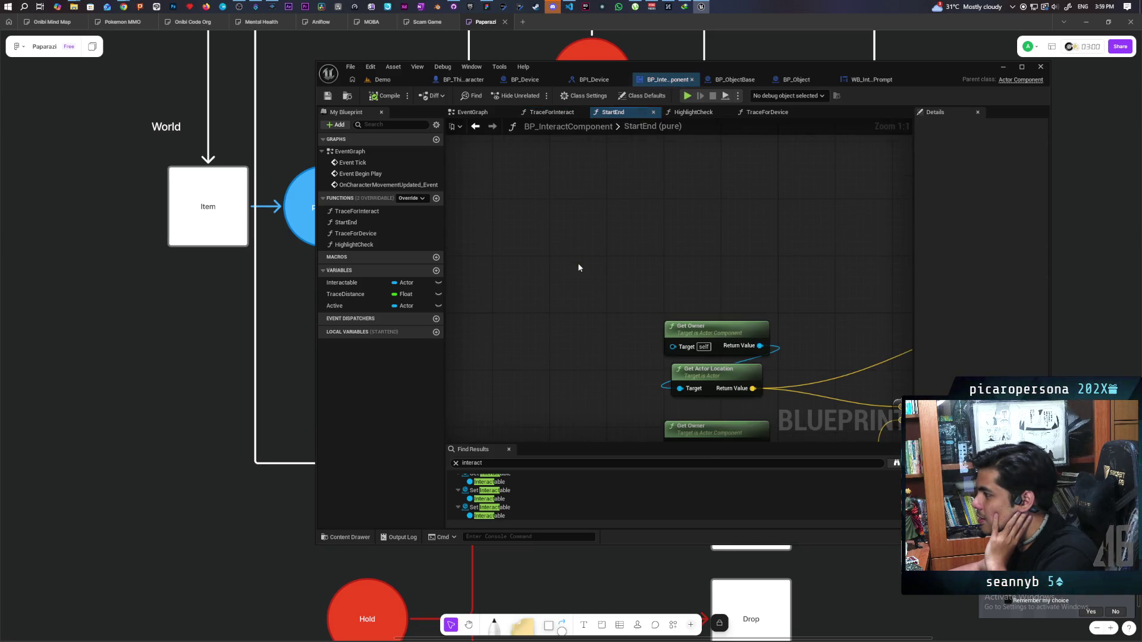
{"action": "scroll", "coordinate": [741, 179], "scroll_direction": "down", "scroll_amount": 2}
{"action": "mouse_move", "coordinate": [741, 179]}
{"action": "left_mouse_down"}
{"action": "mouse_move", "coordinate": [550, 236]}
{"action": "mouse_move", "coordinate": [633, 223]}
{"action": "left_mouse_up"}
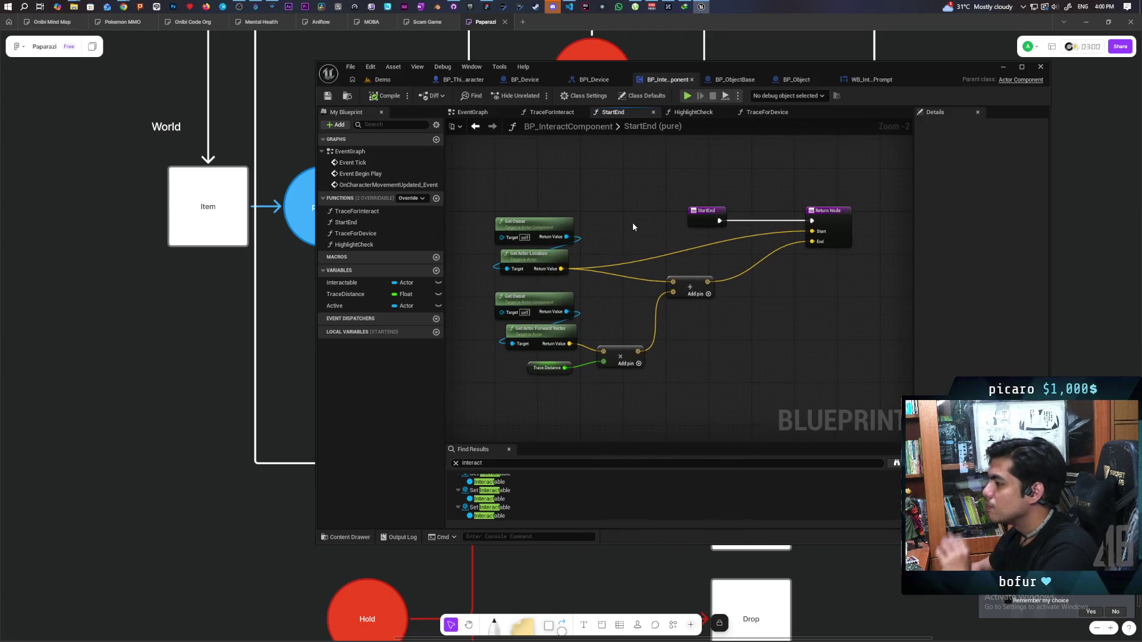
{"action": "left_click", "coordinate": [552, 111]}
{"action": "left_click_drag", "start_coordinate": [696, 183], "coordinate": [409, 180]}
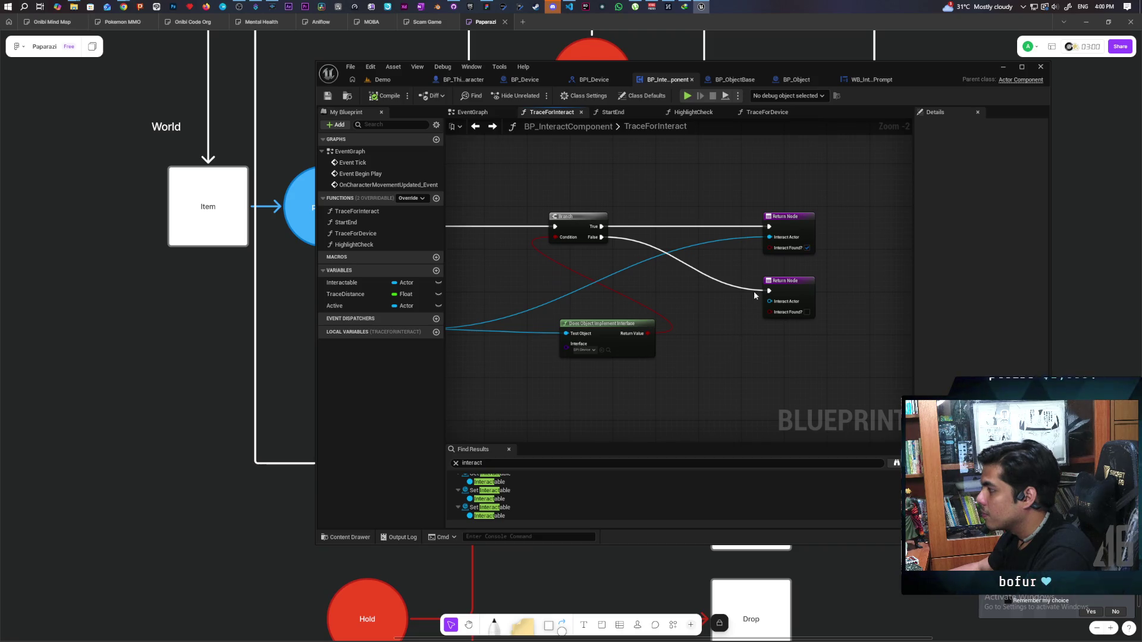
{"action": "scroll", "coordinate": [686, 306], "scroll_direction": "down", "scroll_amount": 3}
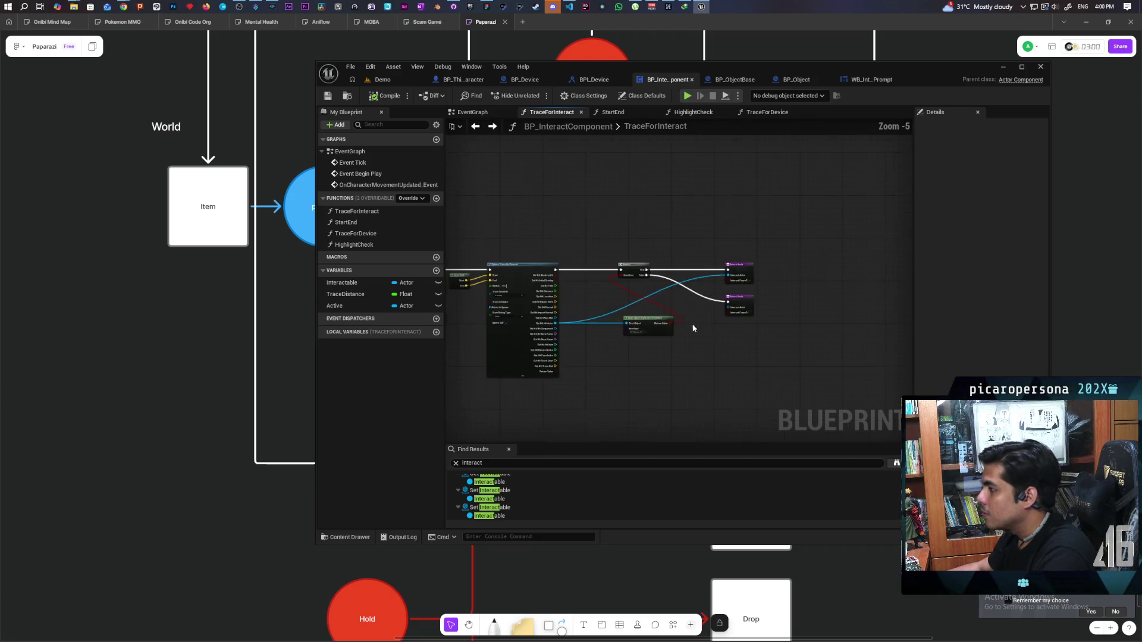
{"action": "left_click", "coordinate": [475, 126]}
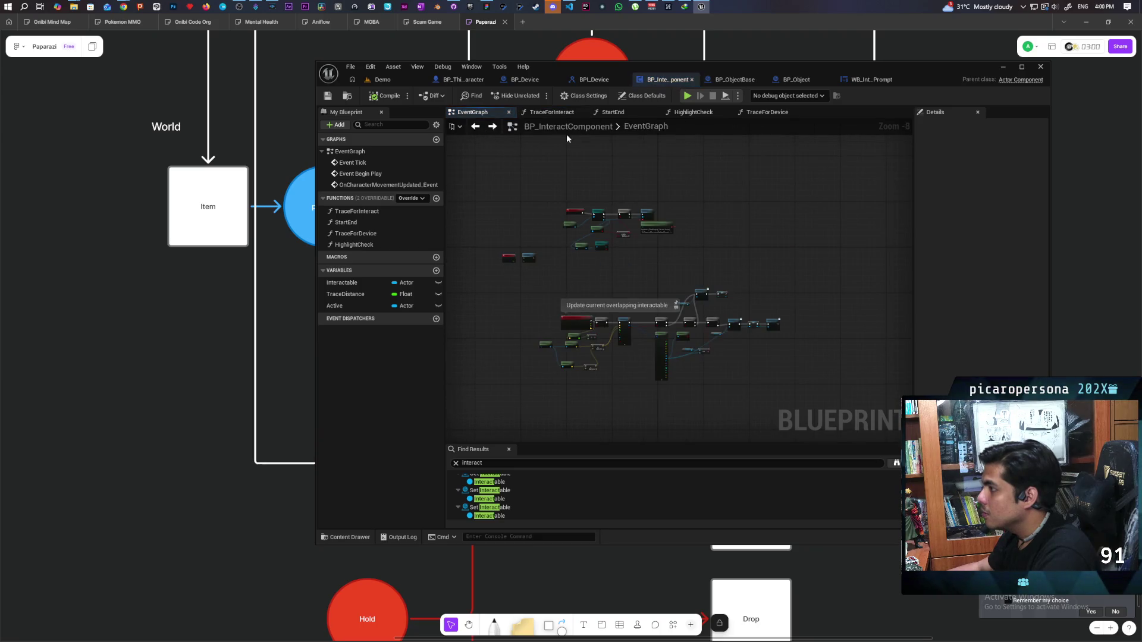
{"action": "left_click", "coordinate": [624, 112]}
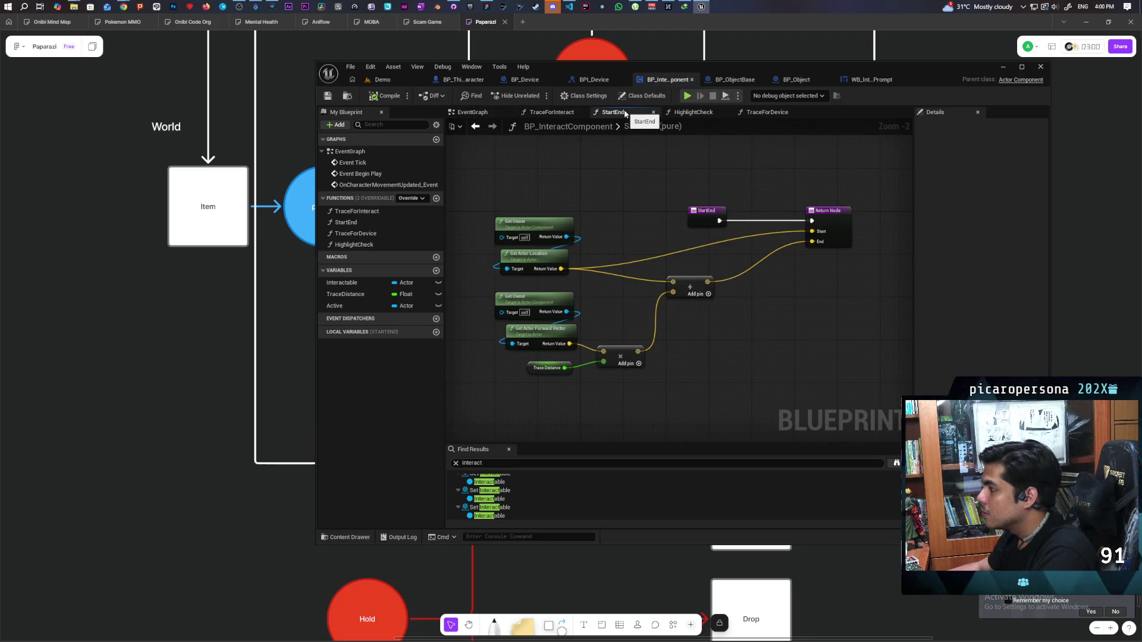
{"action": "left_click", "coordinate": [693, 112]}
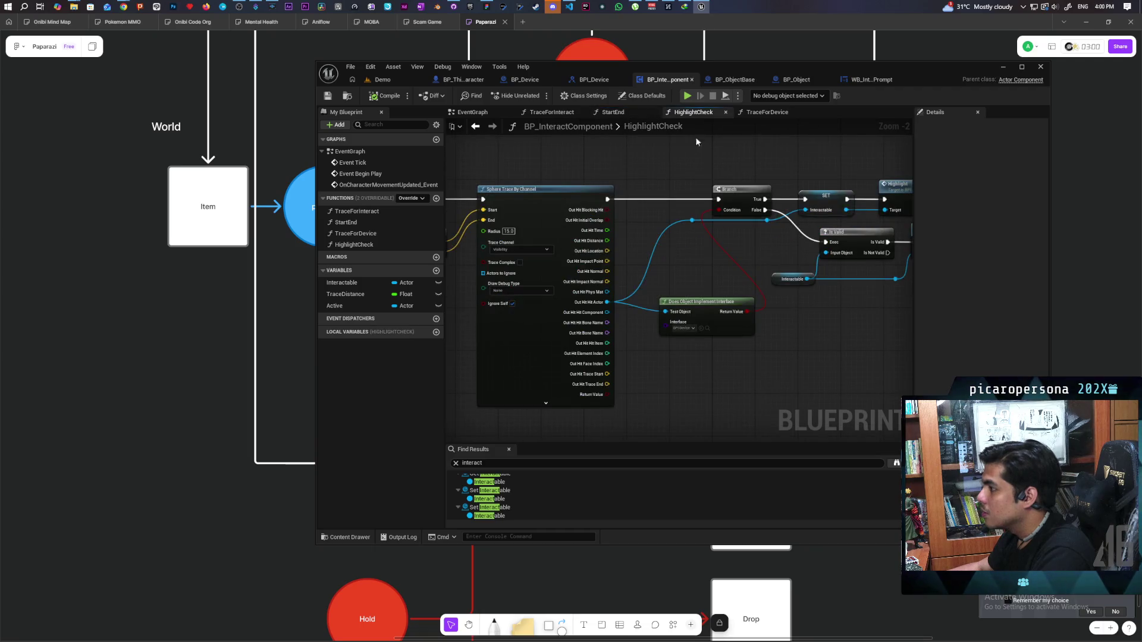
Pan through HighlightCheck's Start End, Branch, SET and IsValid nodes, then show TraceForDevice
{"action": "scroll", "coordinate": [746, 255], "scroll_direction": "down", "scroll_amount": 1}
{"action": "left_click_drag", "start_coordinate": [747, 254], "coordinate": [754, 353]}
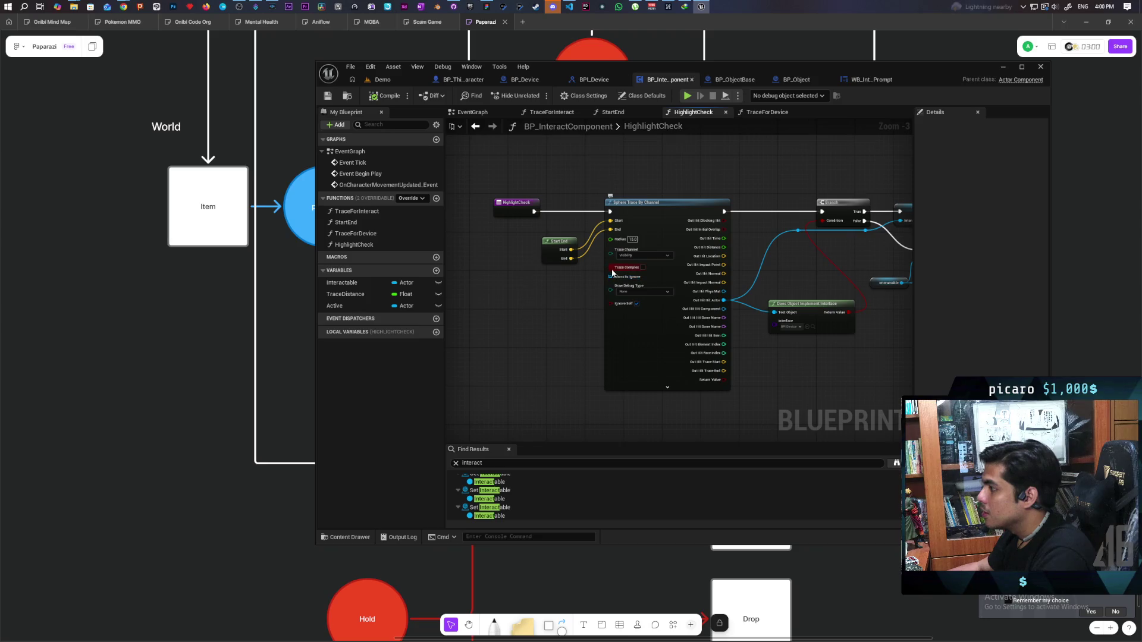
{"action": "left_click_drag", "start_coordinate": [779, 284], "coordinate": [693, 286]}
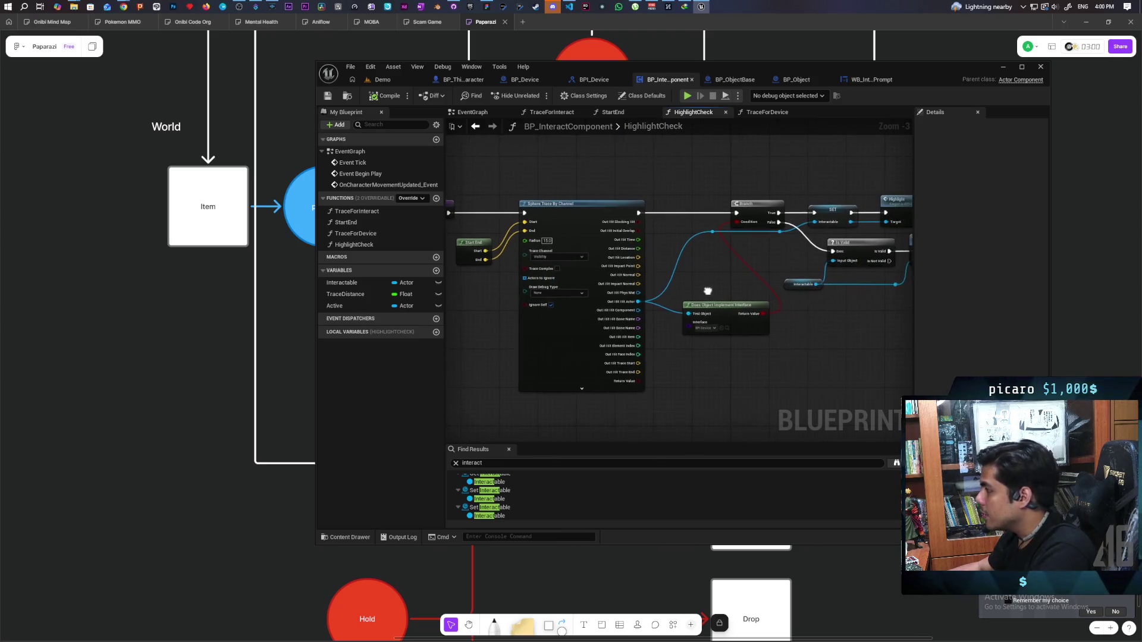
{"action": "mouse_move", "coordinate": [625, 303]}
{"action": "left_mouse_down"}
{"action": "mouse_move", "coordinate": [731, 288]}
{"action": "mouse_move", "coordinate": [683, 323]}
{"action": "mouse_move", "coordinate": [622, 329]}
{"action": "mouse_move", "coordinate": [720, 320]}
{"action": "mouse_move", "coordinate": [673, 322]}
{"action": "left_mouse_up"}
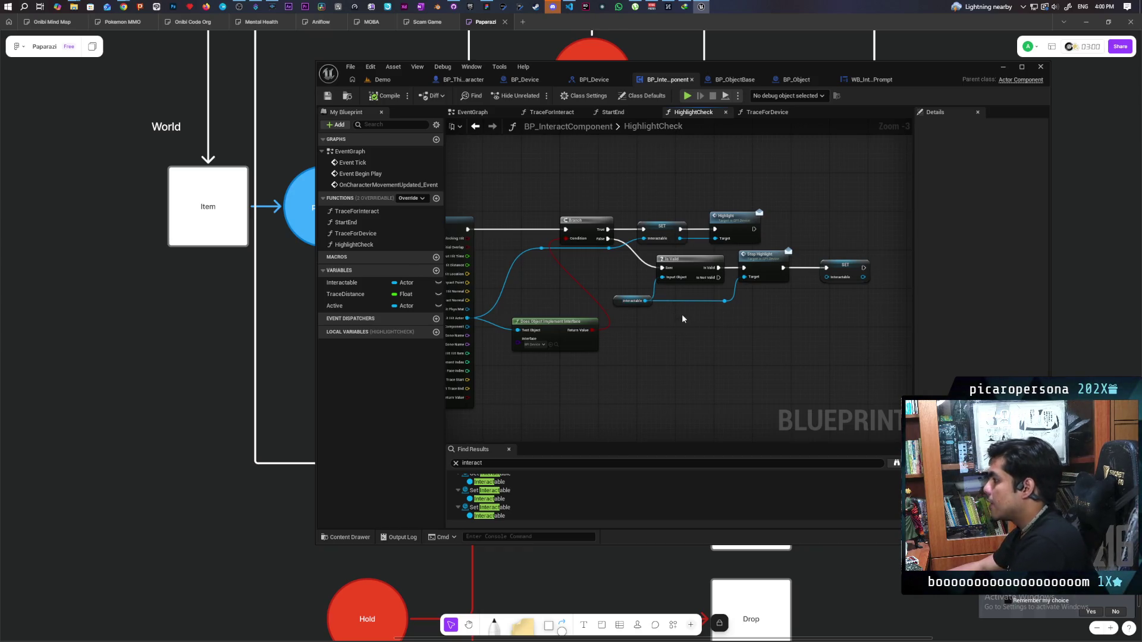
{"action": "scroll", "coordinate": [779, 317], "scroll_direction": "up", "scroll_amount": 2}
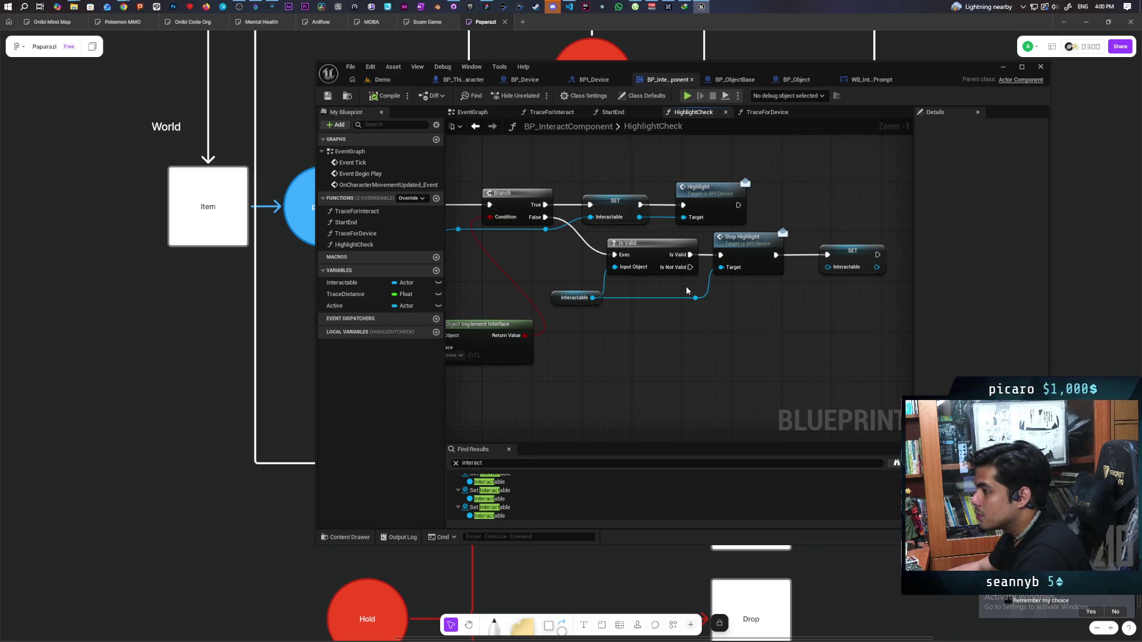
{"action": "left_click", "coordinate": [766, 113]}
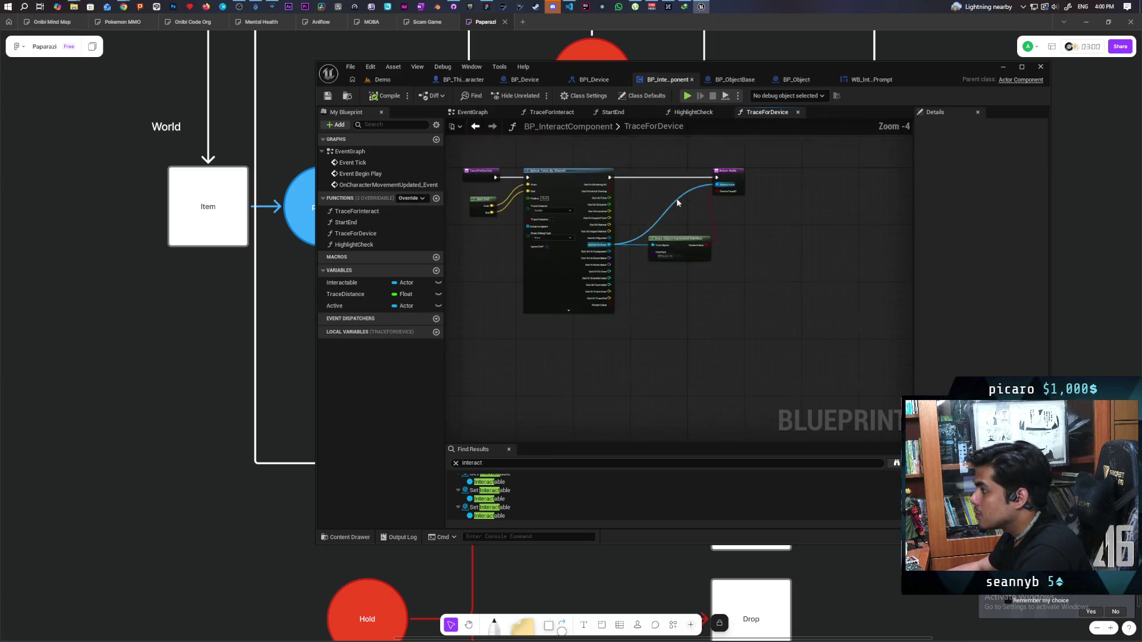
Flip repeatedly between the TraceForDevice and HighlightCheck graphs to compare them, ending on EventGraph
{"action": "mouse_move", "coordinate": [716, 232]}
{"action": "left_mouse_down"}
{"action": "mouse_move", "coordinate": [811, 236]}
{"action": "mouse_move", "coordinate": [790, 226]}
{"action": "left_mouse_up"}
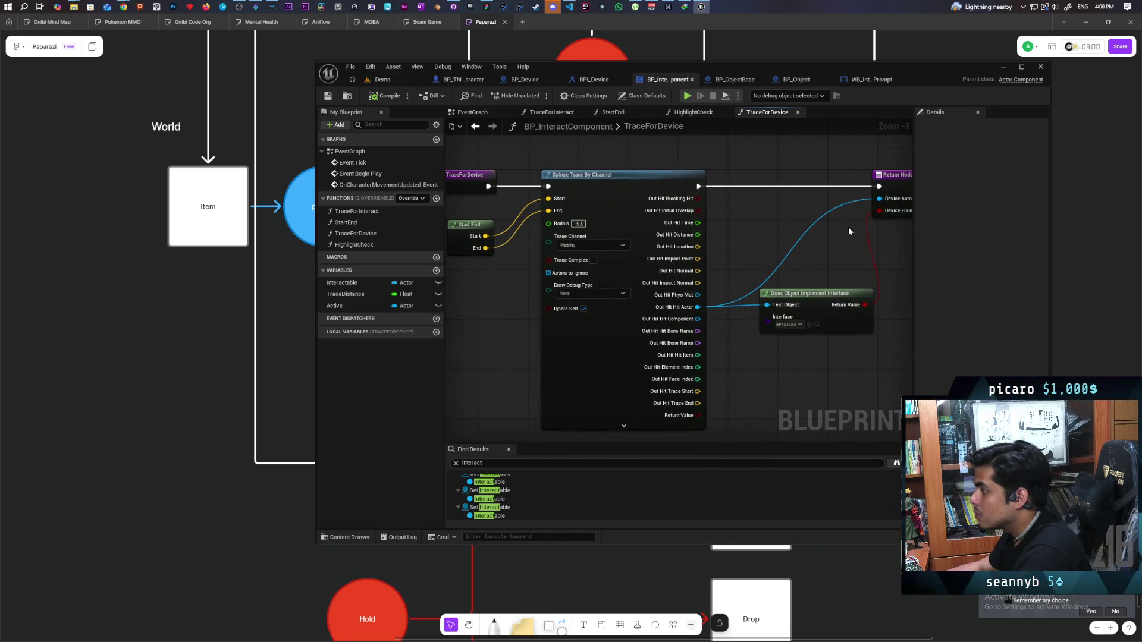
{"action": "left_click", "coordinate": [692, 112]}
{"action": "mouse_move", "coordinate": [657, 169]}
{"action": "left_mouse_down"}
{"action": "mouse_move", "coordinate": [755, 204]}
{"action": "mouse_move", "coordinate": [768, 193]}
{"action": "left_mouse_up"}
{"action": "left_click", "coordinate": [772, 113]}
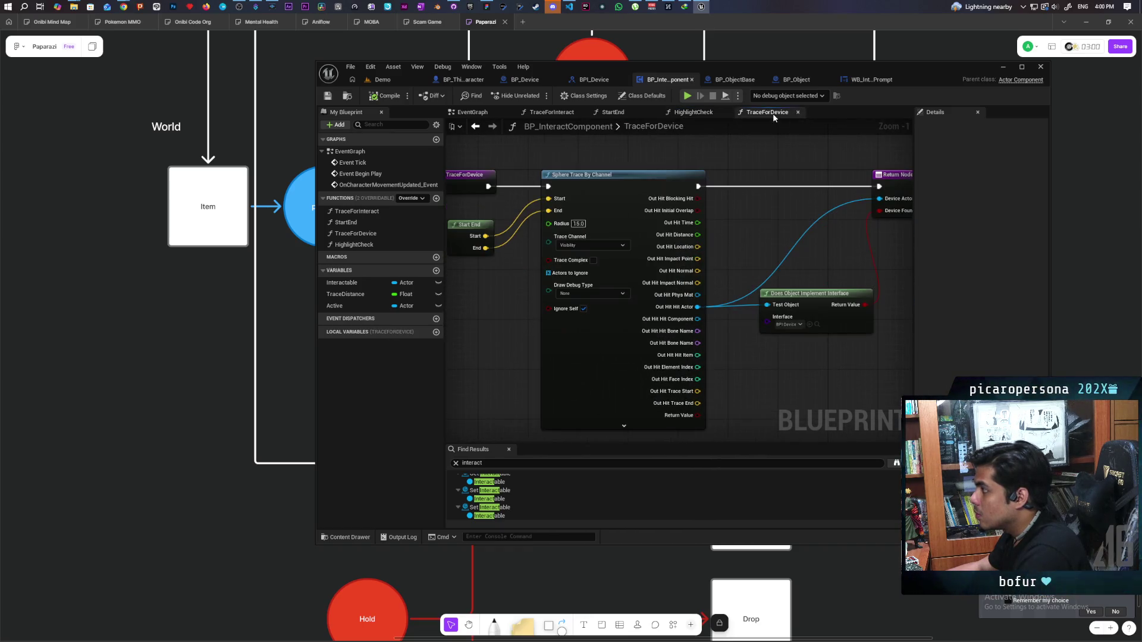
{"action": "left_click", "coordinate": [688, 113]}
{"action": "left_click", "coordinate": [765, 113]}
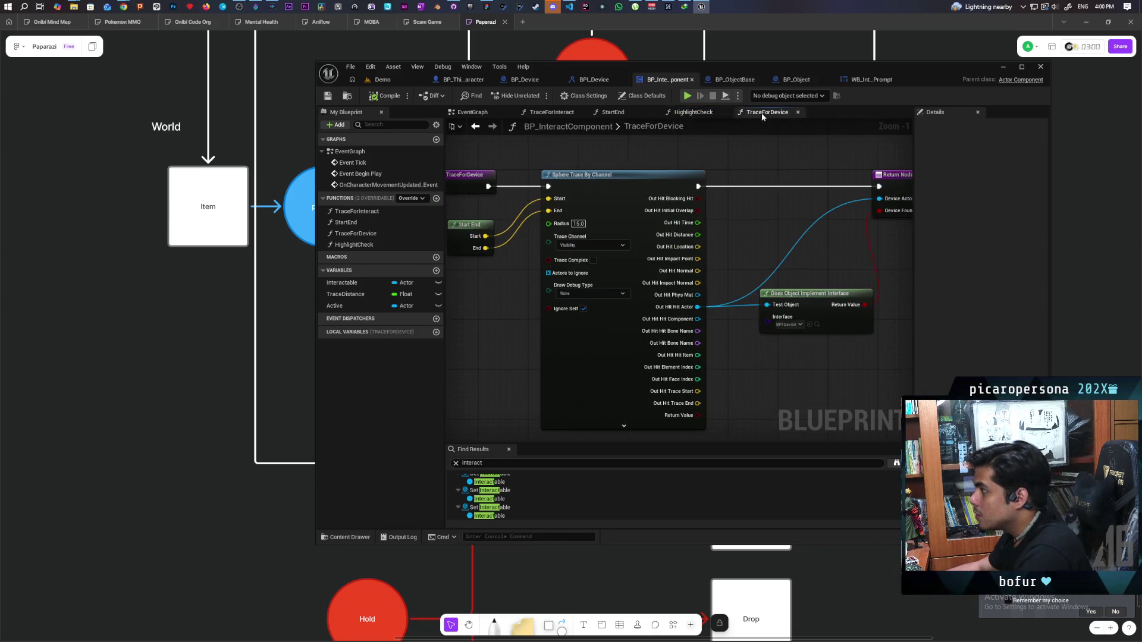
{"action": "left_click", "coordinate": [691, 113]}
{"action": "left_click", "coordinate": [767, 113]}
{"action": "left_click", "coordinate": [711, 113]}
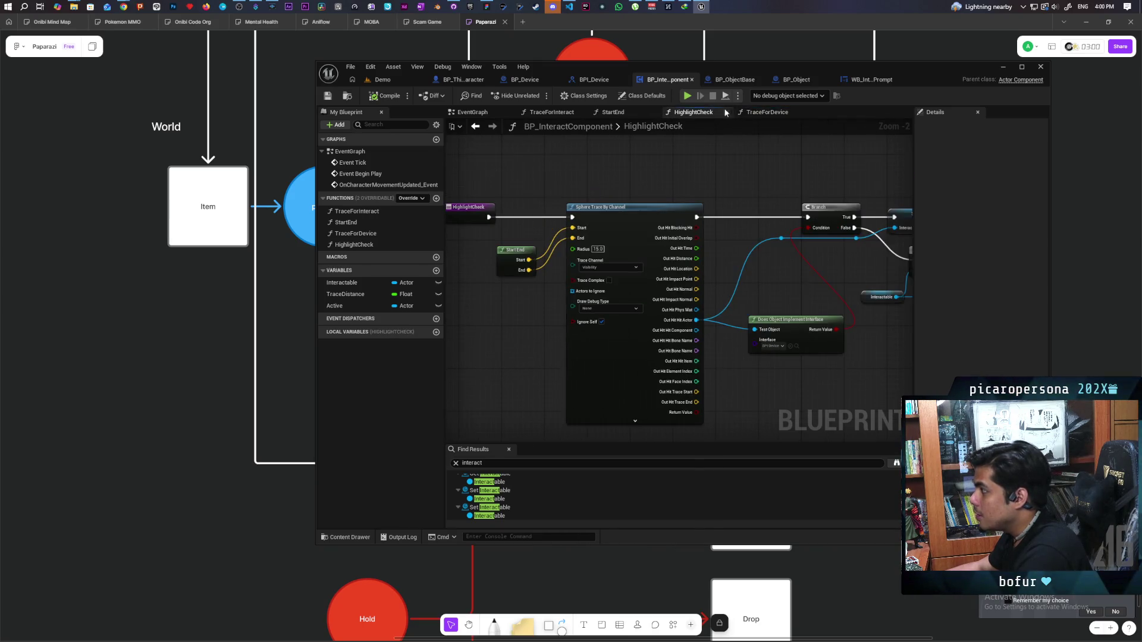
{"action": "left_click", "coordinate": [758, 112]}
{"action": "left_click", "coordinate": [669, 112]}
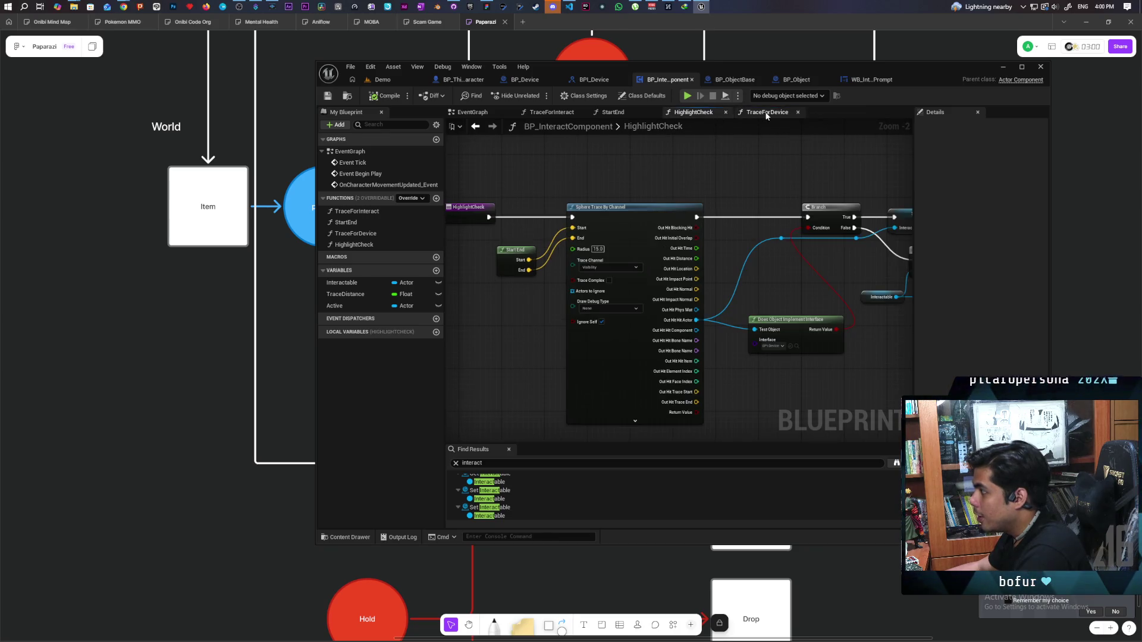
{"action": "left_click", "coordinate": [765, 113]}
{"action": "left_click", "coordinate": [693, 112]}
{"action": "left_click", "coordinate": [752, 112]}
{"action": "left_click", "coordinate": [692, 112]}
{"action": "left_click", "coordinate": [740, 113]}
{"action": "left_click", "coordinate": [693, 112]}
{"action": "left_click", "coordinate": [752, 113]}
{"action": "left_click", "coordinate": [693, 112]}
{"action": "left_click", "coordinate": [763, 113]}
{"action": "left_click", "coordinate": [708, 112]}
{"action": "left_click", "coordinate": [766, 112]}
{"action": "left_click", "coordinate": [714, 112]}
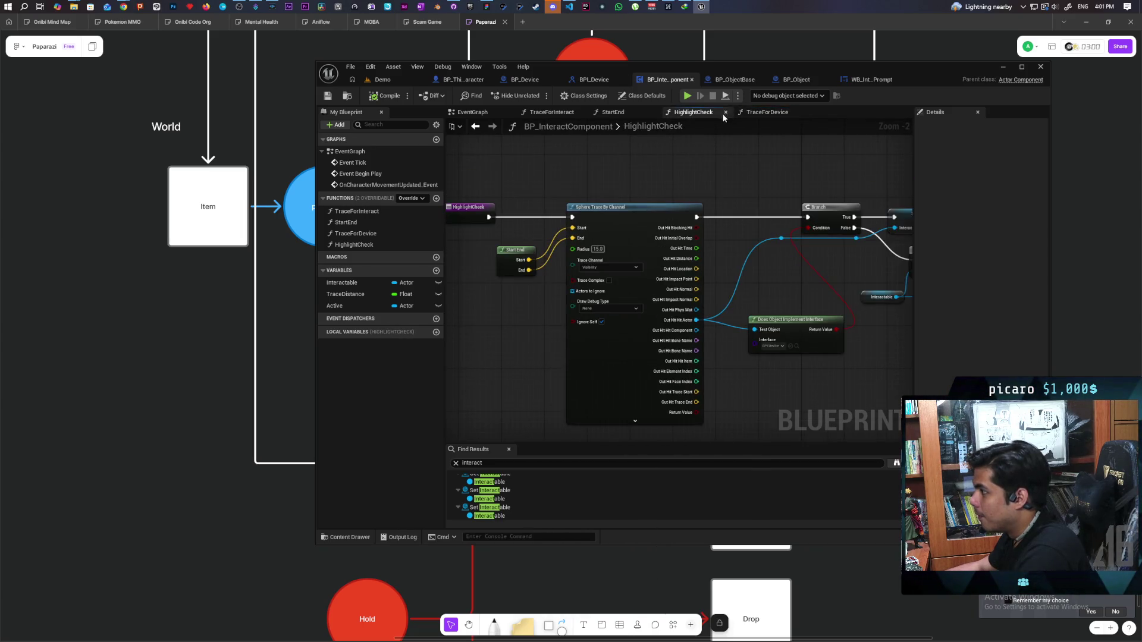
{"action": "left_click", "coordinate": [758, 113]}
{"action": "left_click", "coordinate": [700, 113]}
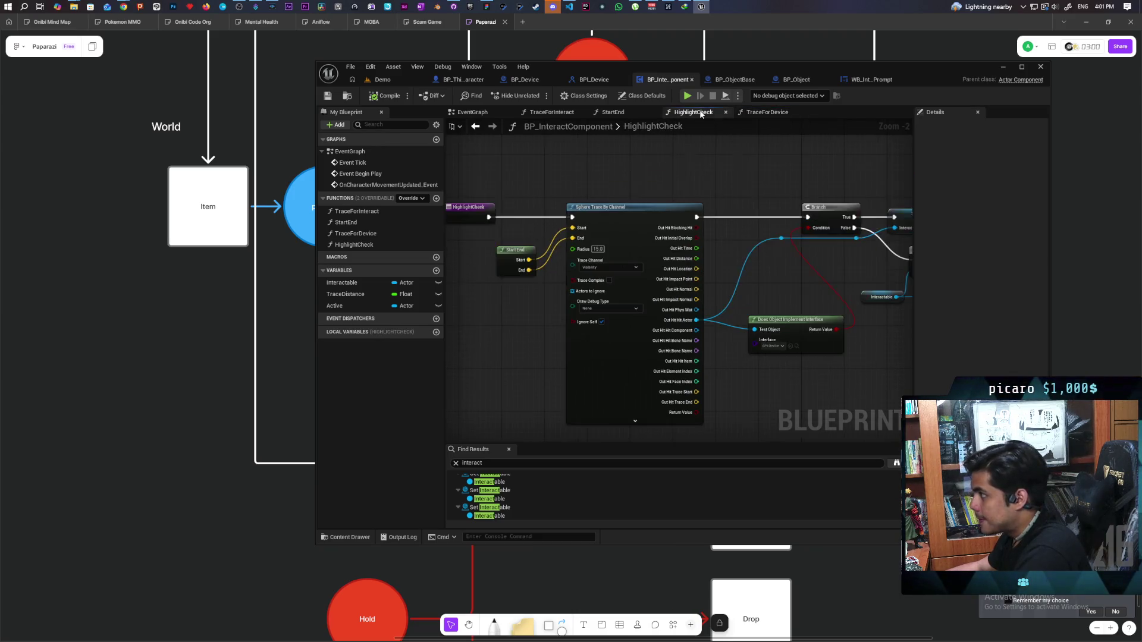
{"action": "left_click", "coordinate": [473, 112]}
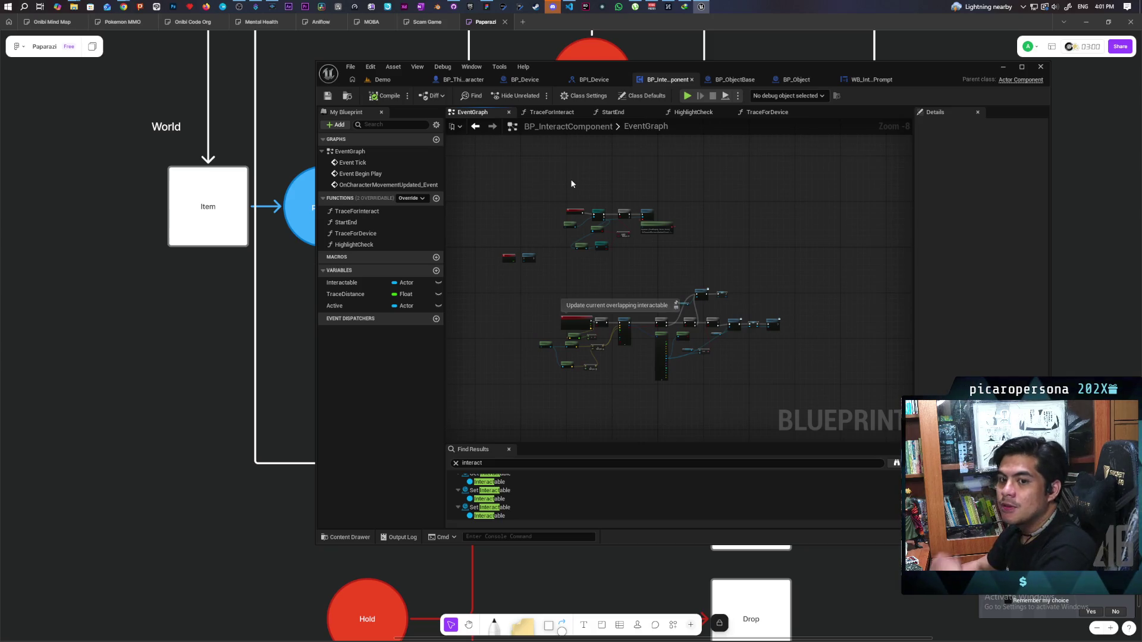
Select the Set Active node and Active getter, and bring up the All Actions list
{"action": "scroll", "coordinate": [654, 365], "scroll_direction": "up", "scroll_amount": 5}
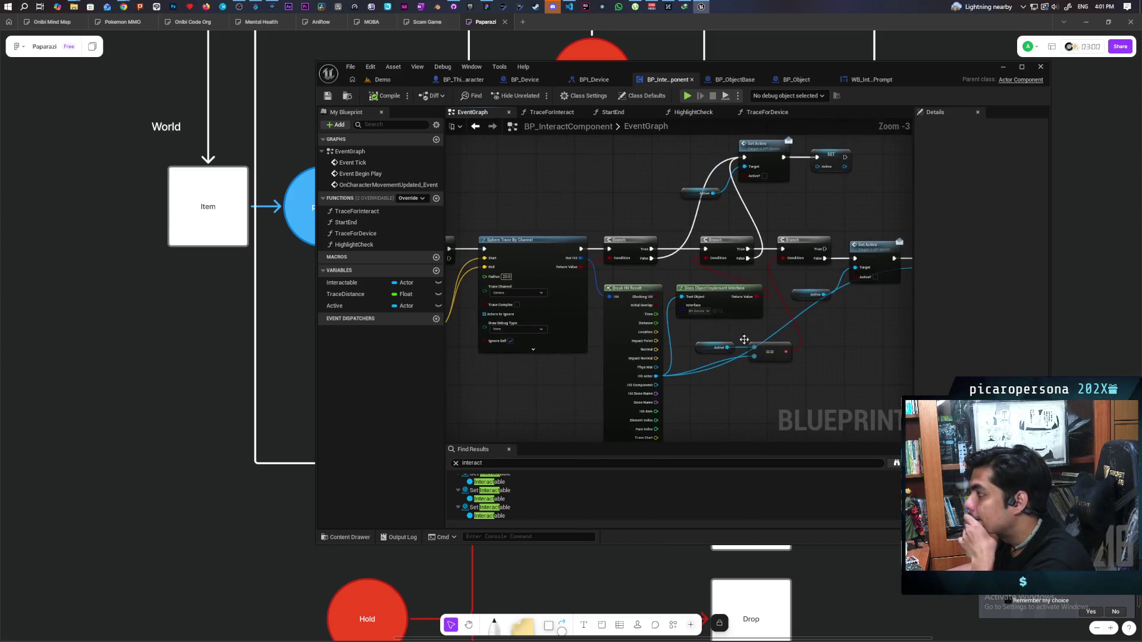
{"action": "left_click_drag", "start_coordinate": [822, 335], "coordinate": [793, 339]}
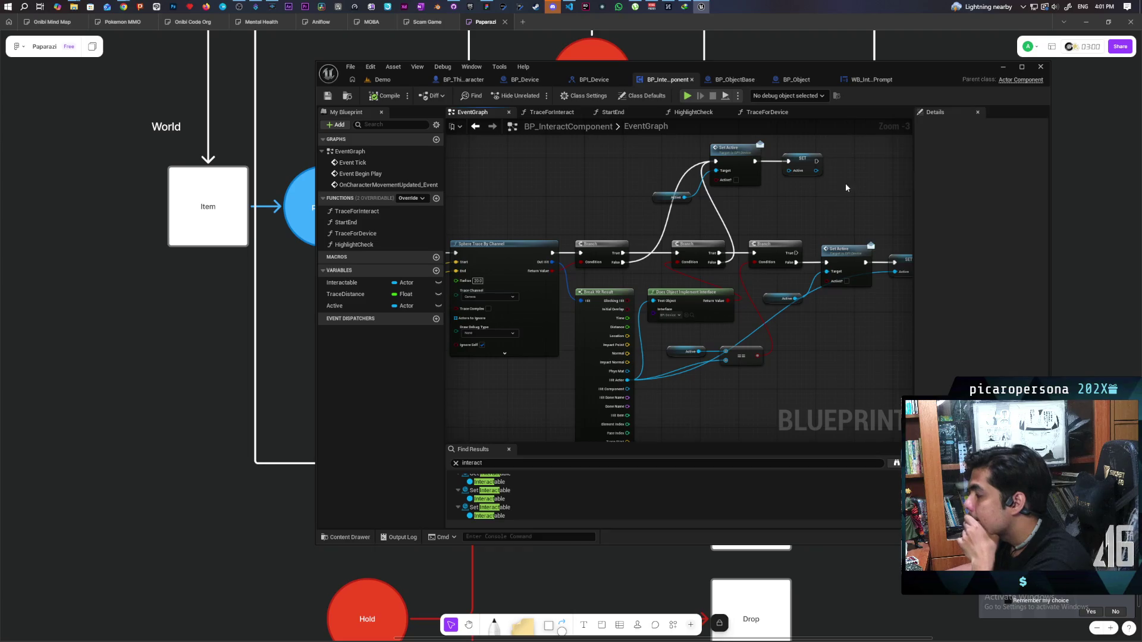
{"action": "left_click_drag", "start_coordinate": [846, 188], "coordinate": [788, 235]}
{"action": "mouse_move", "coordinate": [610, 190]}
{"action": "left_mouse_down"}
{"action": "mouse_move", "coordinate": [725, 249]}
{"action": "mouse_move", "coordinate": [712, 242]}
{"action": "left_mouse_up"}
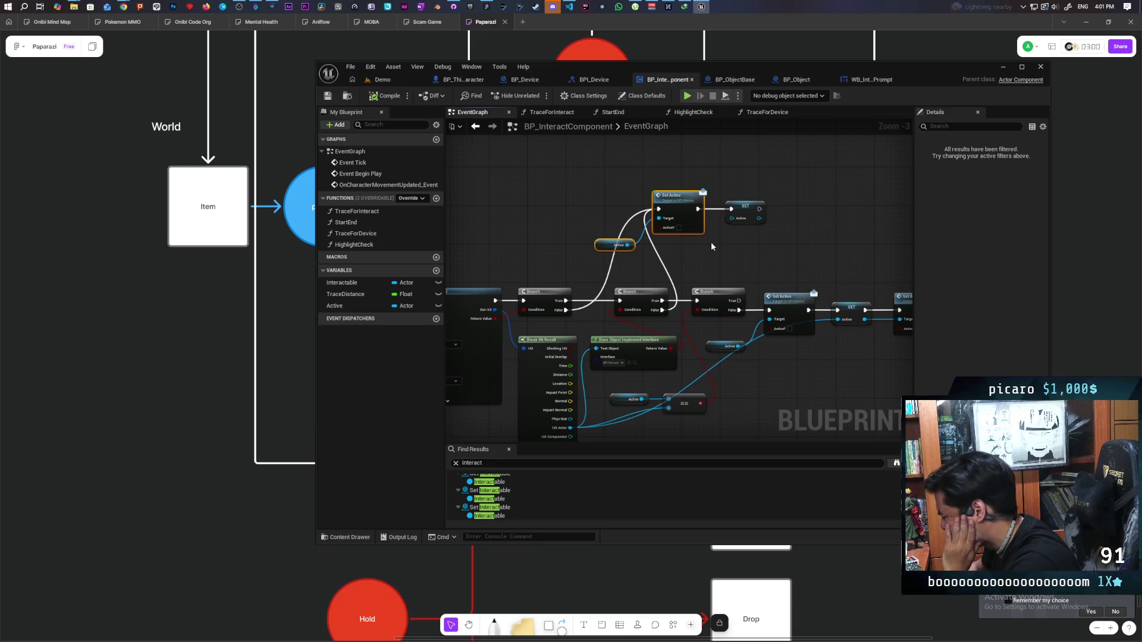
{"action": "left_click_drag", "start_coordinate": [712, 242], "coordinate": [700, 202]}
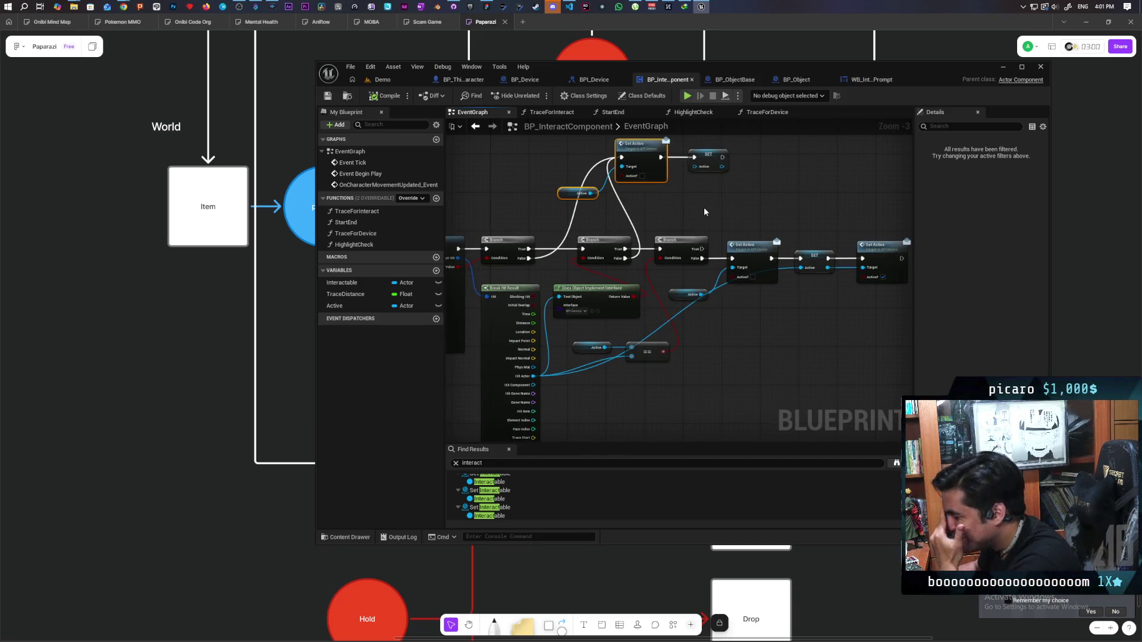
{"action": "scroll", "coordinate": [710, 340], "scroll_direction": "down", "scroll_amount": 3}
{"action": "right_click", "coordinate": [709, 344]}
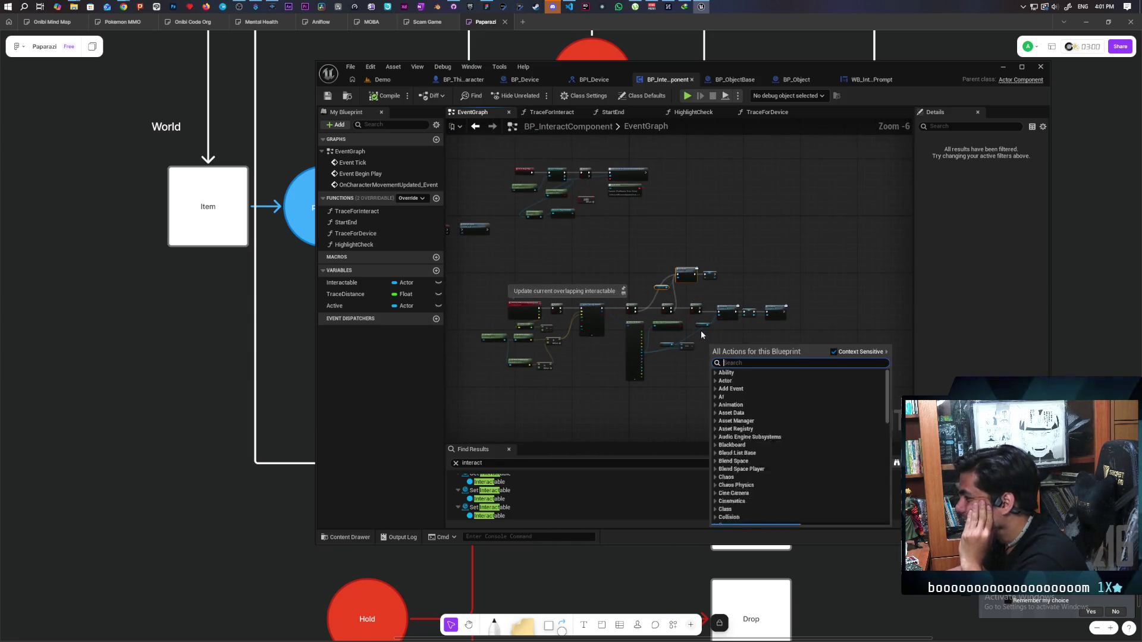
Move the Set Active, SET and Active nodes right and down
{"action": "scroll", "coordinate": [702, 333], "scroll_direction": "up", "scroll_amount": 2}
{"action": "left_click", "coordinate": [740, 318]}
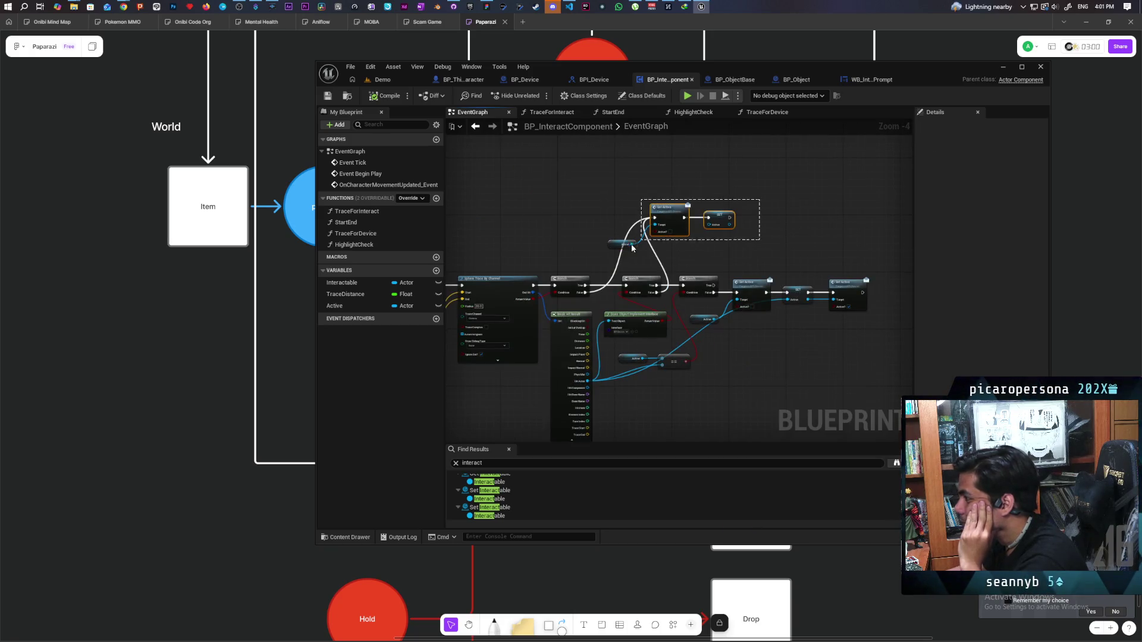
{"action": "left_click_drag", "start_coordinate": [635, 248], "coordinate": [632, 249]}
{"action": "mouse_move", "coordinate": [676, 210]}
{"action": "left_mouse_down"}
{"action": "mouse_move", "coordinate": [731, 221]}
{"action": "mouse_move", "coordinate": [707, 221]}
{"action": "left_mouse_up"}
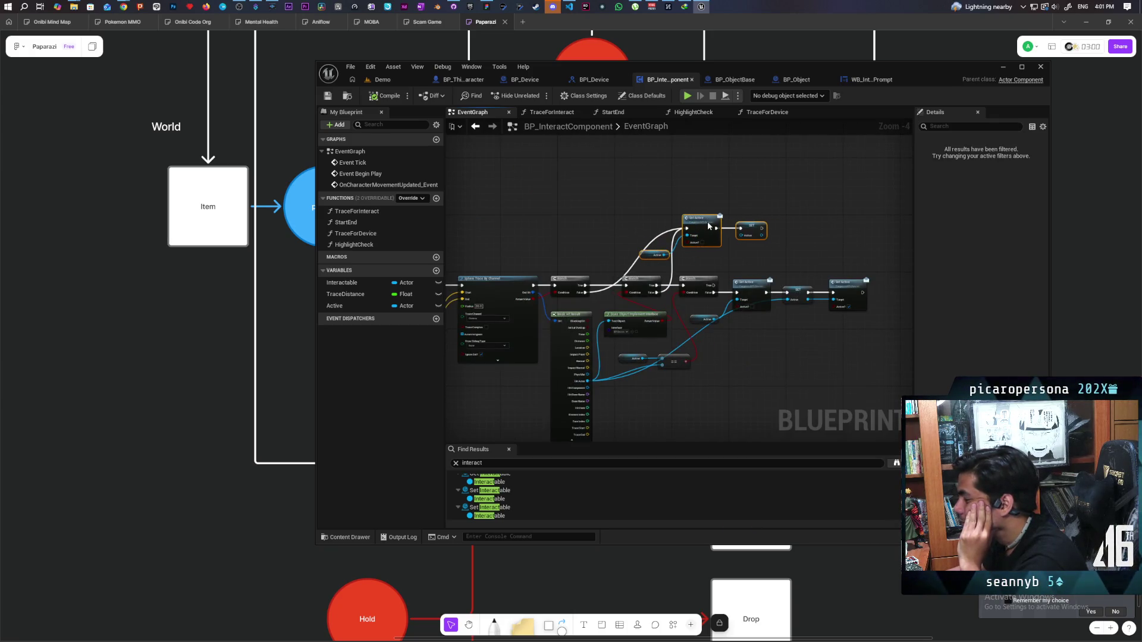
{"action": "left_click", "coordinate": [754, 259]}
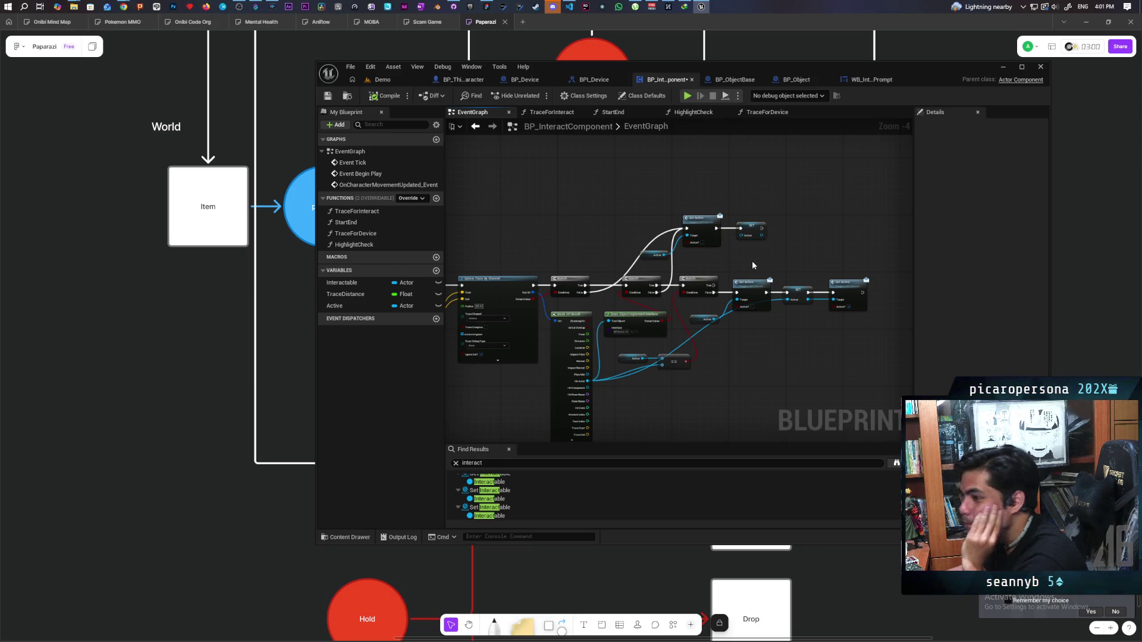
Save the BP_InteractComponent blueprint
{"action": "scroll", "coordinate": [751, 261], "scroll_direction": "down", "scroll_amount": 2}
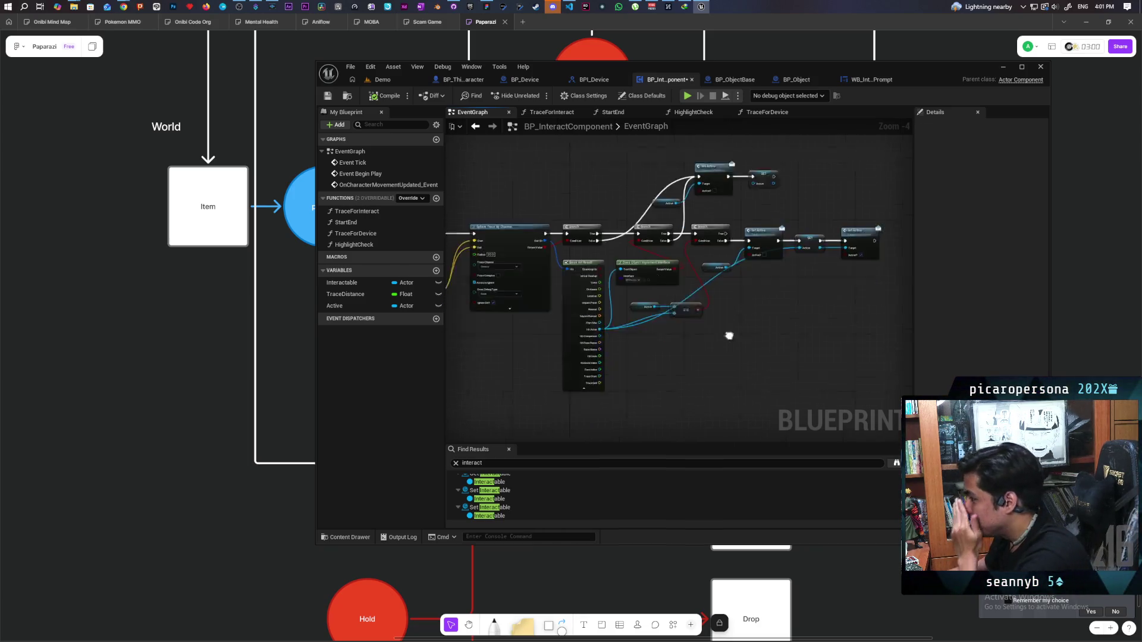
{"action": "left_click", "coordinate": [332, 95]}
{"action": "scroll", "coordinate": [572, 260], "scroll_direction": "up", "scroll_amount": 2}
{"action": "scroll", "coordinate": [572, 260], "scroll_direction": "down", "scroll_amount": 2}
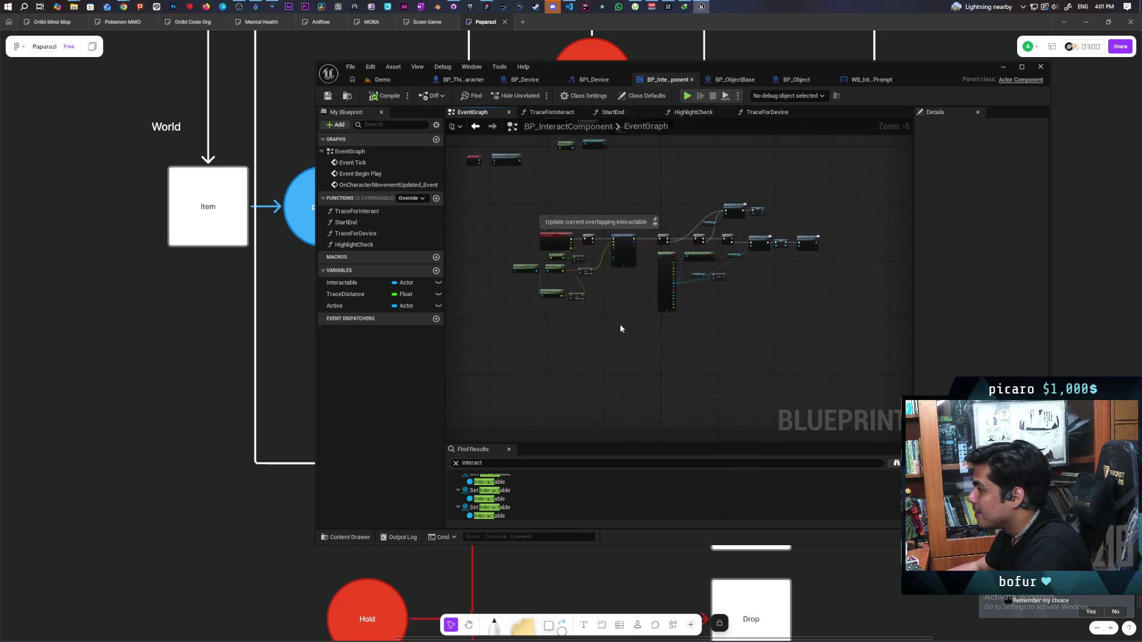
{"action": "scroll", "coordinate": [601, 316], "scroll_direction": "up", "scroll_amount": 1}
{"action": "scroll", "coordinate": [601, 318], "scroll_direction": "down", "scroll_amount": 1}
{"action": "scroll", "coordinate": [600, 318], "scroll_direction": "up", "scroll_amount": 1}
{"action": "scroll", "coordinate": [598, 321], "scroll_direction": "down", "scroll_amount": 1}
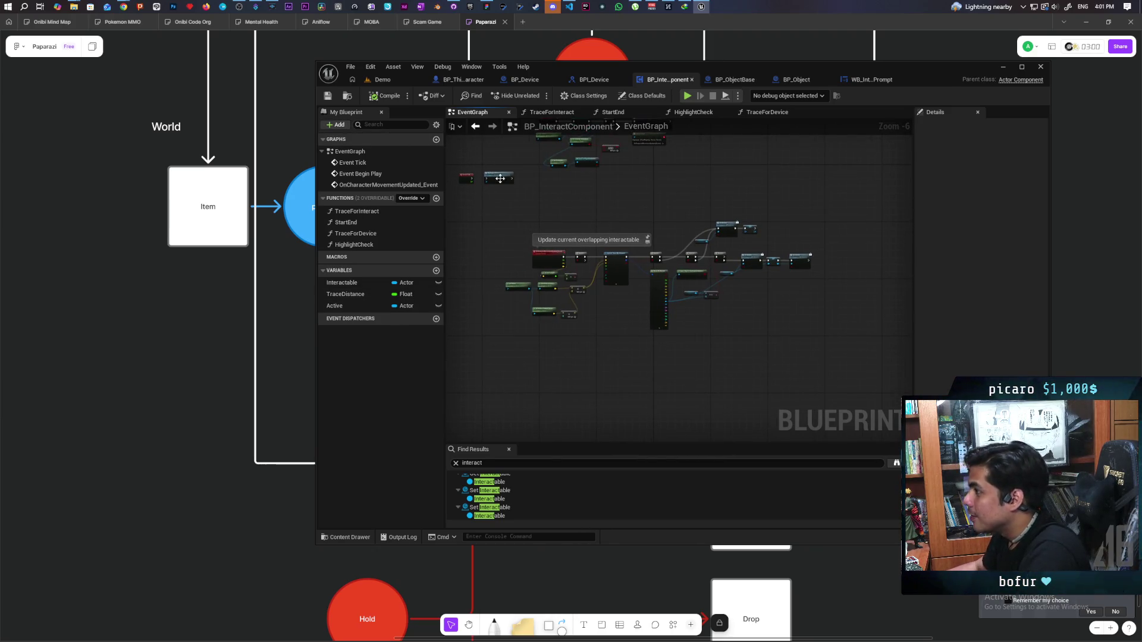
{"action": "scroll", "coordinate": [555, 296], "scroll_direction": "up", "scroll_amount": 1}
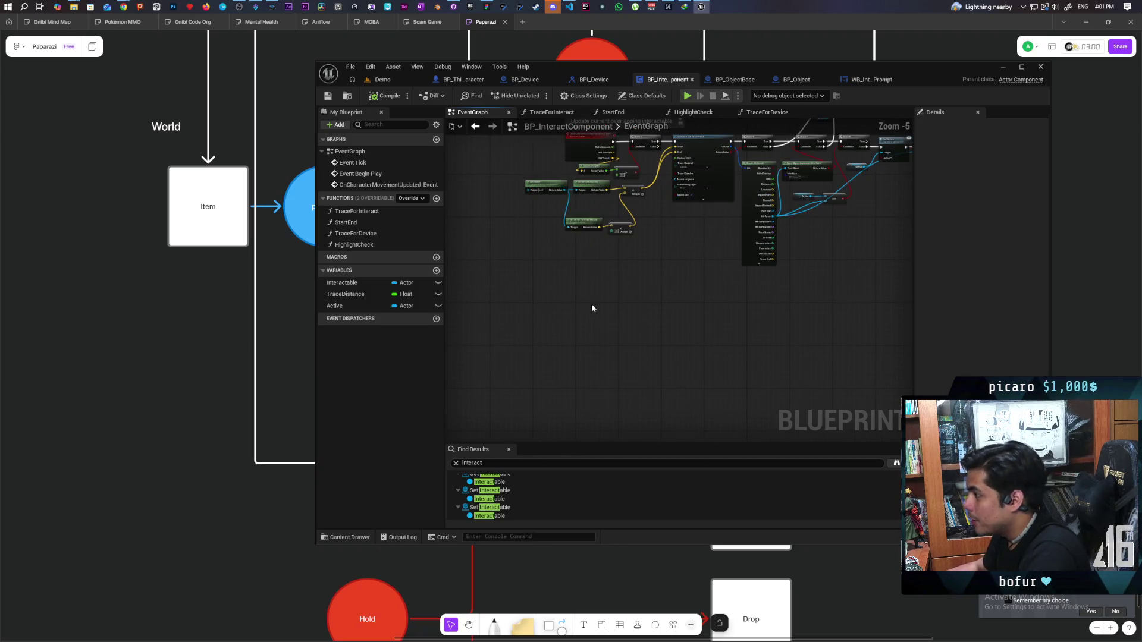
Add a new Interact custom event in empty graph space and compile the blueprint
{"action": "left_click_drag", "start_coordinate": [589, 294], "coordinate": [550, 291]}
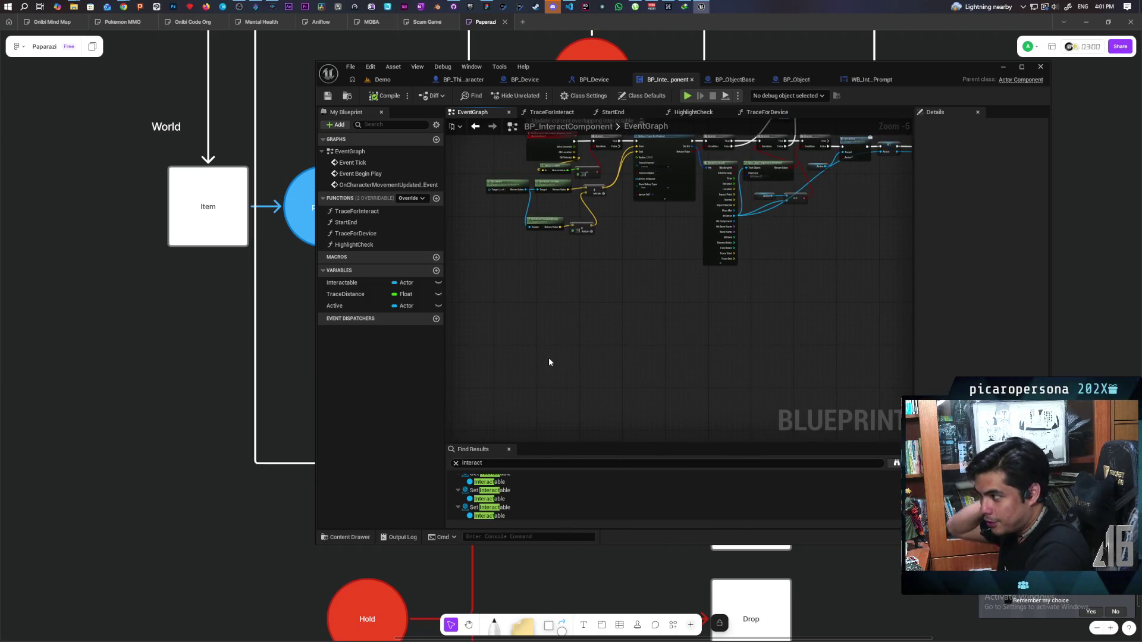
{"action": "left_click_drag", "start_coordinate": [548, 359], "coordinate": [560, 334]}
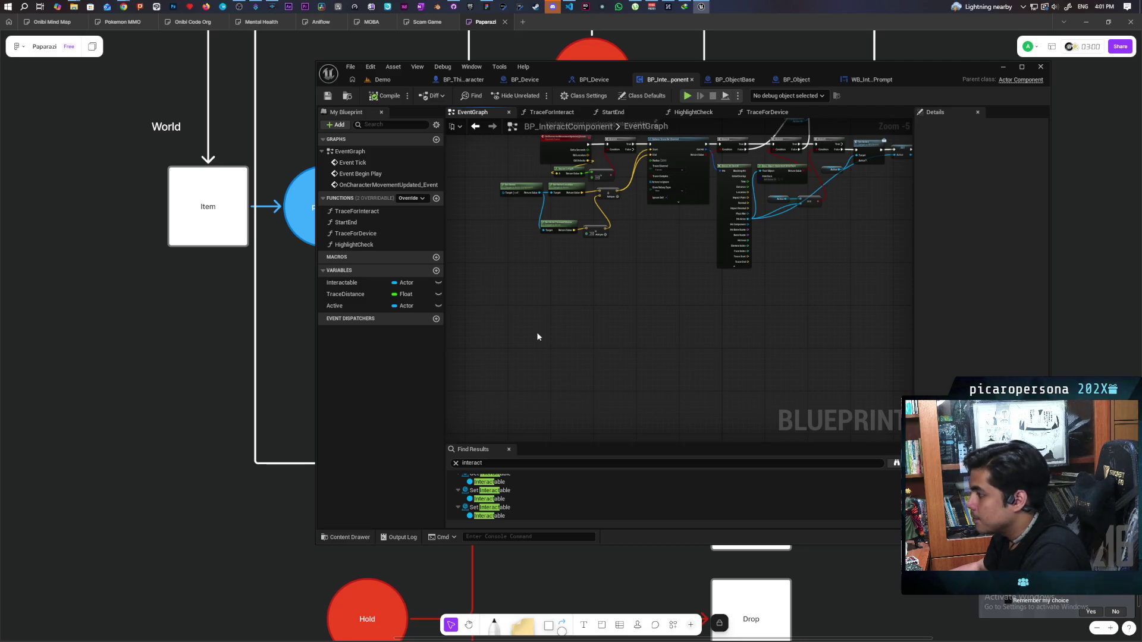
{"action": "key", "text": "ctrl+v"}
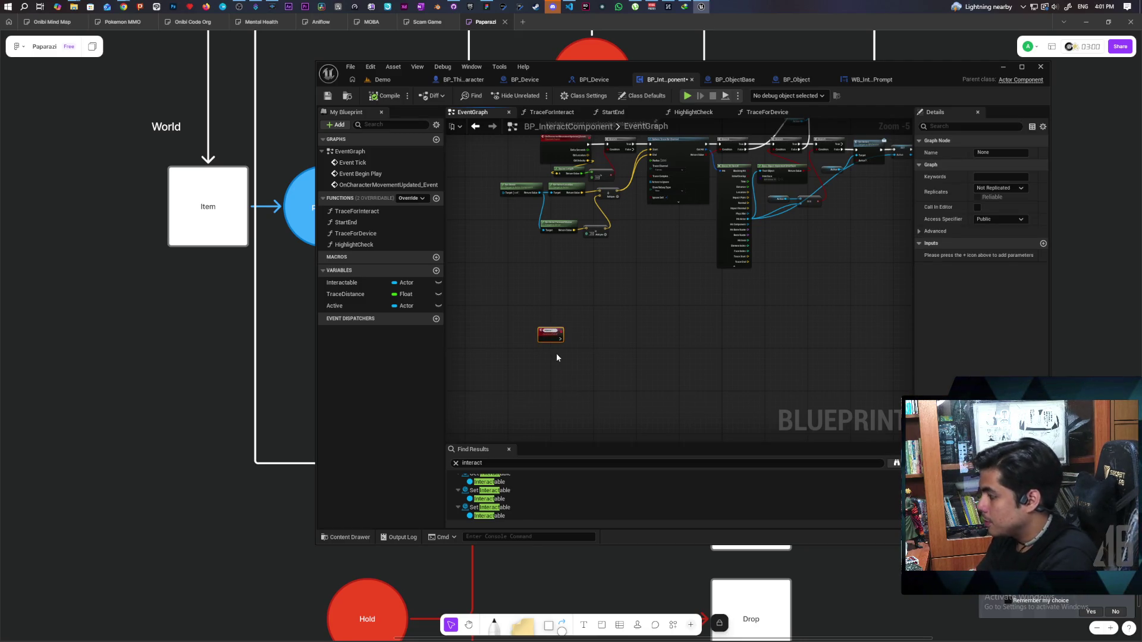
{"action": "scroll", "coordinate": [557, 357], "scroll_direction": "up", "scroll_amount": 5}
{"action": "left_click", "coordinate": [377, 97]}
{"action": "left_click", "coordinate": [611, 302]}
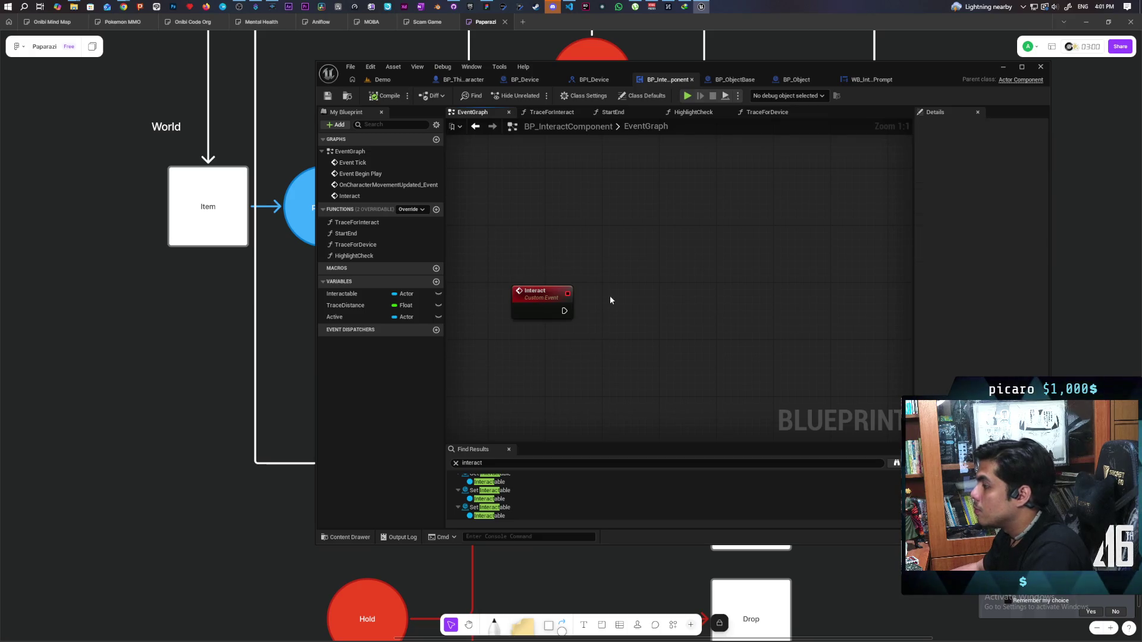
Place an Active getter and route the Interact event through an Is Valid check on it
{"action": "mouse_move", "coordinate": [336, 317]}
{"action": "left_mouse_down"}
{"action": "mouse_move", "coordinate": [702, 370]}
{"action": "mouse_move", "coordinate": [573, 353]}
{"action": "left_mouse_up"}
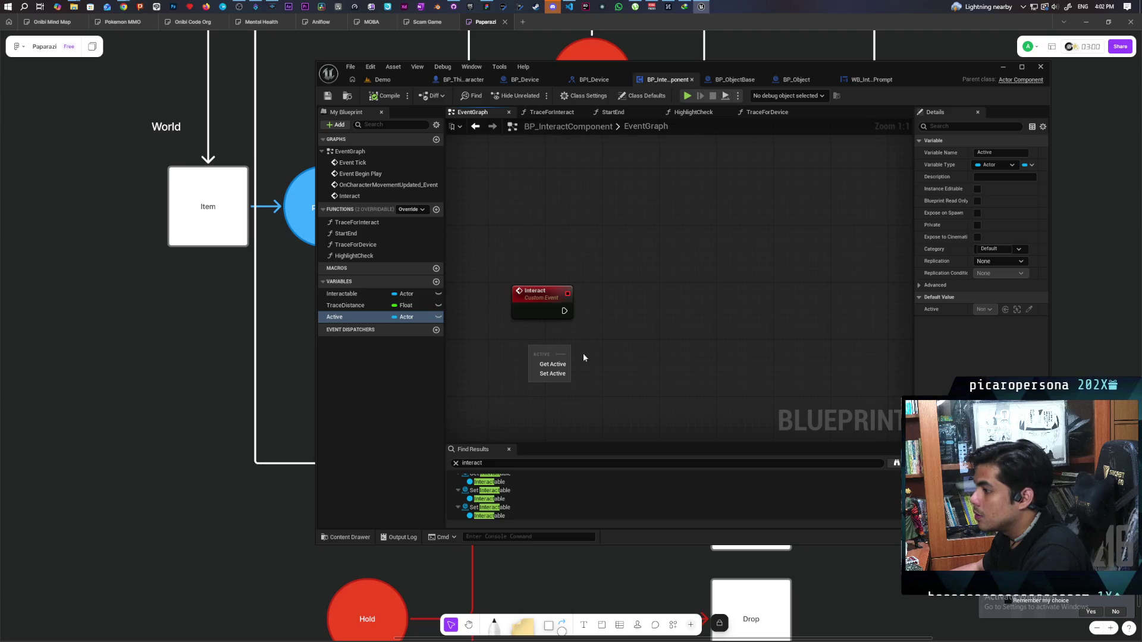
{"action": "left_click", "coordinate": [552, 364]}
{"action": "mouse_move", "coordinate": [572, 348]}
{"action": "left_mouse_down"}
{"action": "mouse_move", "coordinate": [611, 323]}
{"action": "mouse_move", "coordinate": [611, 310]}
{"action": "left_mouse_up"}
{"action": "right_click", "coordinate": [670, 352]}
{"action": "left_click_drag", "start_coordinate": [552, 257], "coordinate": [648, 320]}
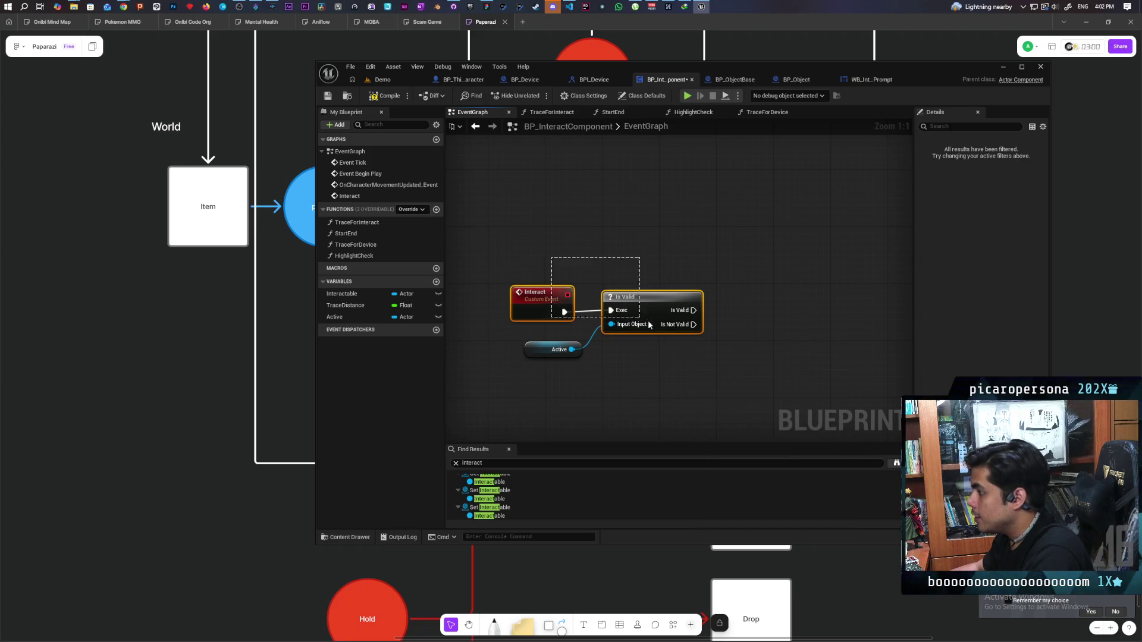
{"action": "left_click", "coordinate": [646, 374]}
Call the BPI Device Interact (Message) on Active and wire Is Valid into it
{"action": "left_click_drag", "start_coordinate": [571, 349], "coordinate": [609, 392]}
{"action": "type", "text": "interact"}
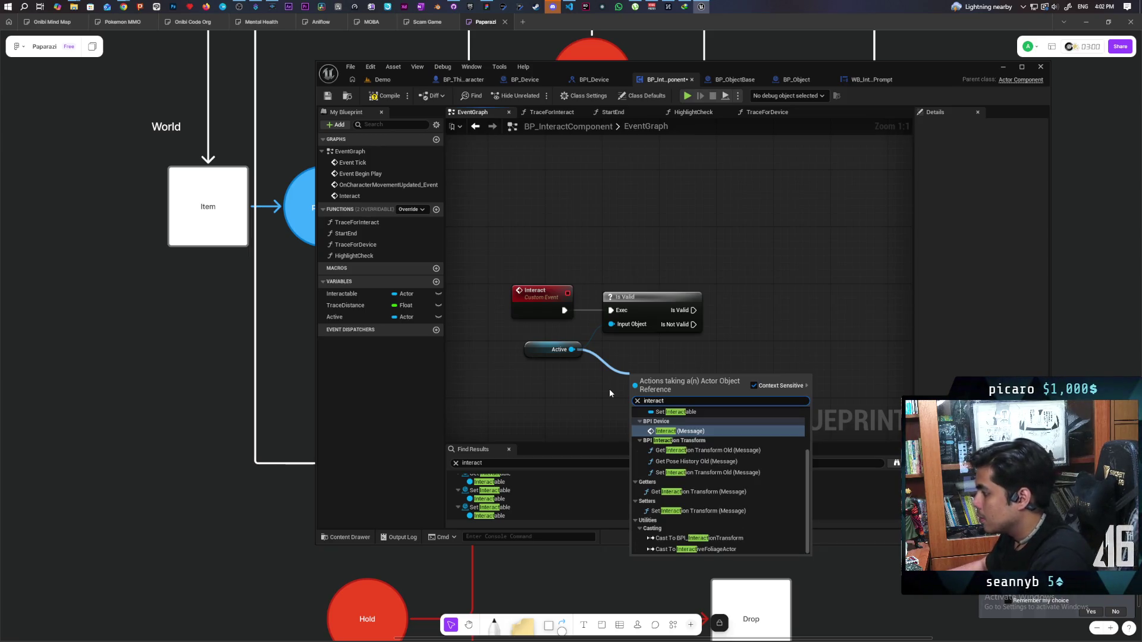
{"action": "left_click", "coordinate": [678, 431]}
{"action": "left_click_drag", "start_coordinate": [618, 410], "coordinate": [767, 312]}
{"action": "key", "text": "Escape"}
{"action": "mouse_move", "coordinate": [694, 310]}
{"action": "left_mouse_down"}
{"action": "mouse_move", "coordinate": [764, 312]}
{"action": "mouse_move", "coordinate": [754, 310]}
{"action": "left_mouse_up"}
{"action": "scroll", "coordinate": [702, 309], "scroll_direction": "down", "scroll_amount": 8}
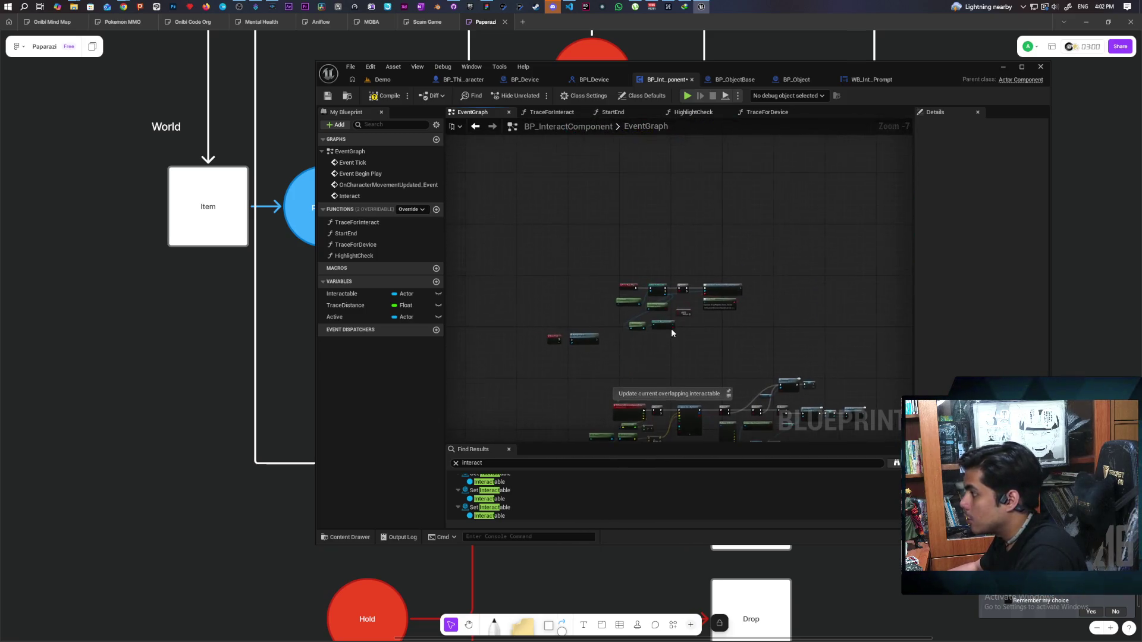
Promote Cast To Character's As Character output to a new variable
{"action": "scroll", "coordinate": [671, 328], "scroll_direction": "up", "scroll_amount": 6}
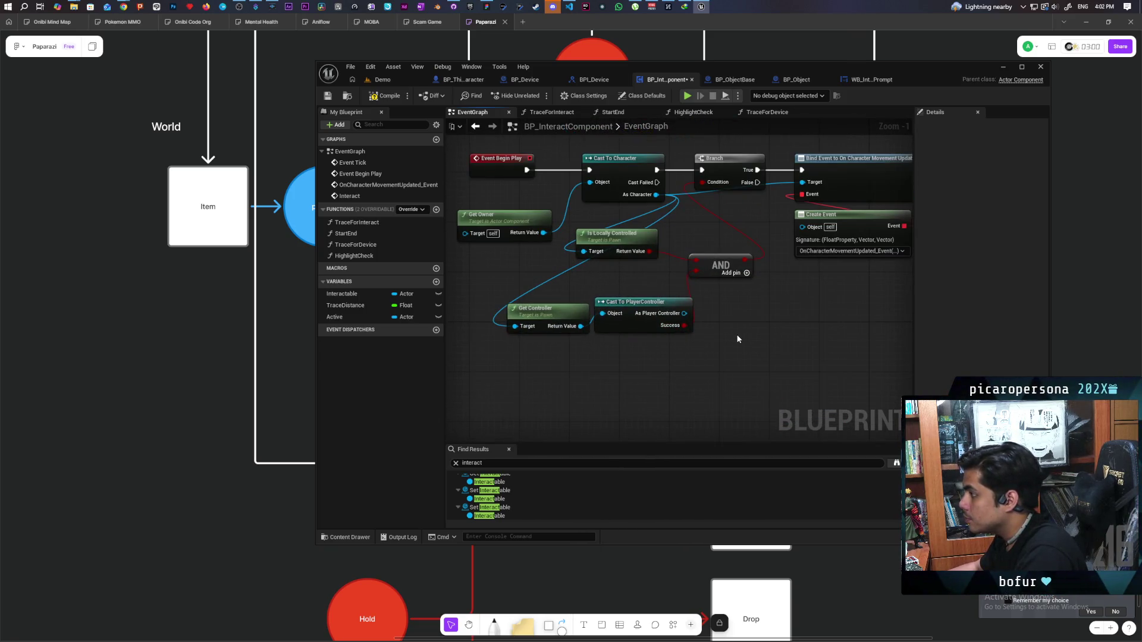
{"action": "left_click_drag", "start_coordinate": [594, 267], "coordinate": [702, 315]}
{"action": "mouse_move", "coordinate": [595, 181]}
{"action": "left_mouse_down"}
{"action": "mouse_move", "coordinate": [701, 258]}
{"action": "mouse_move", "coordinate": [720, 236]}
{"action": "mouse_move", "coordinate": [626, 227]}
{"action": "mouse_move", "coordinate": [600, 237]}
{"action": "mouse_move", "coordinate": [708, 216]}
{"action": "mouse_move", "coordinate": [665, 221]}
{"action": "mouse_move", "coordinate": [678, 223]}
{"action": "mouse_move", "coordinate": [612, 205]}
{"action": "mouse_move", "coordinate": [691, 218]}
{"action": "left_mouse_up"}
{"action": "left_click", "coordinate": [666, 230]}
{"action": "left_click", "coordinate": [737, 263]}
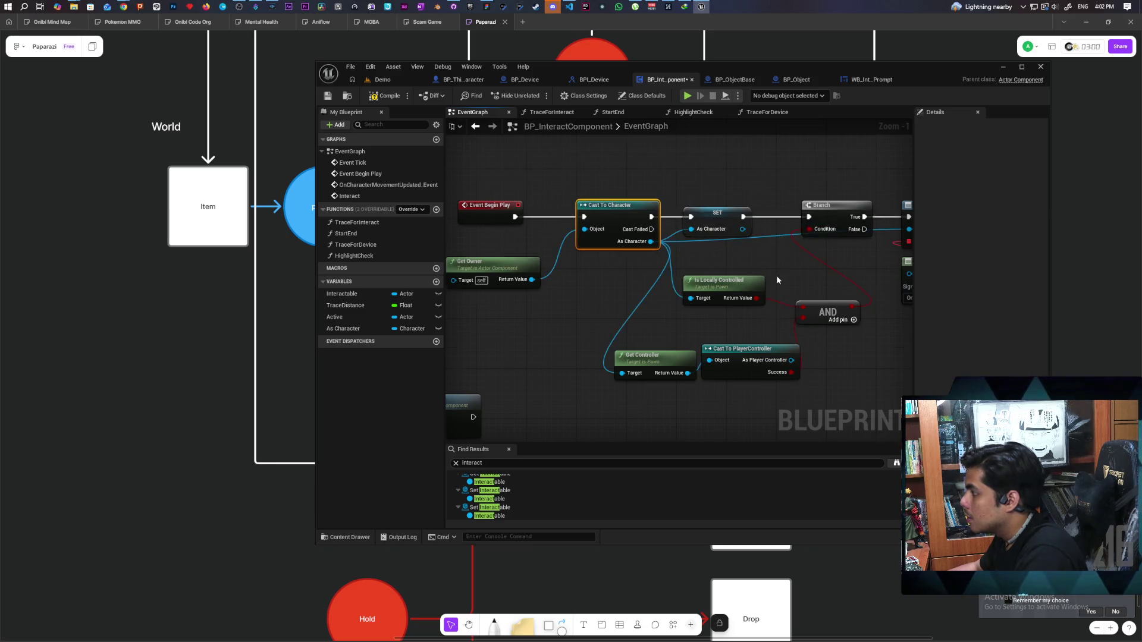
Feed an As Character getter into the Interact call's Character input and compile
{"action": "scroll", "coordinate": [778, 285], "scroll_direction": "down", "scroll_amount": 5}
{"action": "scroll", "coordinate": [698, 321], "scroll_direction": "up", "scroll_amount": 5}
{"action": "mouse_move", "coordinate": [343, 329]}
{"action": "left_mouse_down"}
{"action": "mouse_move", "coordinate": [624, 324]}
{"action": "mouse_move", "coordinate": [704, 289]}
{"action": "left_mouse_up"}
{"action": "left_click", "coordinate": [684, 319]}
{"action": "left_click", "coordinate": [386, 96]}
{"action": "key", "text": "ctrl+a"}
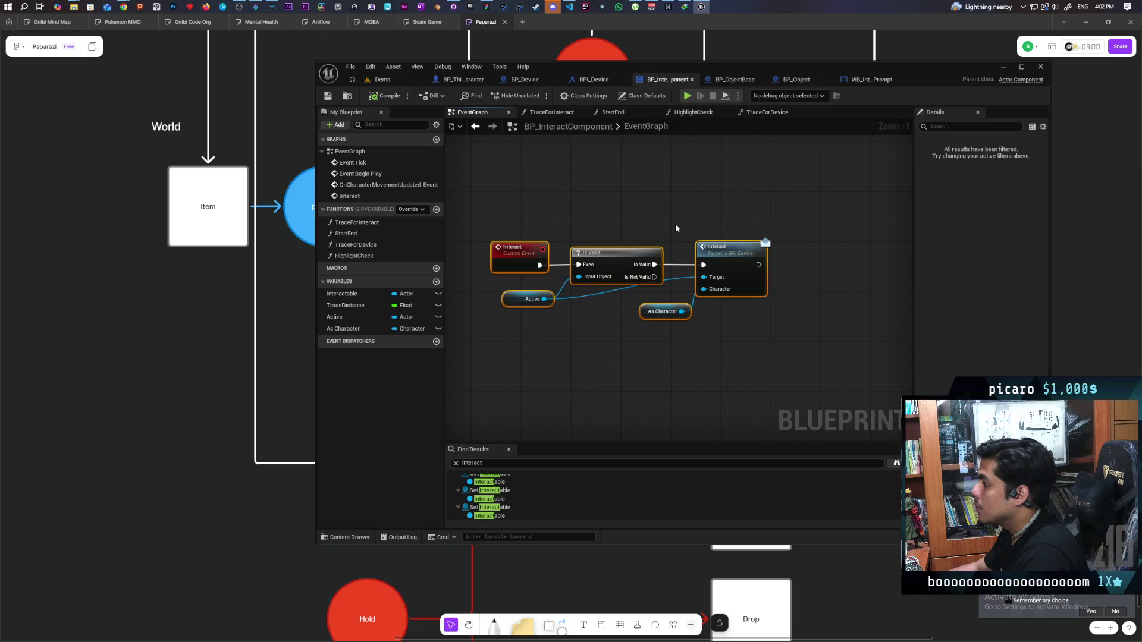
{"action": "left_click", "coordinate": [734, 79]}
Add the Interact interface event to BP_ObjectBase from the Interfaces list
{"action": "mouse_move", "coordinate": [752, 189]}
{"action": "left_mouse_down"}
{"action": "mouse_move", "coordinate": [654, 166]}
{"action": "mouse_move", "coordinate": [729, 233]}
{"action": "left_mouse_up"}
{"action": "scroll", "coordinate": [729, 234], "scroll_direction": "down", "scroll_amount": 4}
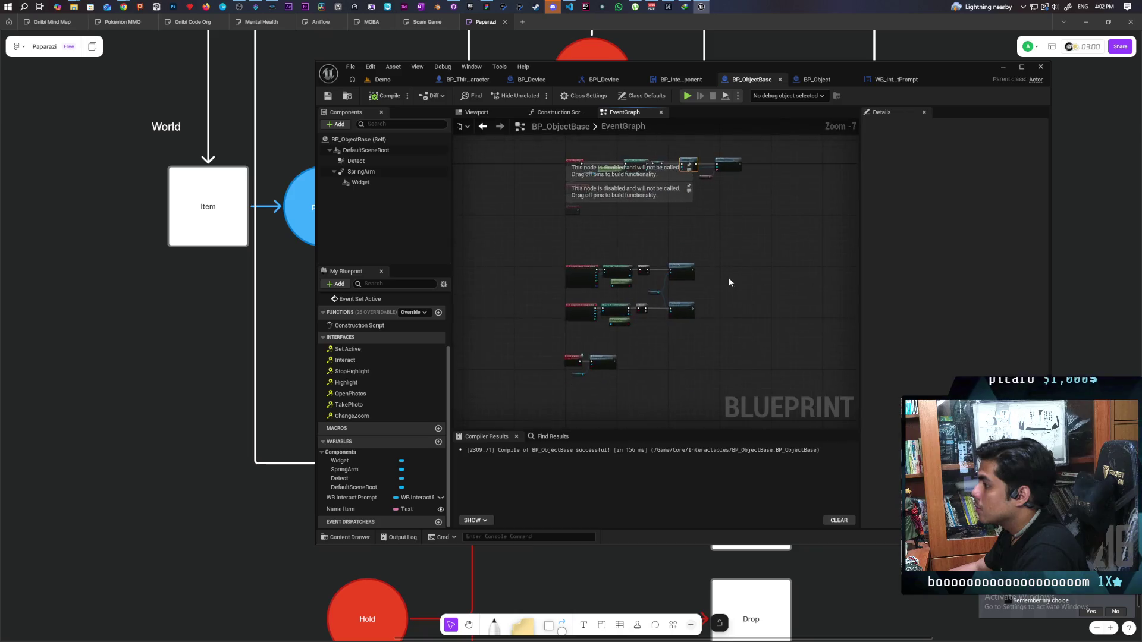
{"action": "double_click", "coordinate": [348, 360]}
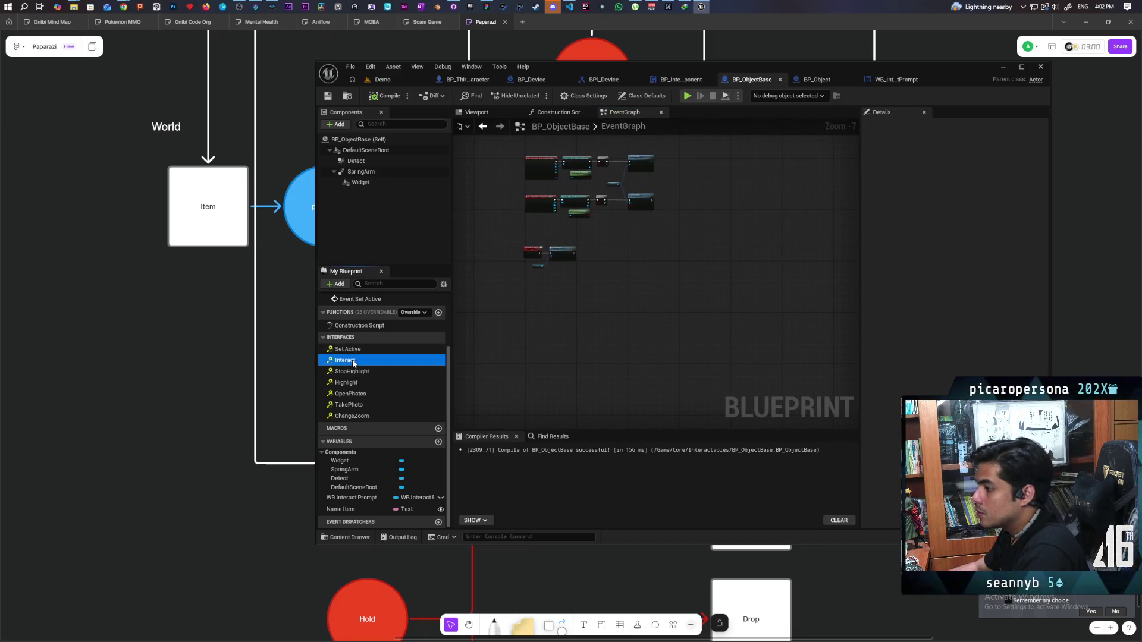
{"action": "scroll", "coordinate": [683, 296], "scroll_direction": "up", "scroll_amount": 5}
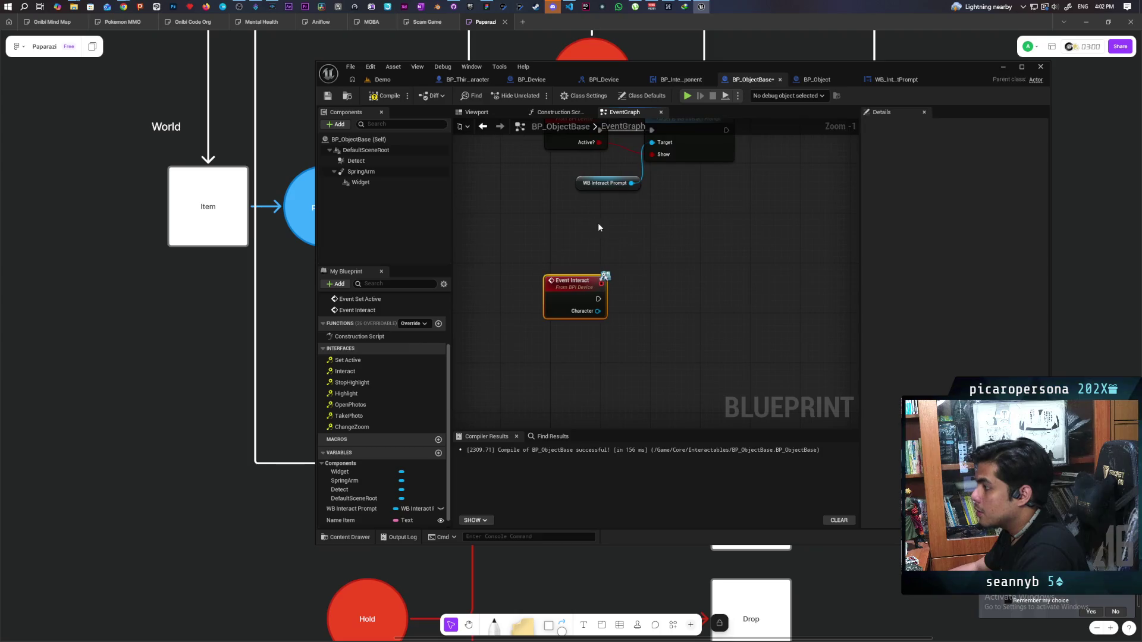
Check the BP_Device event graph, then move on to BP_ThirdPersonCharacter's TraceForFriend graph
{"action": "left_click", "coordinate": [531, 80]}
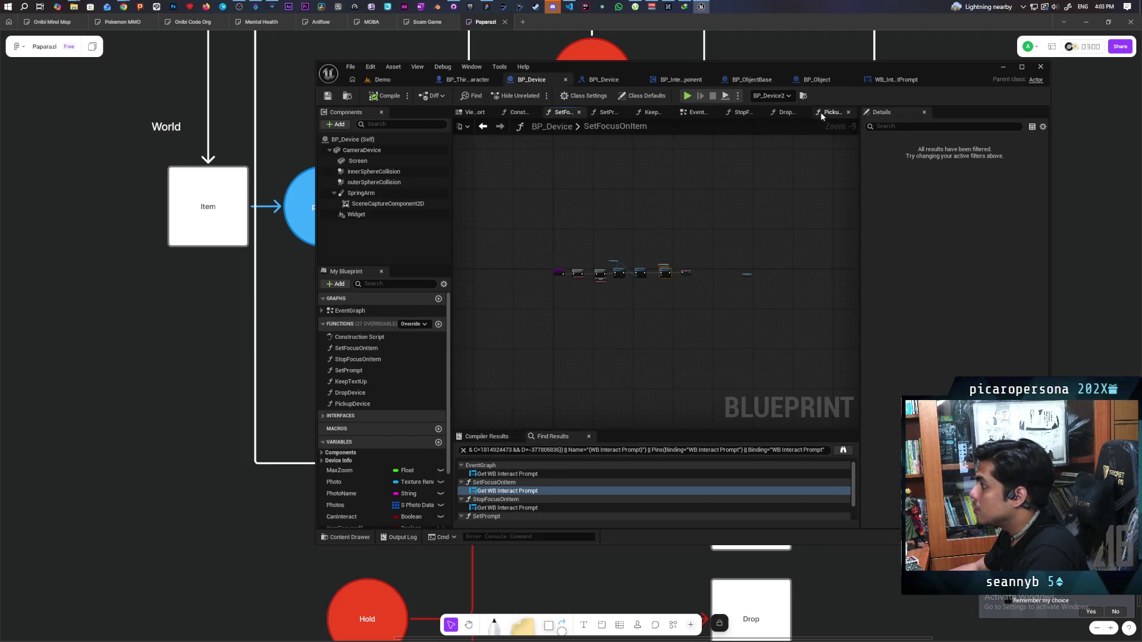
{"action": "left_click", "coordinate": [694, 112]}
{"action": "scroll", "coordinate": [677, 225], "scroll_direction": "down", "scroll_amount": 8}
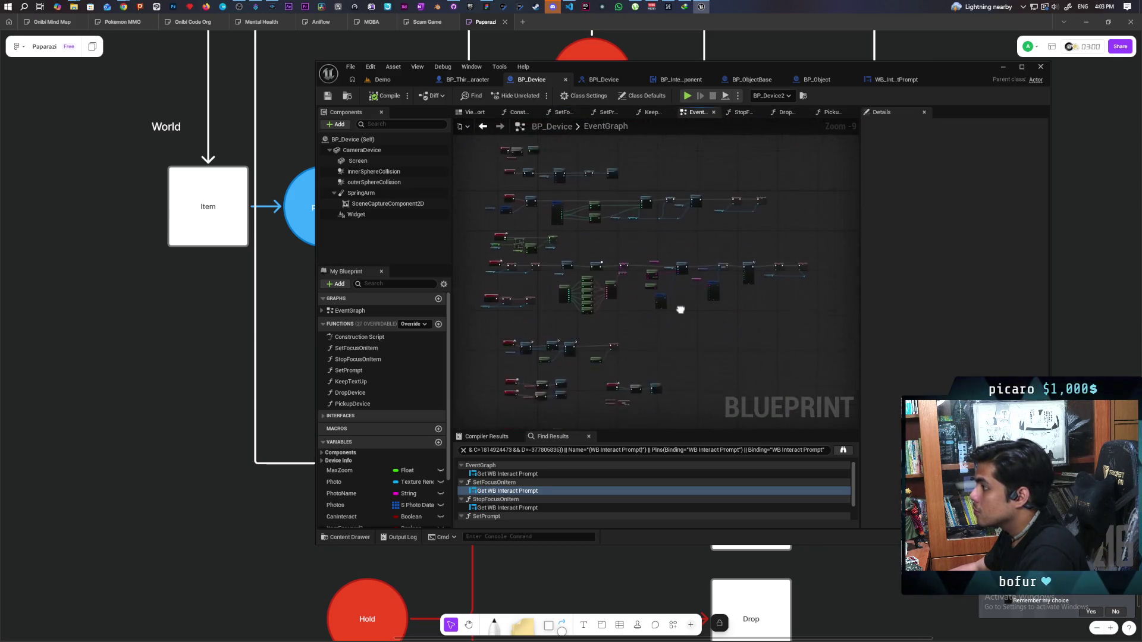
{"action": "left_click", "coordinate": [467, 80]}
{"action": "scroll", "coordinate": [629, 259], "scroll_direction": "down", "scroll_amount": 12}
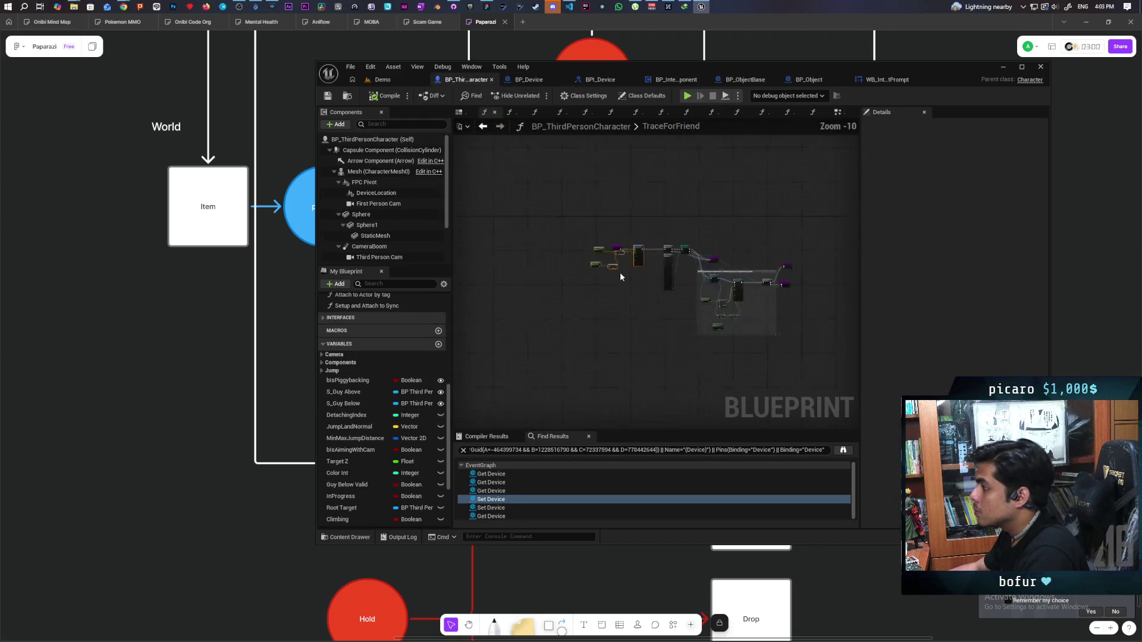
Centre the character's EventGraph on the S_Interact and Branch nodes, then return to the whiteboard
{"action": "left_click", "coordinate": [837, 112]}
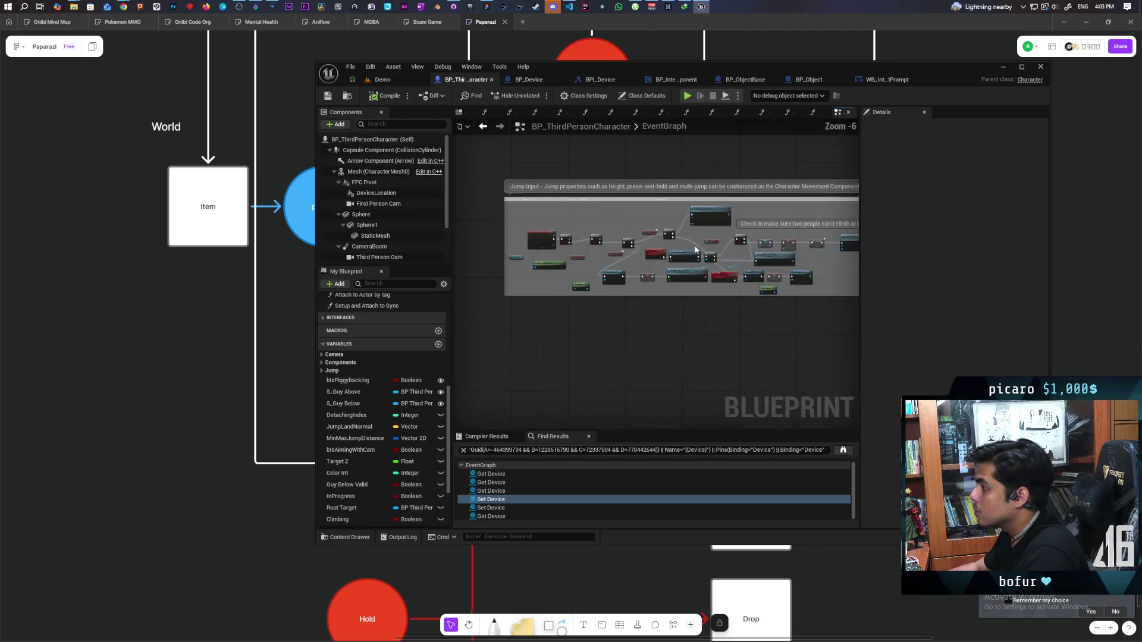
{"action": "scroll", "coordinate": [690, 247], "scroll_direction": "up", "scroll_amount": 1}
{"action": "mouse_move", "coordinate": [479, 362]}
{"action": "left_mouse_down"}
{"action": "mouse_move", "coordinate": [592, 247]}
{"action": "mouse_move", "coordinate": [709, 212]}
{"action": "mouse_move", "coordinate": [676, 312]}
{"action": "left_mouse_up"}
{"action": "scroll", "coordinate": [609, 297], "scroll_direction": "up", "scroll_amount": 8}
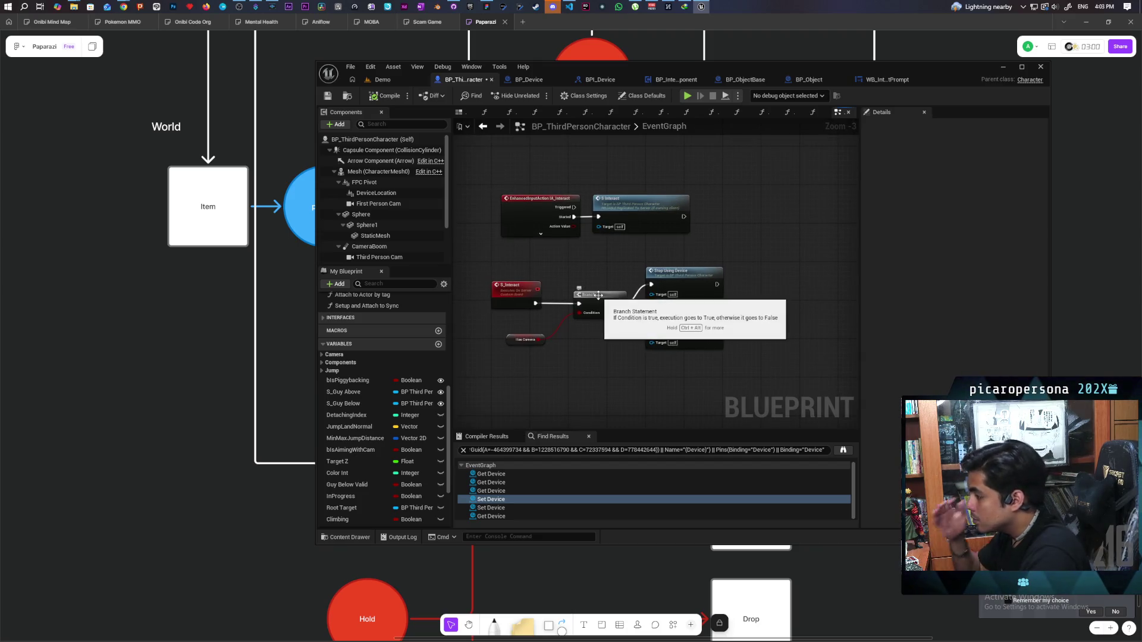
{"action": "mouse_move", "coordinate": [570, 351]}
{"action": "left_mouse_down"}
{"action": "mouse_move", "coordinate": [634, 372]}
{"action": "mouse_move", "coordinate": [625, 360]}
{"action": "left_mouse_up"}
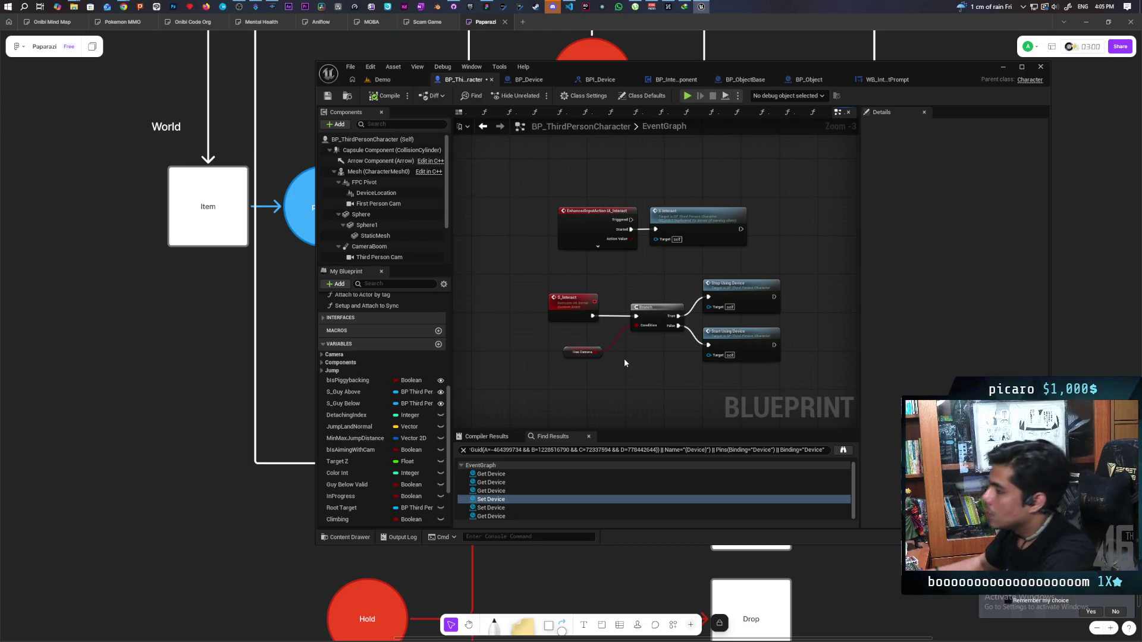
{"action": "key", "text": "alt+Tab"}
{"action": "mouse_move", "coordinate": [246, 498]}
{"action": "left_mouse_down"}
{"action": "mouse_move", "coordinate": [523, 489]}
{"action": "mouse_move", "coordinate": [736, 452]}
{"action": "mouse_move", "coordinate": [785, 421]}
{"action": "left_mouse_up"}
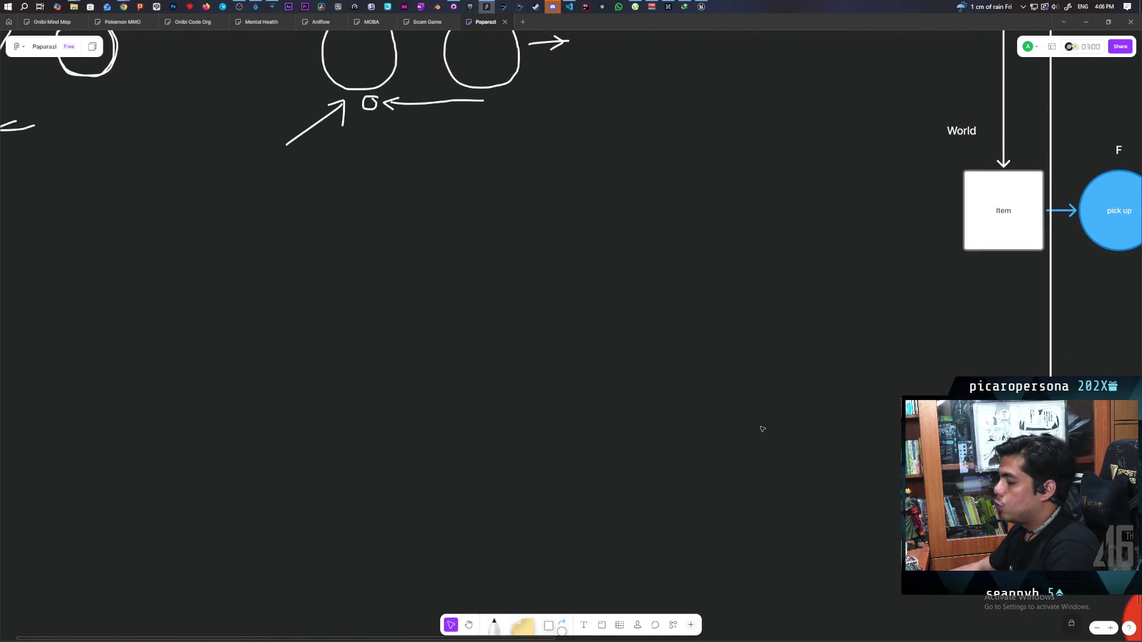
Place a second circle and finish the right circle's label as Server Item
{"action": "left_click", "coordinate": [566, 629]}
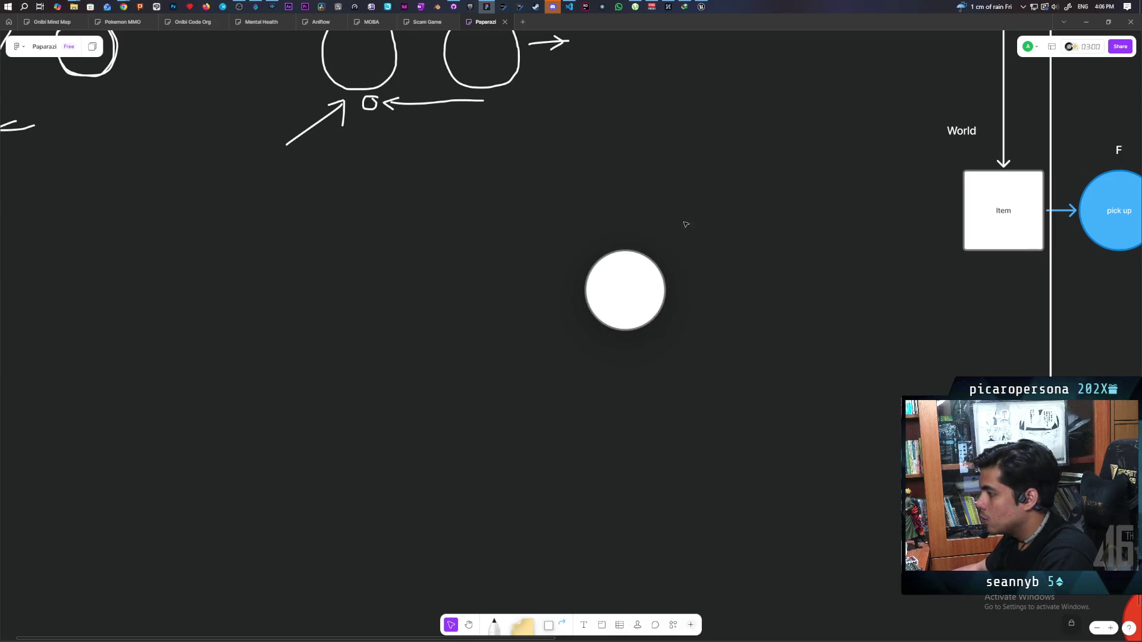
{"action": "mouse_move", "coordinate": [565, 634]}
{"action": "left_mouse_down"}
{"action": "mouse_move", "coordinate": [438, 301]}
{"action": "mouse_move", "coordinate": [402, 290]}
{"action": "left_mouse_up"}
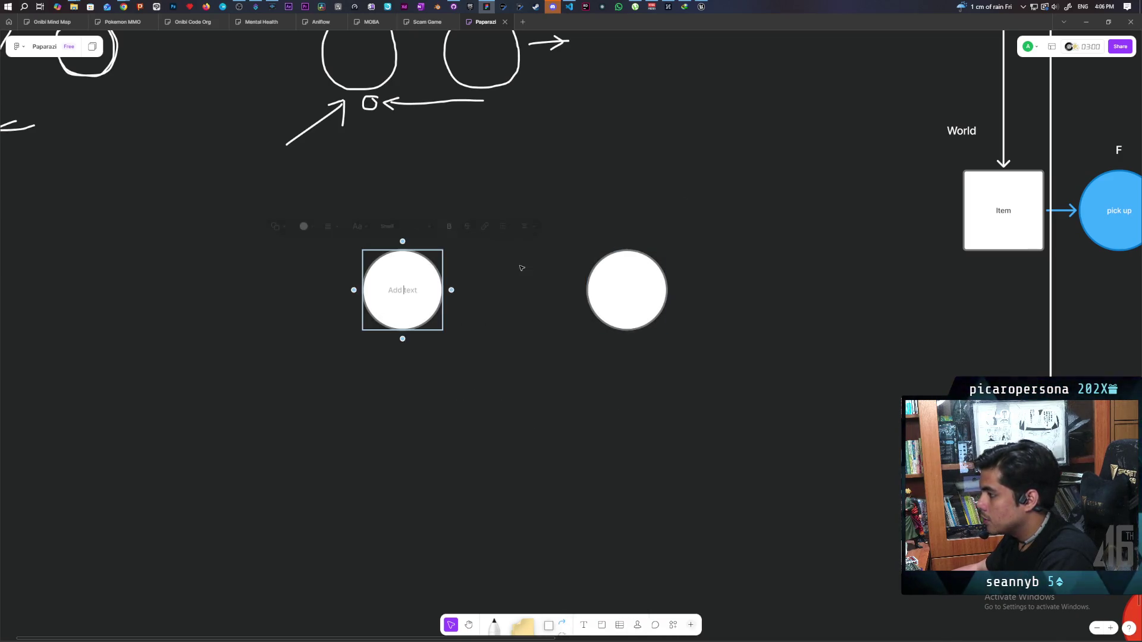
{"action": "left_click", "coordinate": [640, 296]}
{"action": "left_click", "coordinate": [640, 295]}
{"action": "type", "text": "Server"}
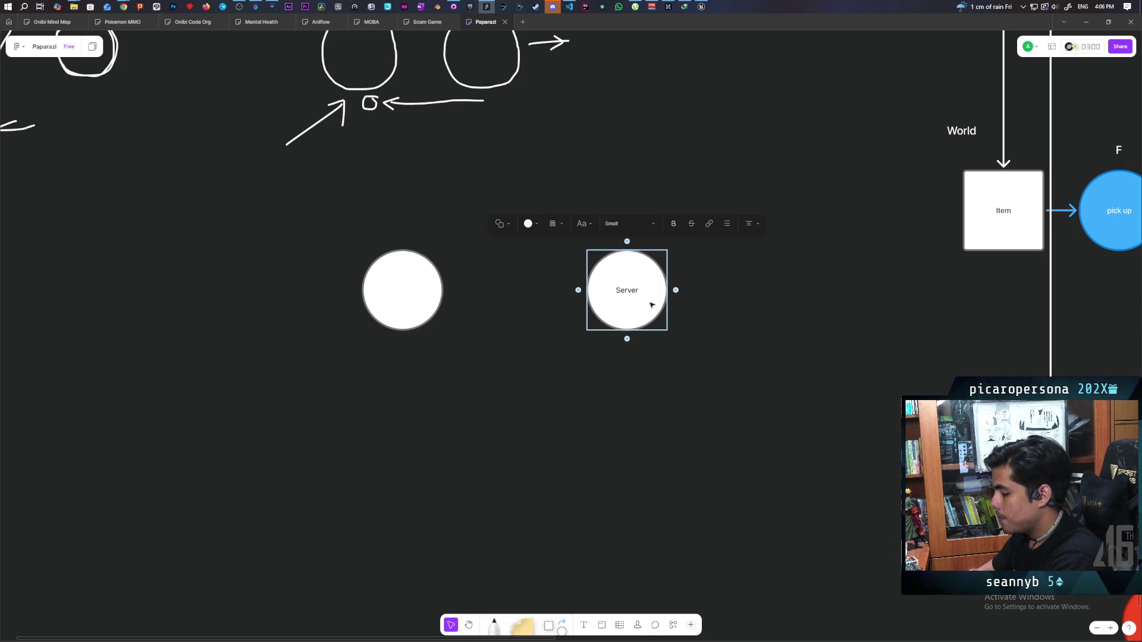
{"action": "type", "text": "Item"}
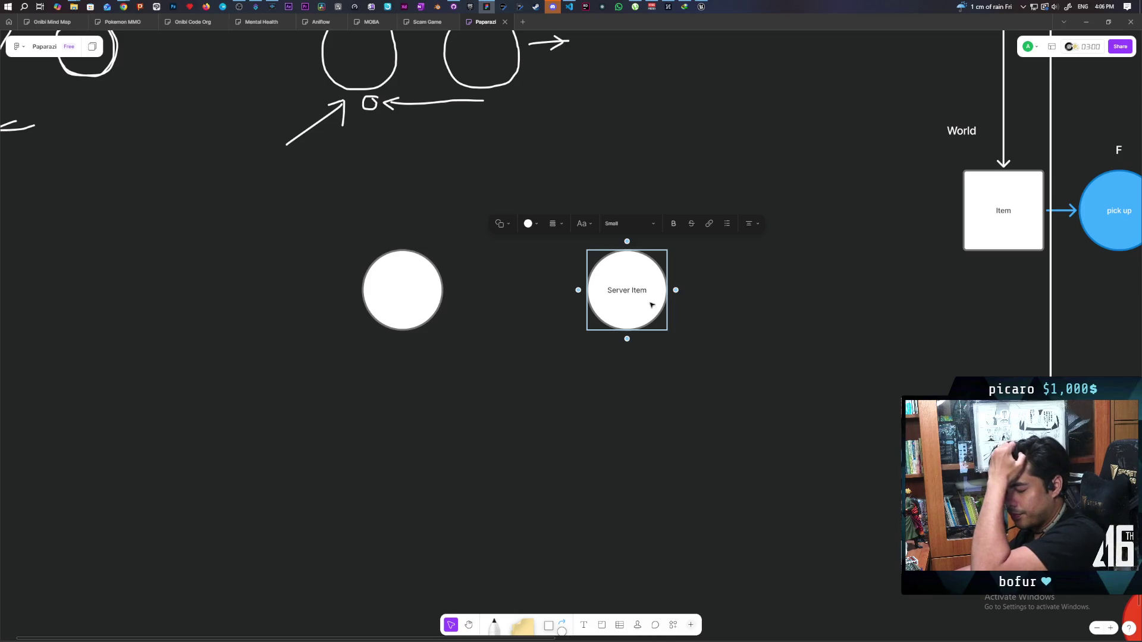
Label the left circle Client Item and draw a new circle below Server Item
{"action": "left_click", "coordinate": [552, 369]}
{"action": "left_click", "coordinate": [390, 291]}
{"action": "left_click", "coordinate": [399, 291]}
{"action": "type", "text": "Client Item"}
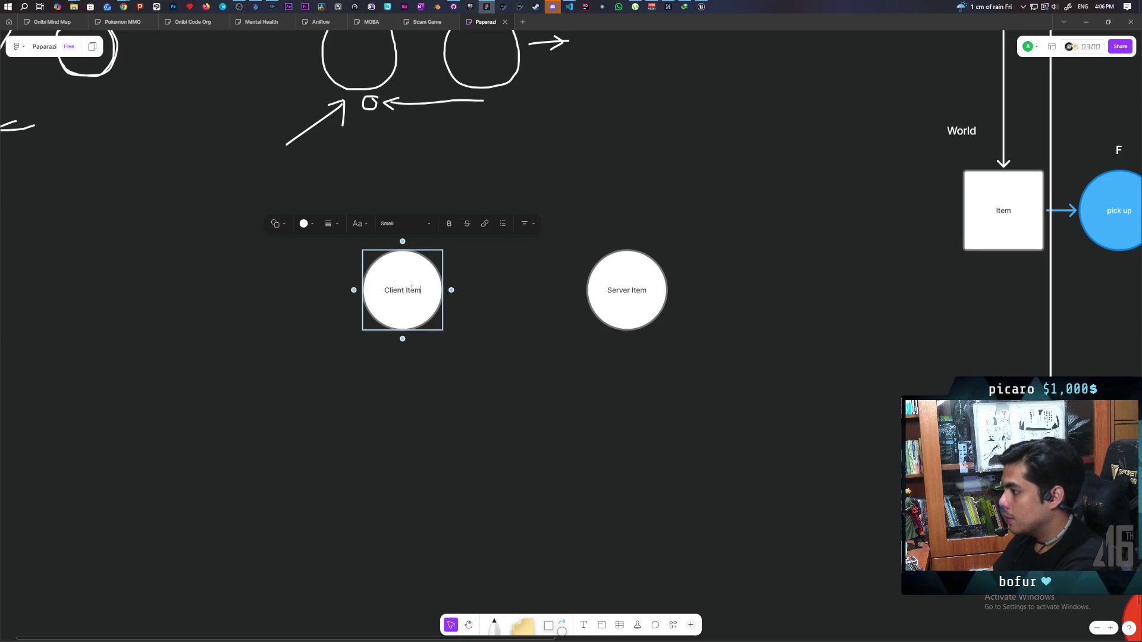
{"action": "scroll", "coordinate": [411, 289], "scroll_direction": "up", "scroll_amount": 1}
{"action": "left_click", "coordinate": [393, 374]}
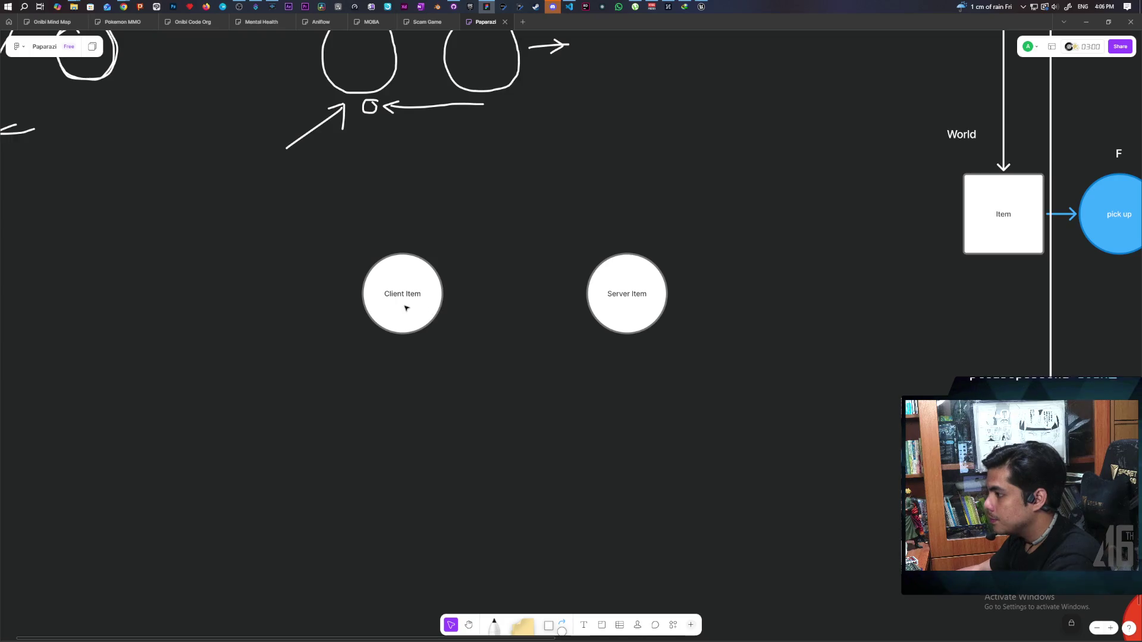
{"action": "mouse_move", "coordinate": [565, 627]}
{"action": "left_mouse_down"}
{"action": "mouse_move", "coordinate": [609, 451]}
{"action": "mouse_move", "coordinate": [633, 466]}
{"action": "left_mouse_up"}
{"action": "left_click", "coordinate": [535, 401]}
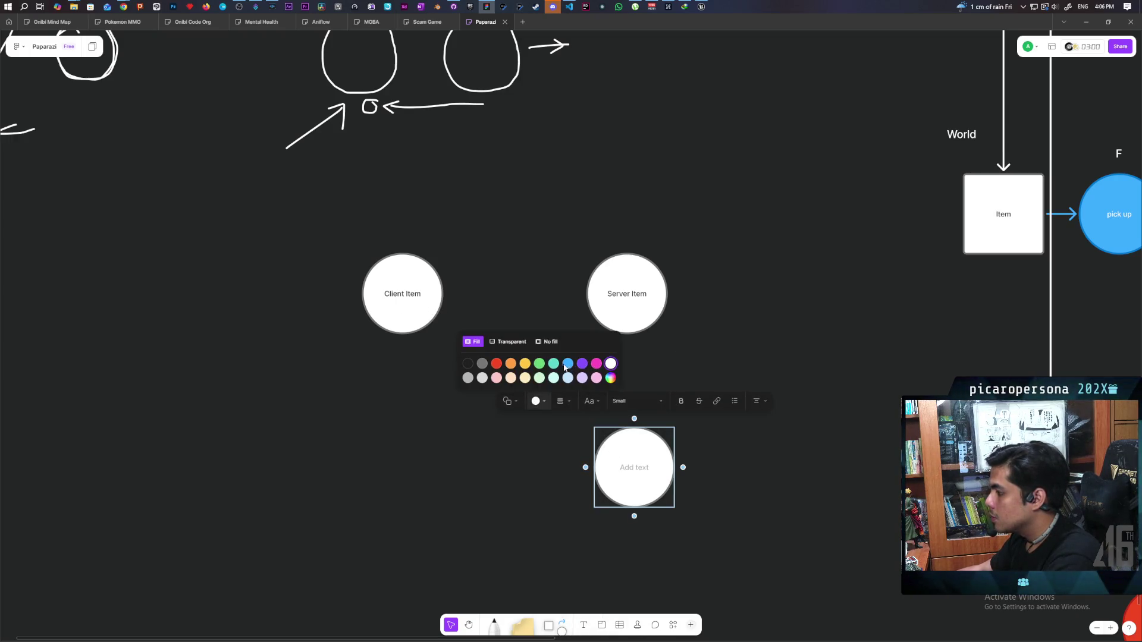
Fill the new circle blue, label it Player, and position it under Server Item
{"action": "left_click", "coordinate": [567, 364]}
{"action": "left_click_drag", "start_coordinate": [644, 458], "coordinate": [643, 422]}
{"action": "double_click", "coordinate": [644, 431]}
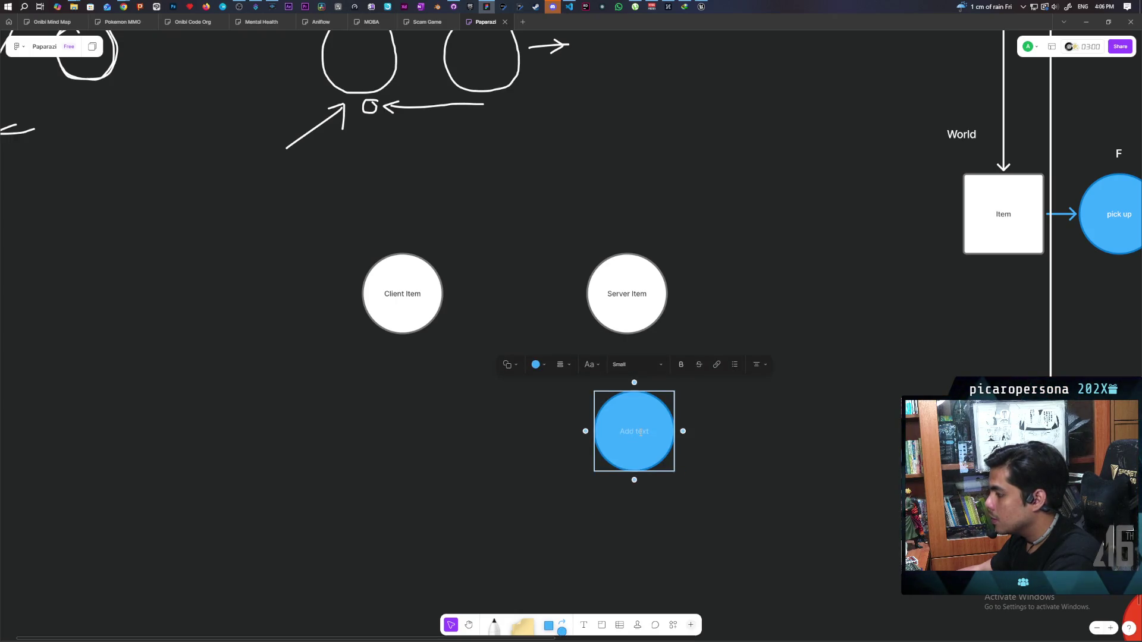
{"action": "type", "text": "Player"}
{"action": "key", "text": "Escape"}
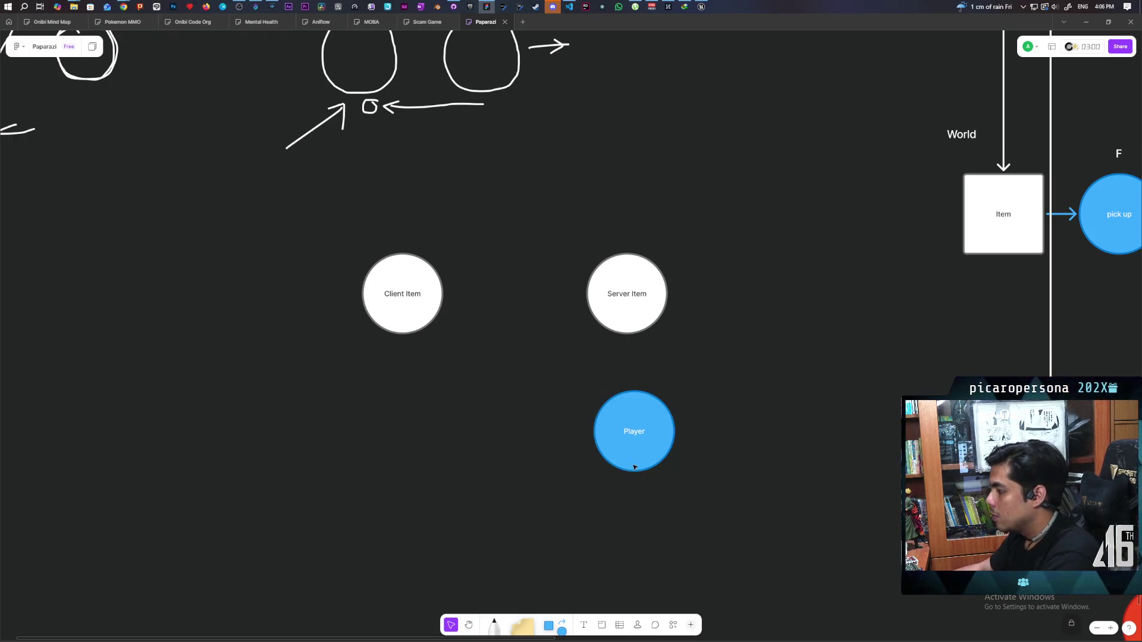
{"action": "left_click", "coordinate": [612, 458]}
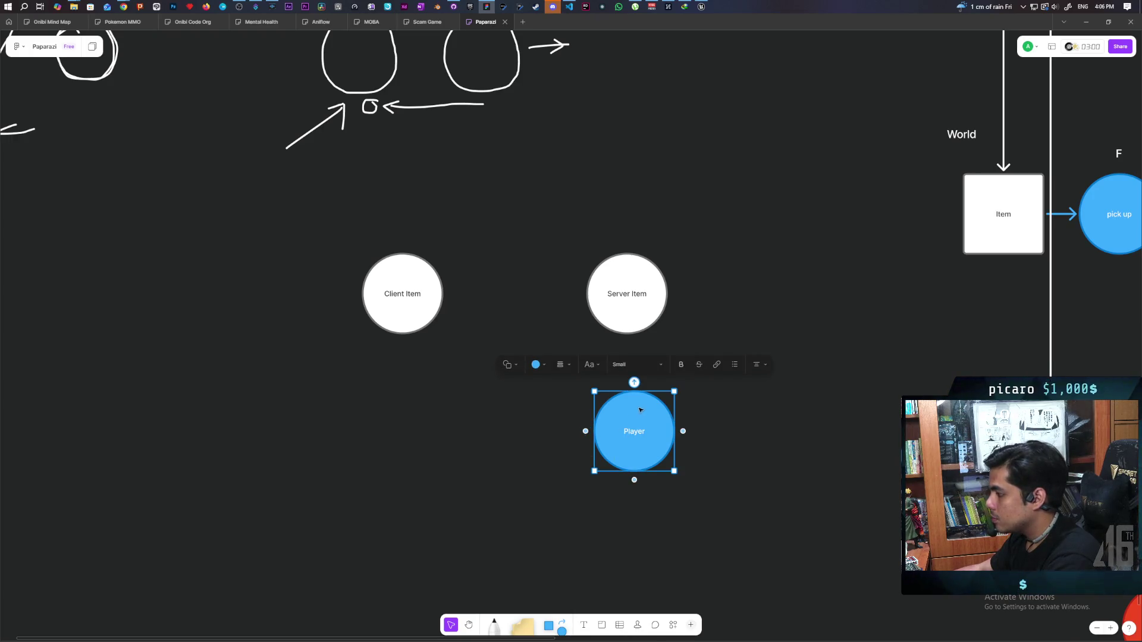
{"action": "left_click_drag", "start_coordinate": [637, 402], "coordinate": [630, 366]}
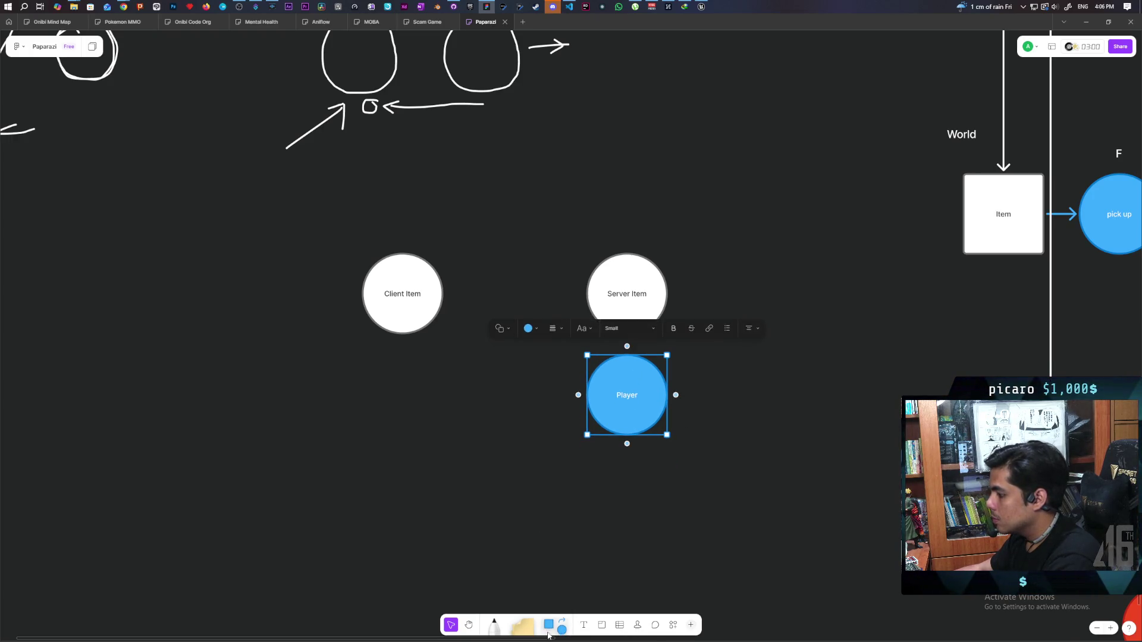
Add a no-fill green-outlined ring between Server Item and Player
{"action": "left_click_drag", "start_coordinate": [561, 628], "coordinate": [518, 496]}
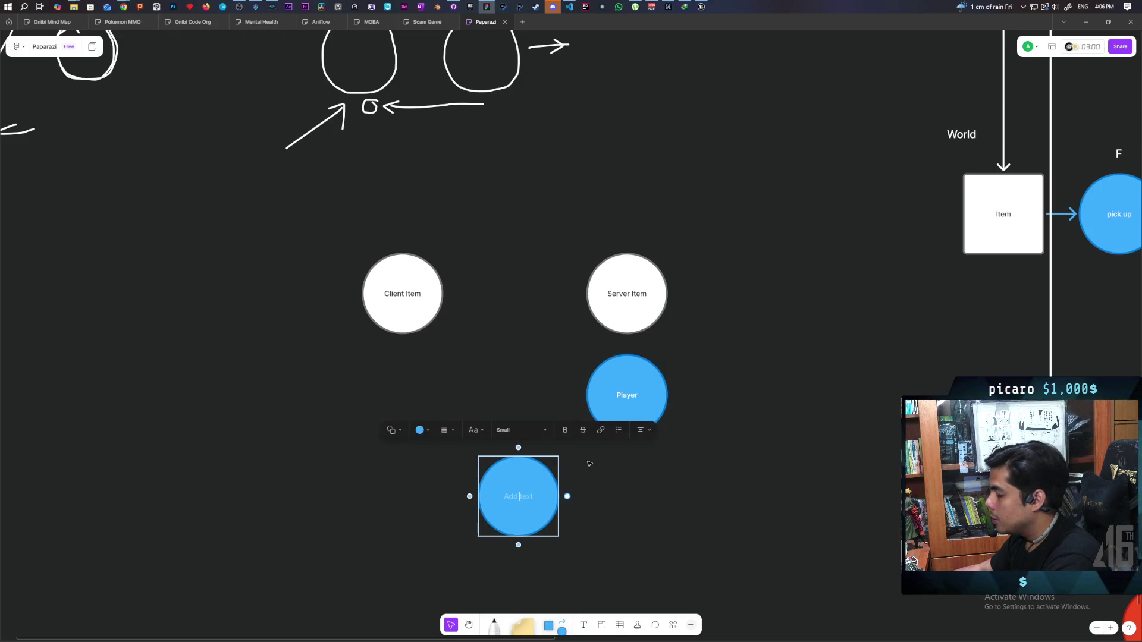
{"action": "left_click", "coordinate": [422, 430]}
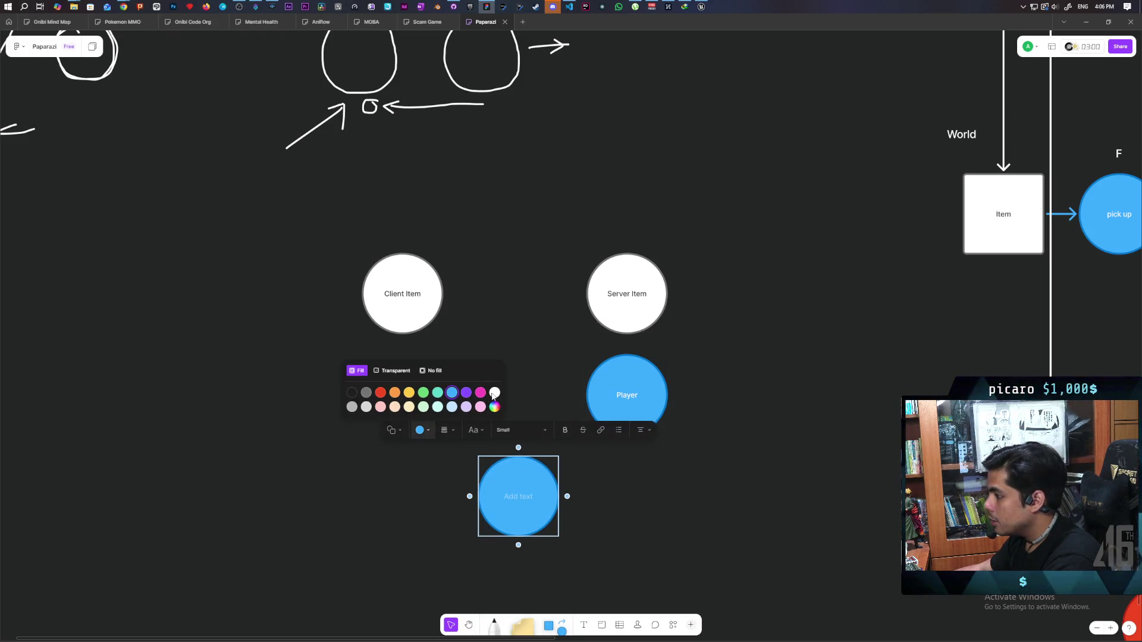
{"action": "left_click", "coordinate": [430, 371]}
{"action": "left_click", "coordinate": [422, 392]}
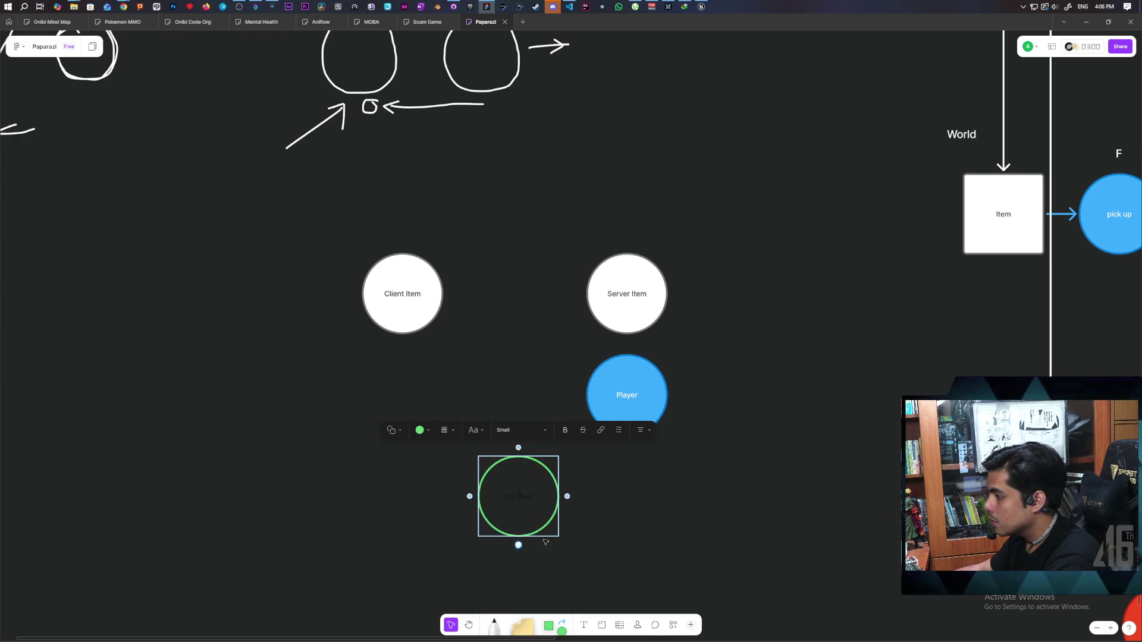
{"action": "mouse_move", "coordinate": [550, 518]}
{"action": "left_mouse_down"}
{"action": "mouse_move", "coordinate": [572, 444]}
{"action": "mouse_move", "coordinate": [658, 358]}
{"action": "left_mouse_up"}
{"action": "left_click", "coordinate": [772, 399]}
Duplicate the green ring and Player circle beneath Client Item
{"action": "scroll", "coordinate": [723, 435], "scroll_direction": "left", "scroll_amount": 3}
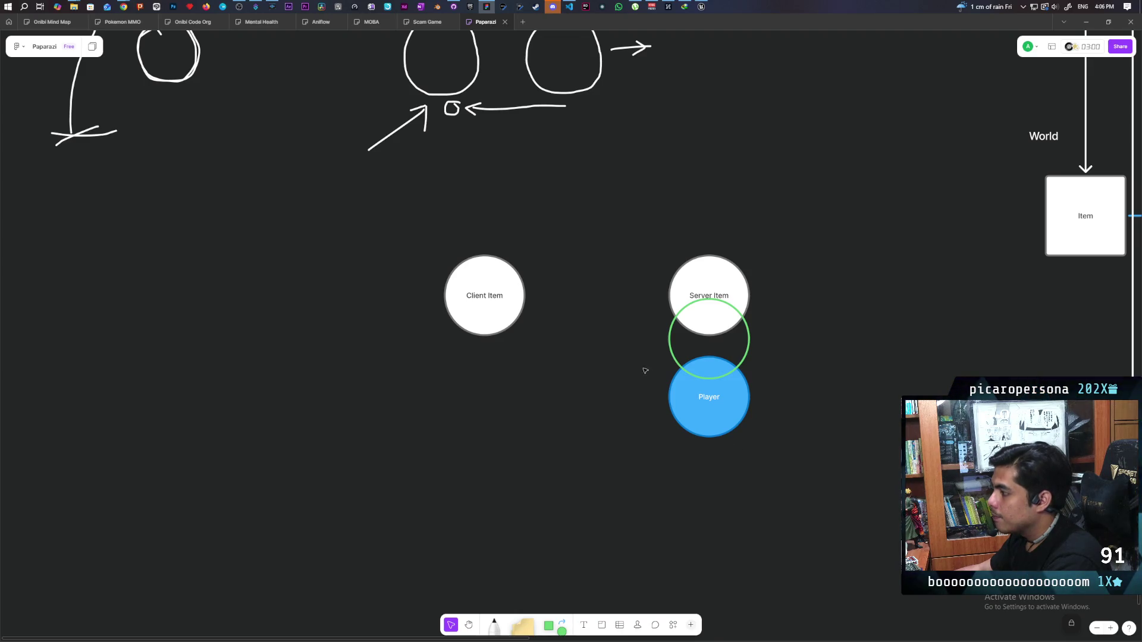
{"action": "left_click_drag", "start_coordinate": [644, 345], "coordinate": [750, 438]}
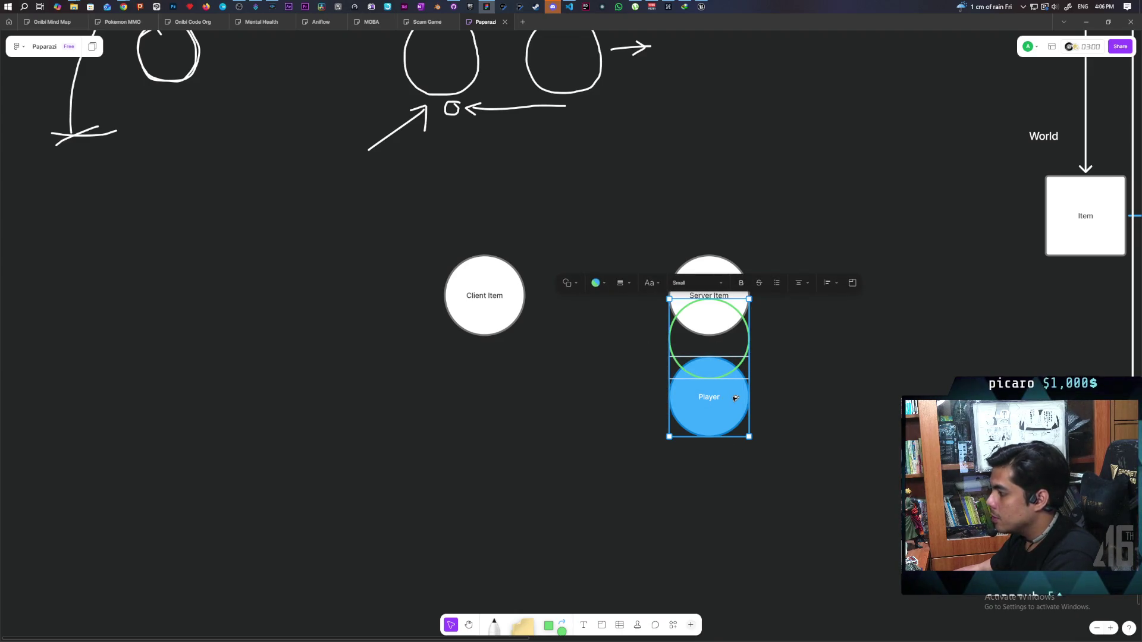
{"action": "left_click_drag", "start_coordinate": [736, 398], "coordinate": [511, 390]}
{"action": "left_click", "coordinate": [561, 462]}
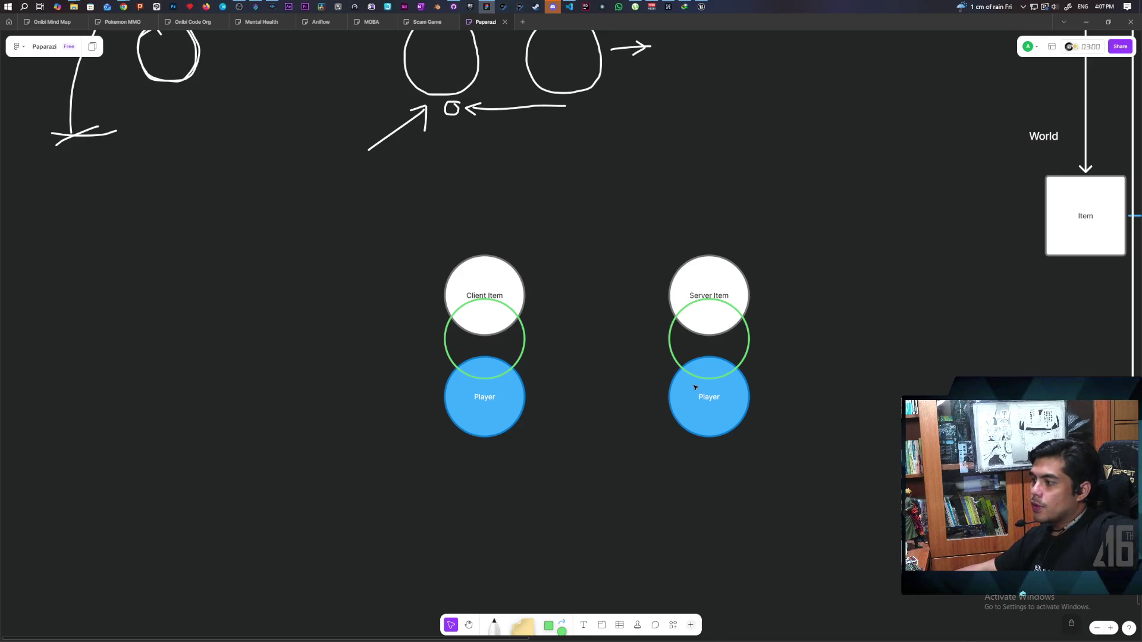
{"action": "mouse_move", "coordinate": [377, 227]}
{"action": "left_mouse_down"}
{"action": "mouse_move", "coordinate": [397, 247]}
{"action": "mouse_move", "coordinate": [813, 288]}
{"action": "left_mouse_up"}
{"action": "mouse_move", "coordinate": [387, 225]}
{"action": "left_mouse_down"}
{"action": "mouse_move", "coordinate": [448, 252]}
{"action": "mouse_move", "coordinate": [869, 280]}
{"action": "mouse_move", "coordinate": [423, 225]}
{"action": "mouse_move", "coordinate": [803, 260]}
{"action": "mouse_move", "coordinate": [818, 278]}
{"action": "mouse_move", "coordinate": [809, 285]}
{"action": "left_mouse_up"}
{"action": "mouse_move", "coordinate": [398, 202]}
{"action": "left_mouse_down"}
{"action": "mouse_move", "coordinate": [779, 275]}
{"action": "mouse_move", "coordinate": [790, 292]}
{"action": "left_mouse_up"}
{"action": "left_click", "coordinate": [791, 298]}
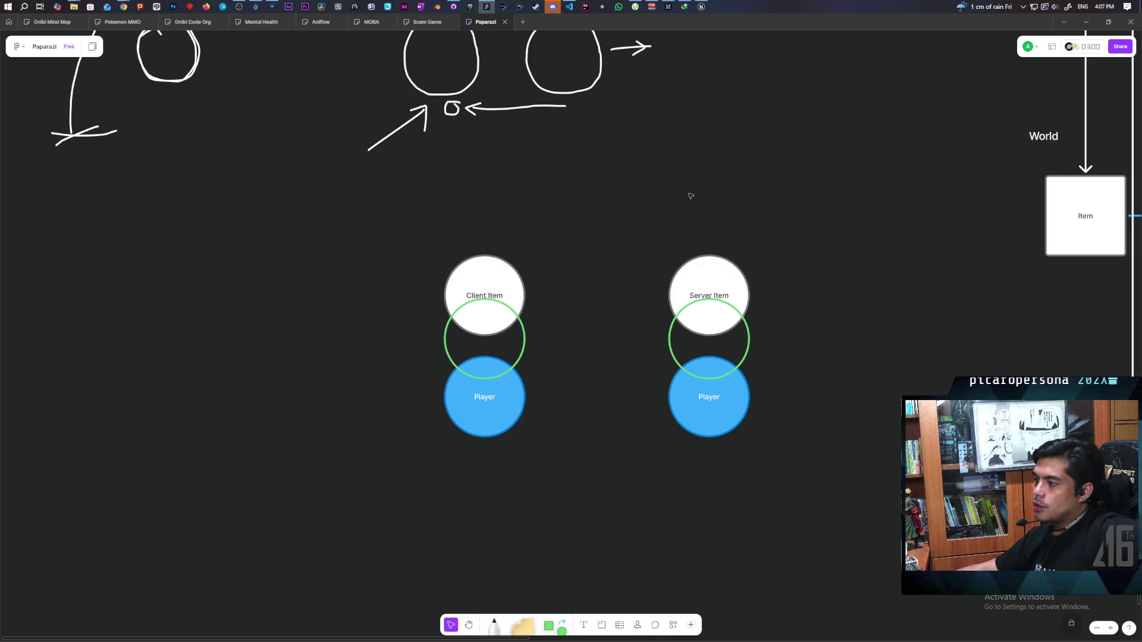
{"action": "mouse_move", "coordinate": [362, 488]}
{"action": "left_mouse_down"}
{"action": "mouse_move", "coordinate": [762, 436]}
{"action": "mouse_move", "coordinate": [826, 415]}
{"action": "left_mouse_up"}
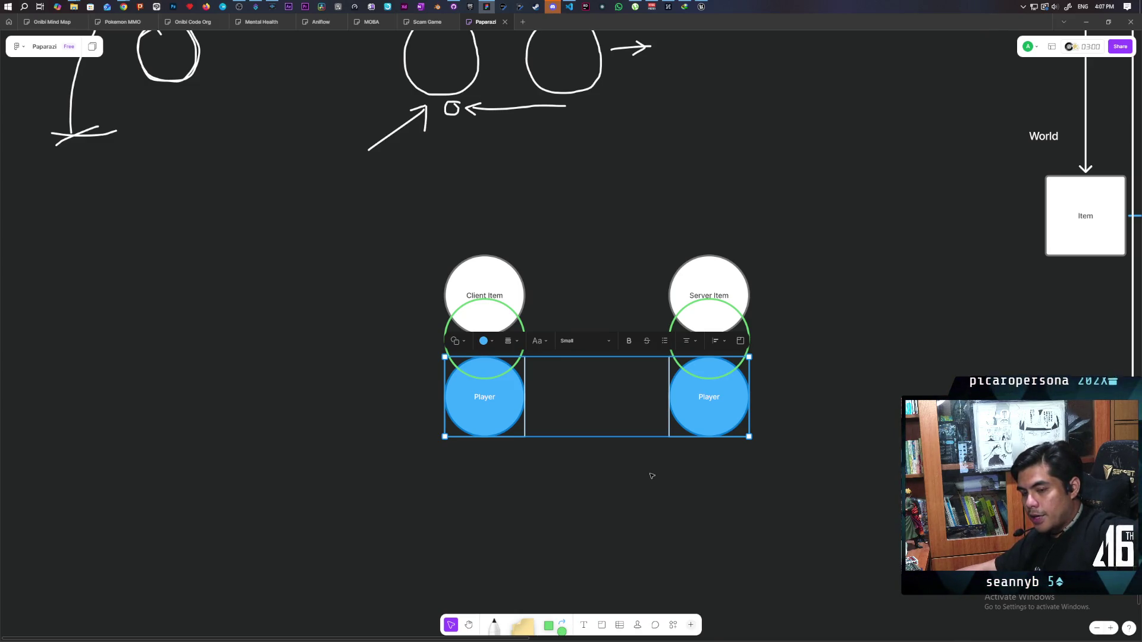
{"action": "left_click", "coordinate": [413, 458]}
{"action": "left_click_drag", "start_coordinate": [413, 459], "coordinate": [826, 404]}
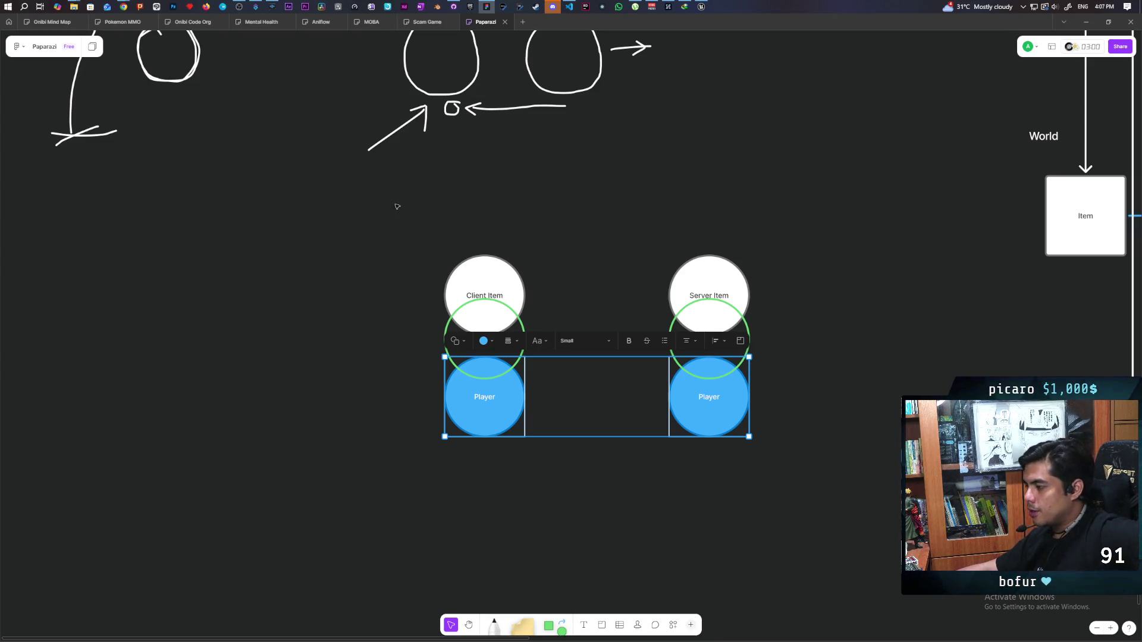
{"action": "left_click", "coordinate": [362, 300]}
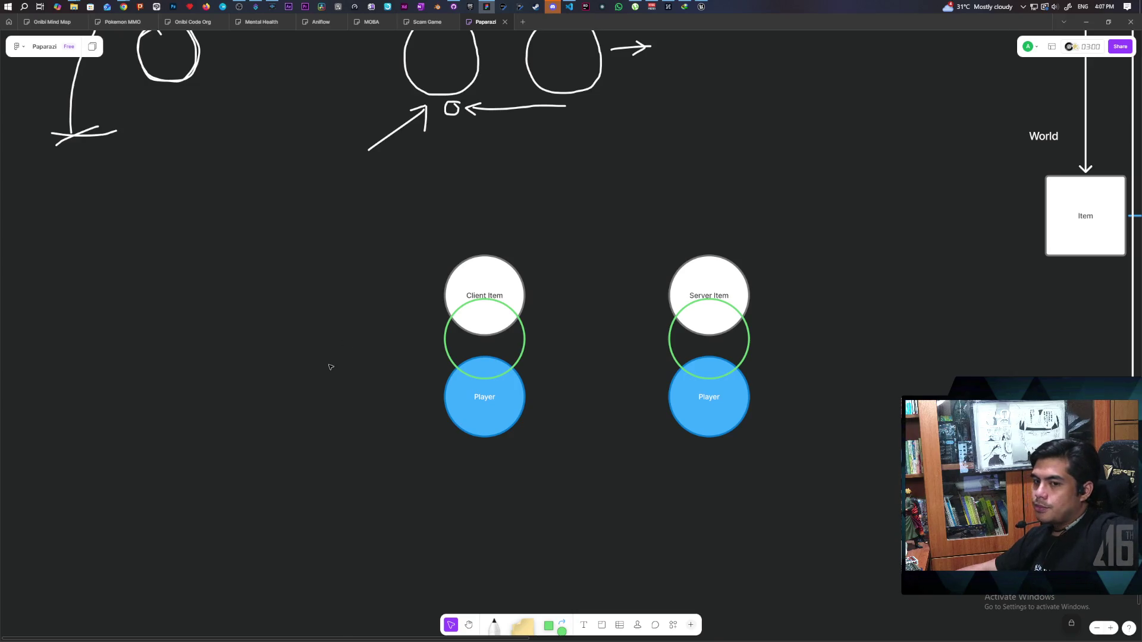
{"action": "left_click_drag", "start_coordinate": [309, 180], "coordinate": [878, 287]}
{"action": "left_click_drag", "start_coordinate": [499, 284], "coordinate": [499, 284]}
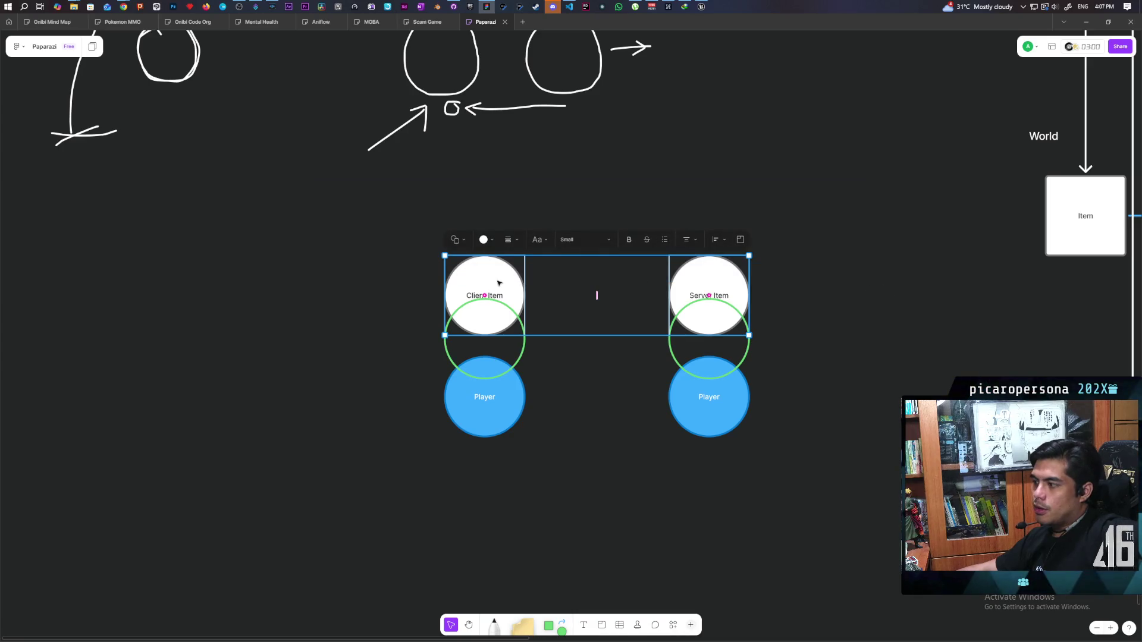
{"action": "left_click", "coordinate": [794, 429]}
{"action": "mouse_move", "coordinate": [418, 454]}
{"action": "left_mouse_down"}
{"action": "mouse_move", "coordinate": [798, 411]}
{"action": "mouse_move", "coordinate": [800, 457]}
{"action": "left_mouse_up"}
{"action": "left_click", "coordinate": [801, 457]}
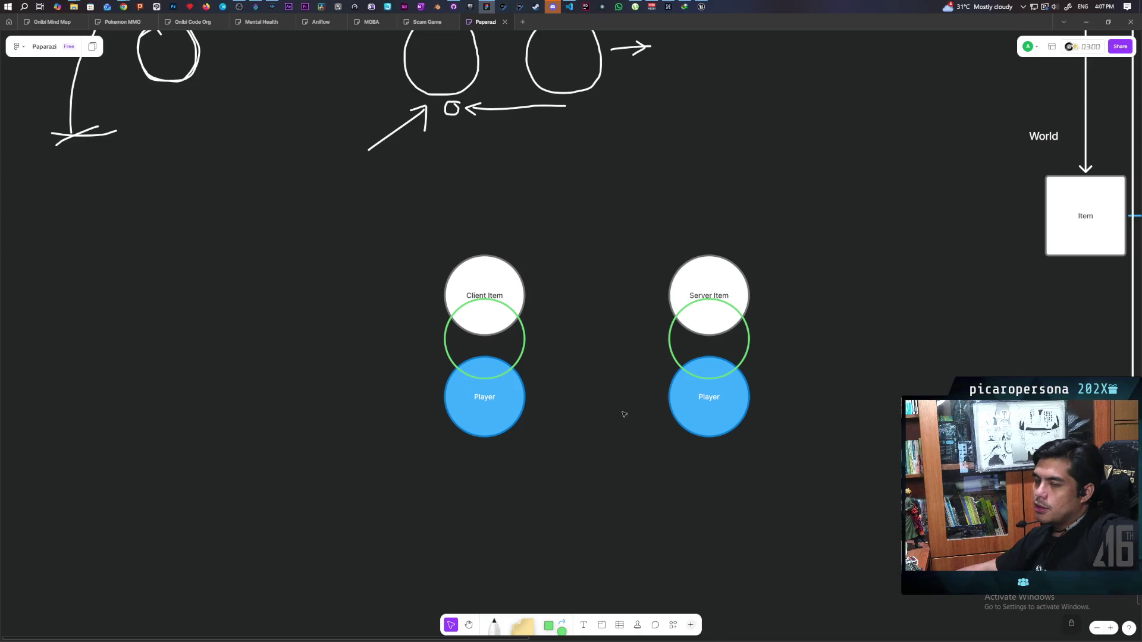
{"action": "left_click_drag", "start_coordinate": [407, 228], "coordinate": [568, 290]}
{"action": "left_click_drag", "start_coordinate": [662, 237], "coordinate": [912, 297]}
{"action": "left_click", "coordinate": [793, 161]}
{"action": "left_click_drag", "start_coordinate": [325, 236], "coordinate": [810, 285]}
{"action": "mouse_move", "coordinate": [373, 209]}
{"action": "left_mouse_down"}
{"action": "mouse_move", "coordinate": [780, 257]}
{"action": "mouse_move", "coordinate": [842, 291]}
{"action": "left_mouse_up"}
{"action": "left_click", "coordinate": [628, 448]}
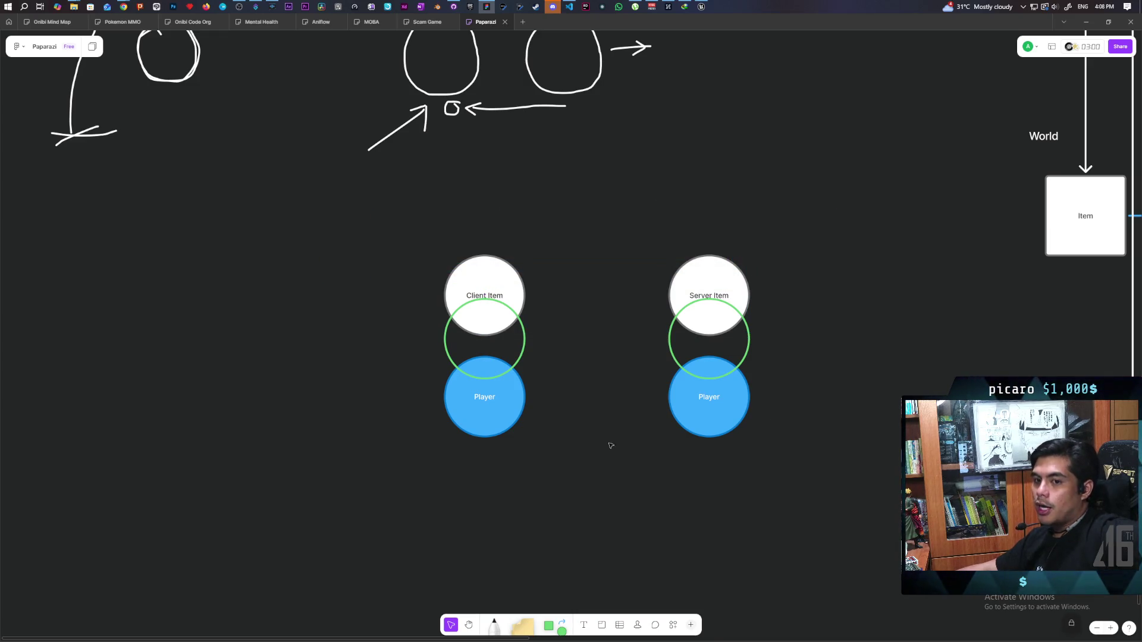
{"action": "left_click_drag", "start_coordinate": [533, 465], "coordinate": [422, 406]}
{"action": "left_click", "coordinate": [553, 349]}
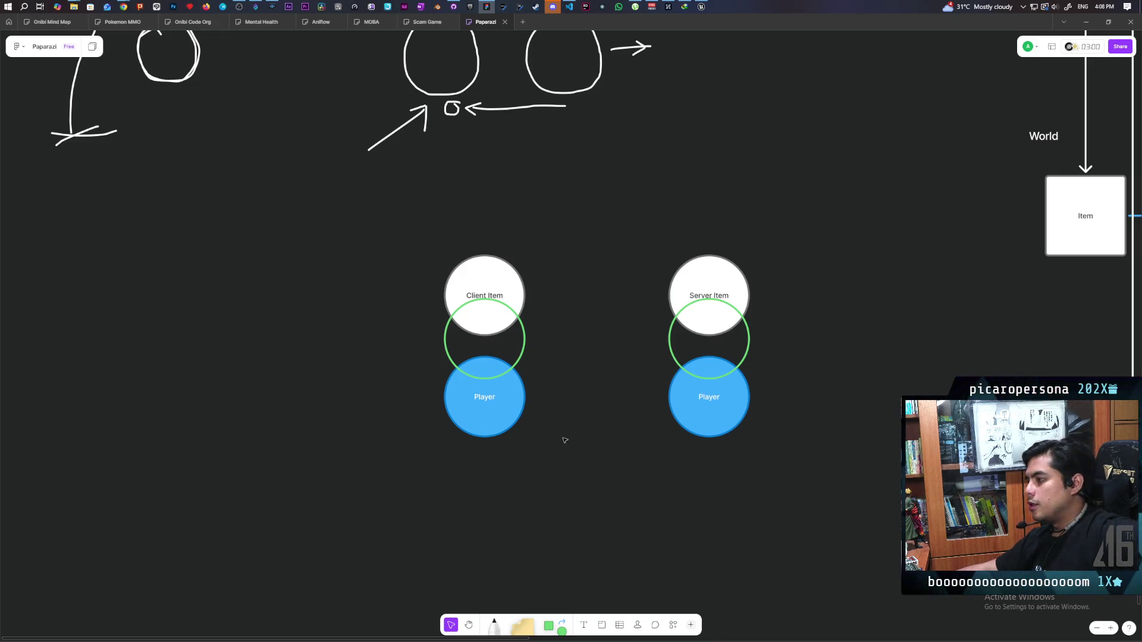
{"action": "left_click_drag", "start_coordinate": [612, 463], "coordinate": [813, 234]}
{"action": "left_click_drag", "start_coordinate": [656, 446], "coordinate": [747, 246]}
{"action": "left_click", "coordinate": [821, 301]}
{"action": "mouse_move", "coordinate": [388, 447]}
{"action": "left_mouse_down"}
{"action": "mouse_move", "coordinate": [535, 311]}
{"action": "mouse_move", "coordinate": [543, 239]}
{"action": "left_mouse_up"}
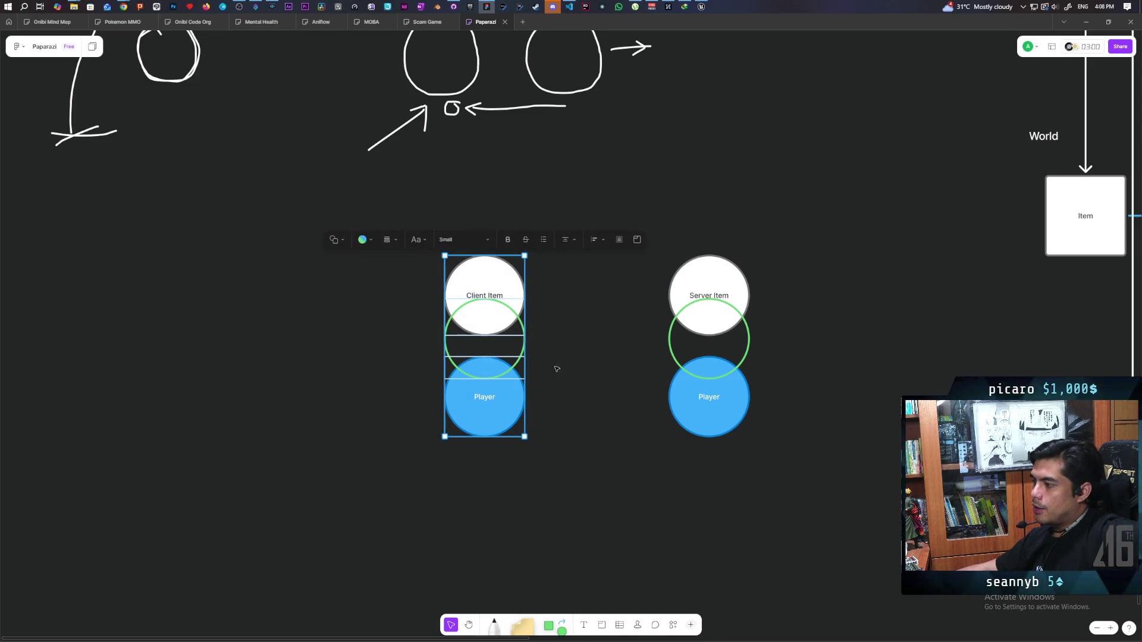
{"action": "left_click", "coordinate": [614, 417]}
{"action": "left_click_drag", "start_coordinate": [440, 457], "coordinate": [621, 253]}
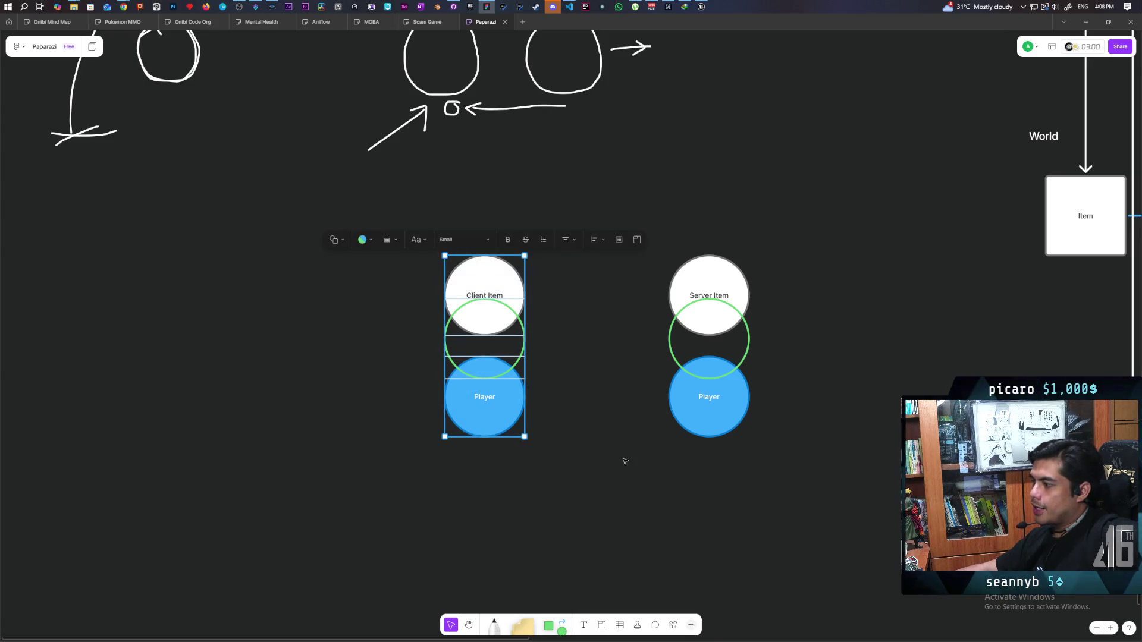
{"action": "left_click", "coordinate": [645, 429]}
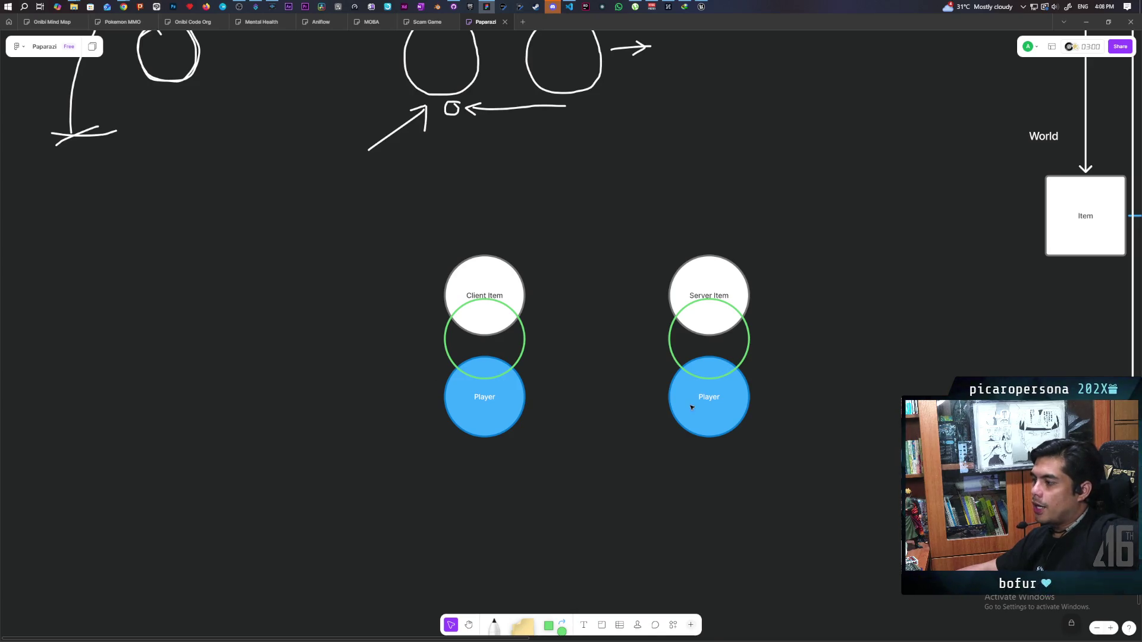
{"action": "mouse_move", "coordinate": [464, 471]}
{"action": "left_mouse_down"}
{"action": "mouse_move", "coordinate": [559, 232]}
{"action": "mouse_move", "coordinate": [472, 463]}
{"action": "mouse_move", "coordinate": [551, 476]}
{"action": "mouse_move", "coordinate": [775, 462]}
{"action": "mouse_move", "coordinate": [606, 438]}
{"action": "mouse_move", "coordinate": [477, 455]}
{"action": "left_mouse_up"}
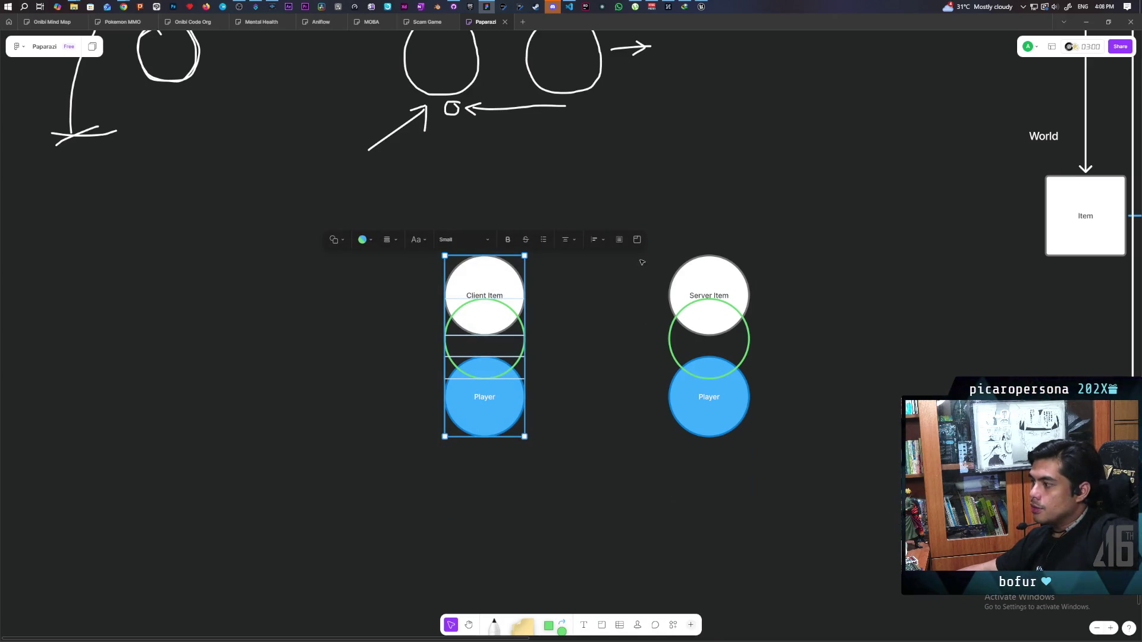
{"action": "left_click_drag", "start_coordinate": [642, 263], "coordinate": [824, 473]}
{"action": "left_click", "coordinate": [760, 507]}
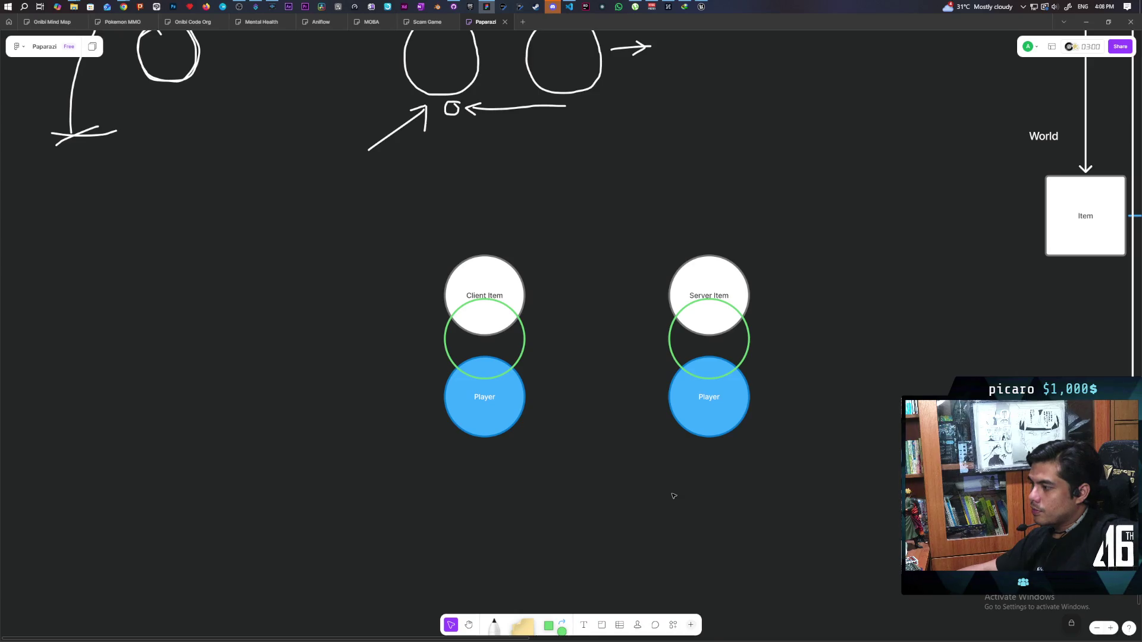
{"action": "left_click_drag", "start_coordinate": [394, 379], "coordinate": [562, 537]}
{"action": "left_click_drag", "start_coordinate": [341, 262], "coordinate": [509, 449]}
{"action": "left_click", "coordinate": [551, 512]}
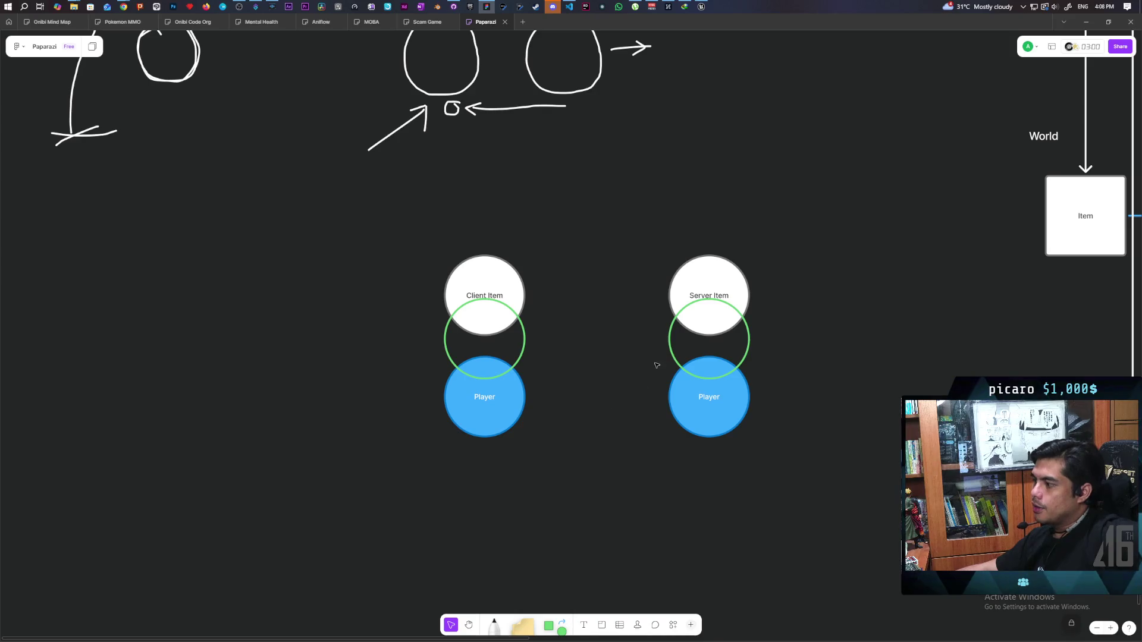
{"action": "left_click_drag", "start_coordinate": [646, 175], "coordinate": [858, 546]}
{"action": "left_click", "coordinate": [692, 445]}
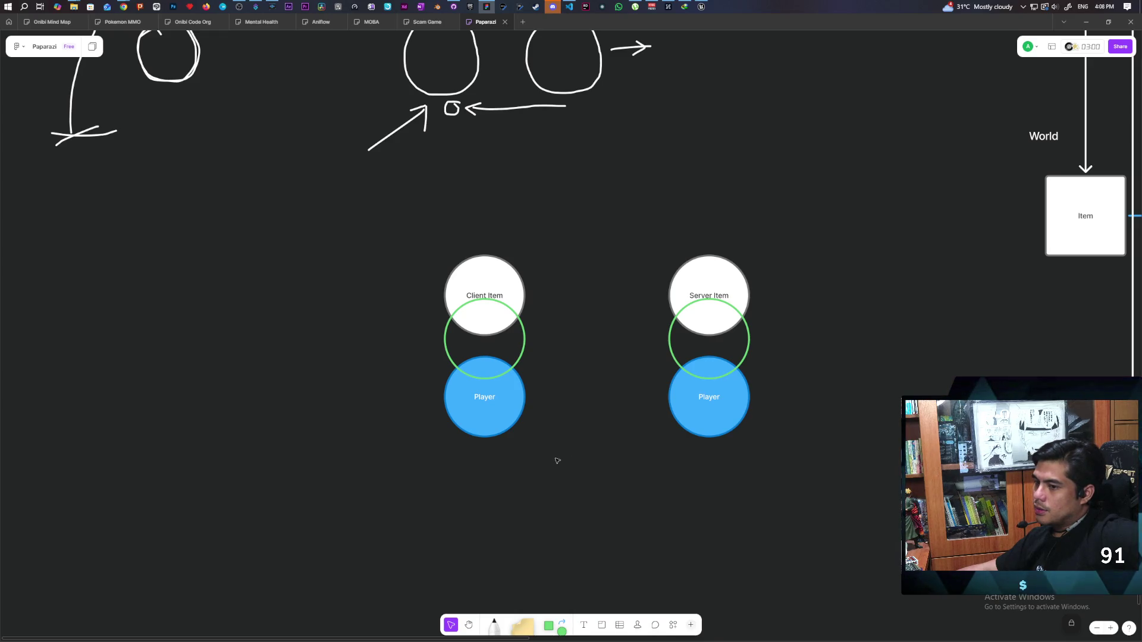
{"action": "left_click_drag", "start_coordinate": [396, 238], "coordinate": [598, 534]}
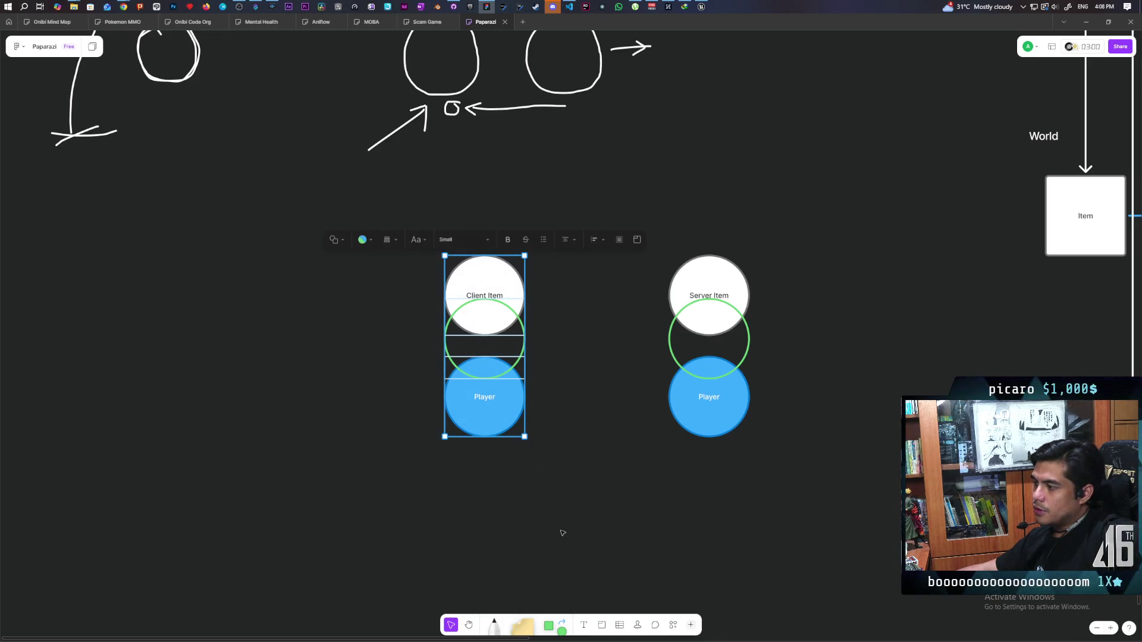
{"action": "left_click", "coordinate": [562, 534]}
{"action": "left_click_drag", "start_coordinate": [451, 247], "coordinate": [540, 469]}
{"action": "left_click", "coordinate": [543, 472]}
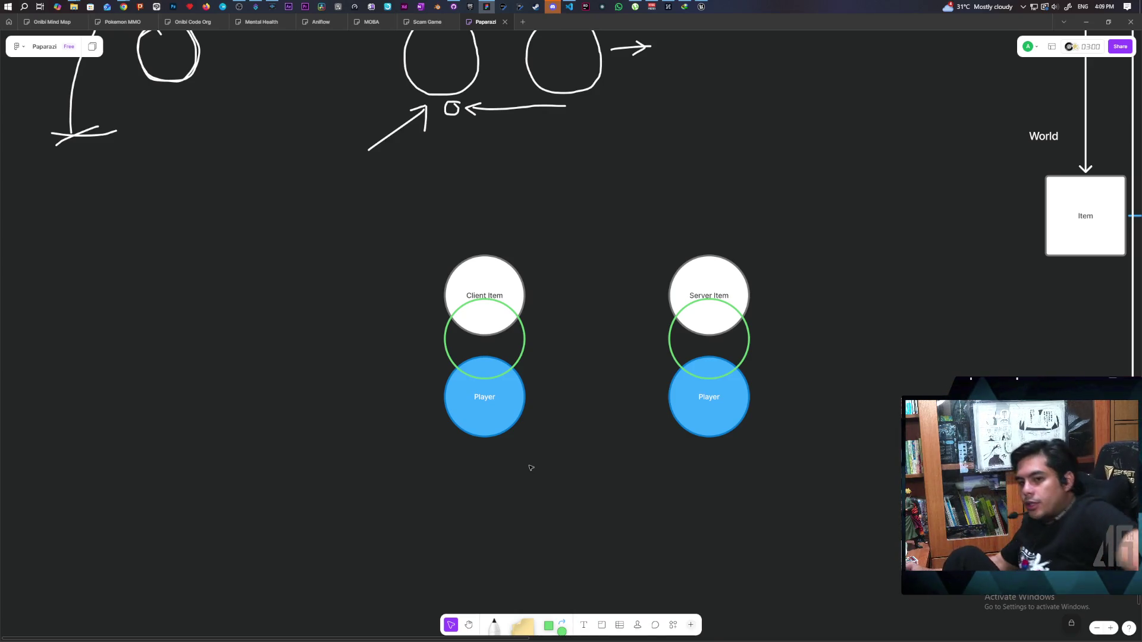
{"action": "left_click_drag", "start_coordinate": [431, 209], "coordinate": [550, 240]}
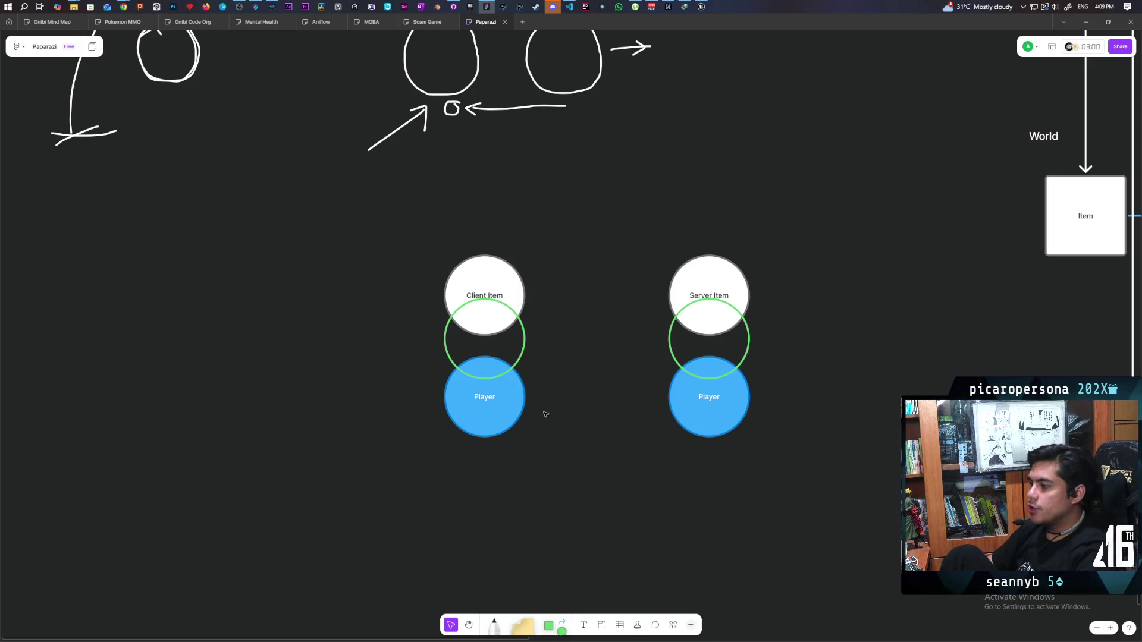
{"action": "left_click_drag", "start_coordinate": [552, 279], "coordinate": [511, 295]}
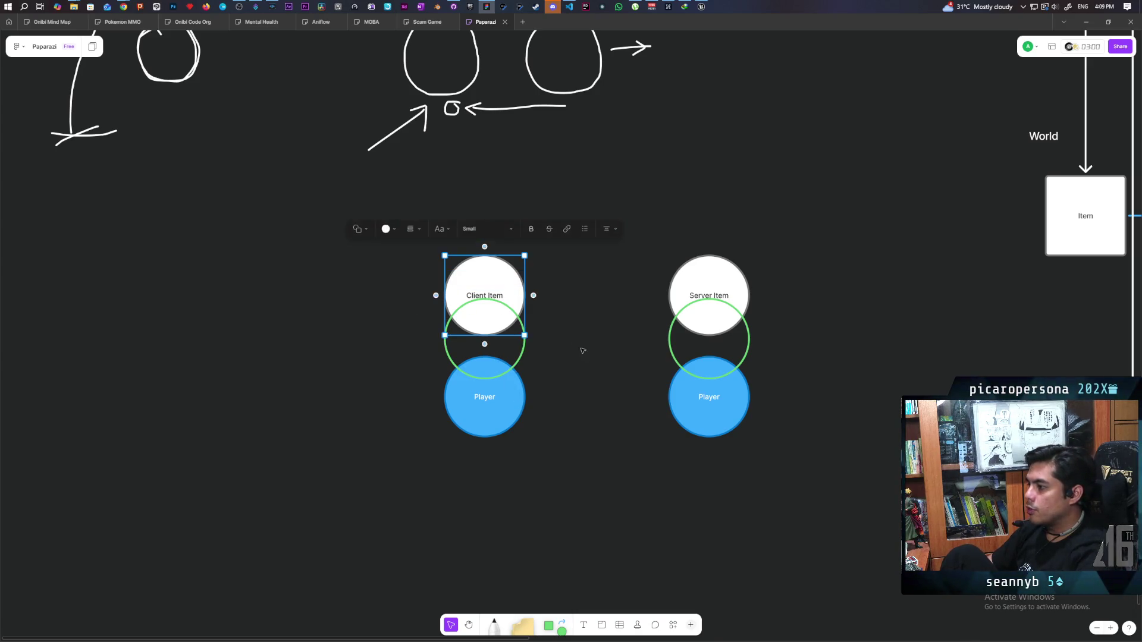
{"action": "left_click", "coordinate": [543, 301]}
{"action": "left_click_drag", "start_coordinate": [540, 248], "coordinate": [492, 340]}
{"action": "left_click", "coordinate": [577, 365]}
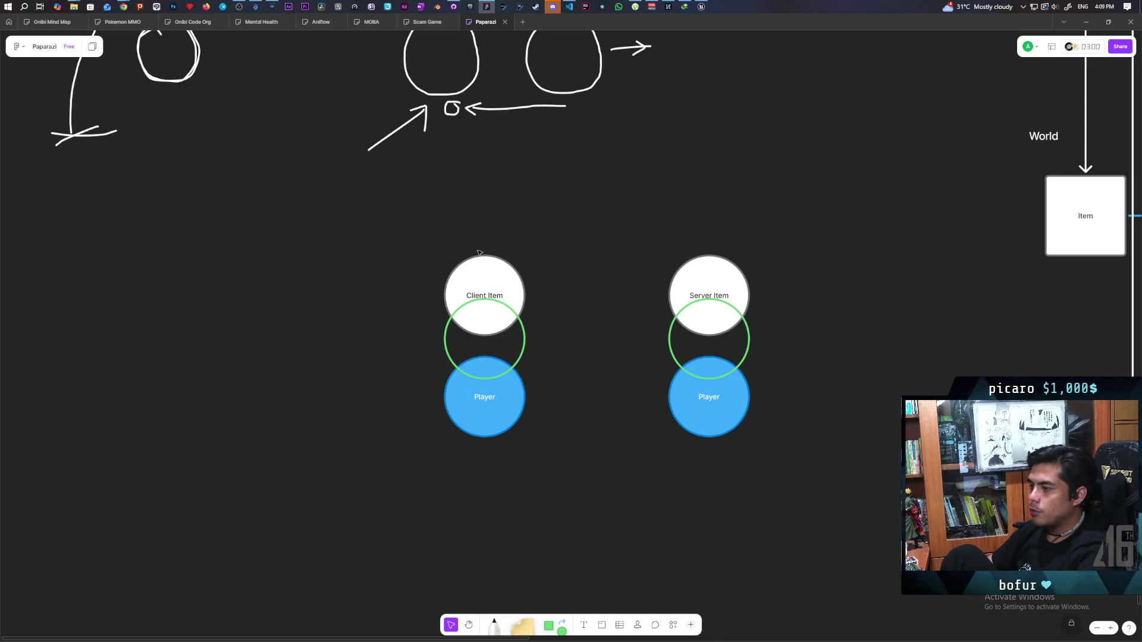
{"action": "left_click_drag", "start_coordinate": [548, 239], "coordinate": [565, 243]}
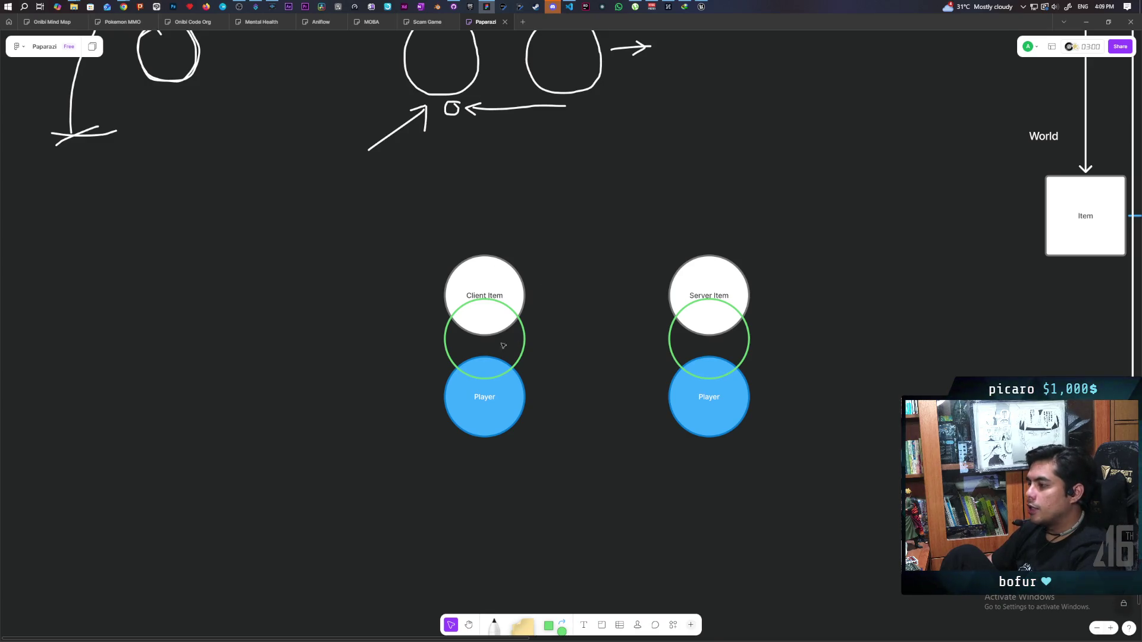
{"action": "mouse_move", "coordinate": [362, 222]}
{"action": "left_mouse_down"}
{"action": "mouse_move", "coordinate": [565, 331]}
{"action": "mouse_move", "coordinate": [571, 378]}
{"action": "left_mouse_up"}
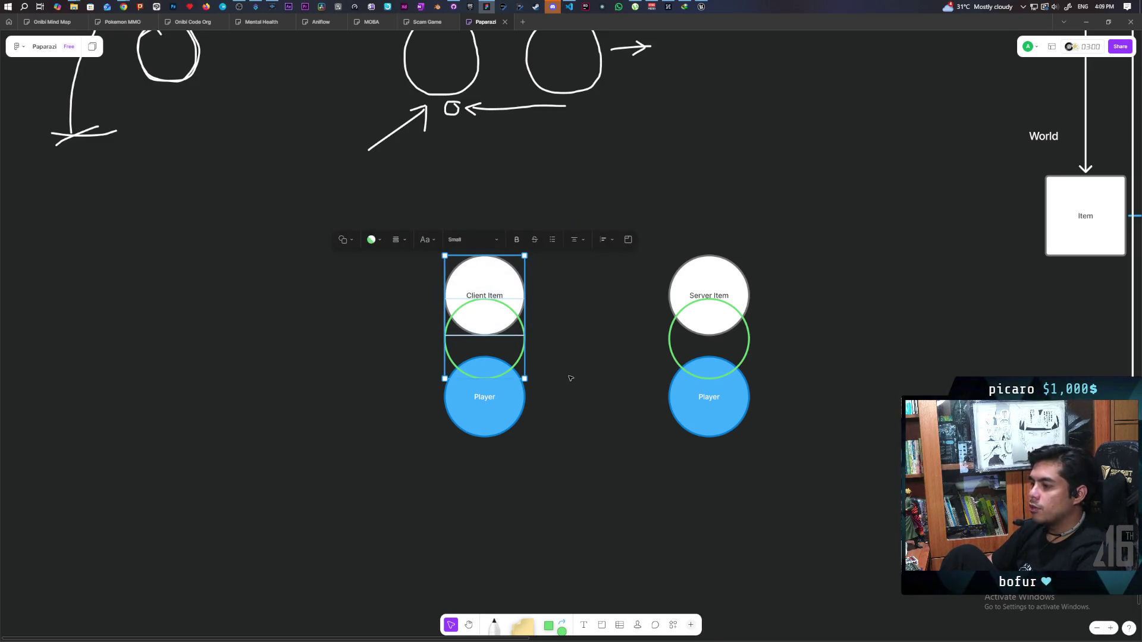
{"action": "left_click", "coordinate": [557, 370]}
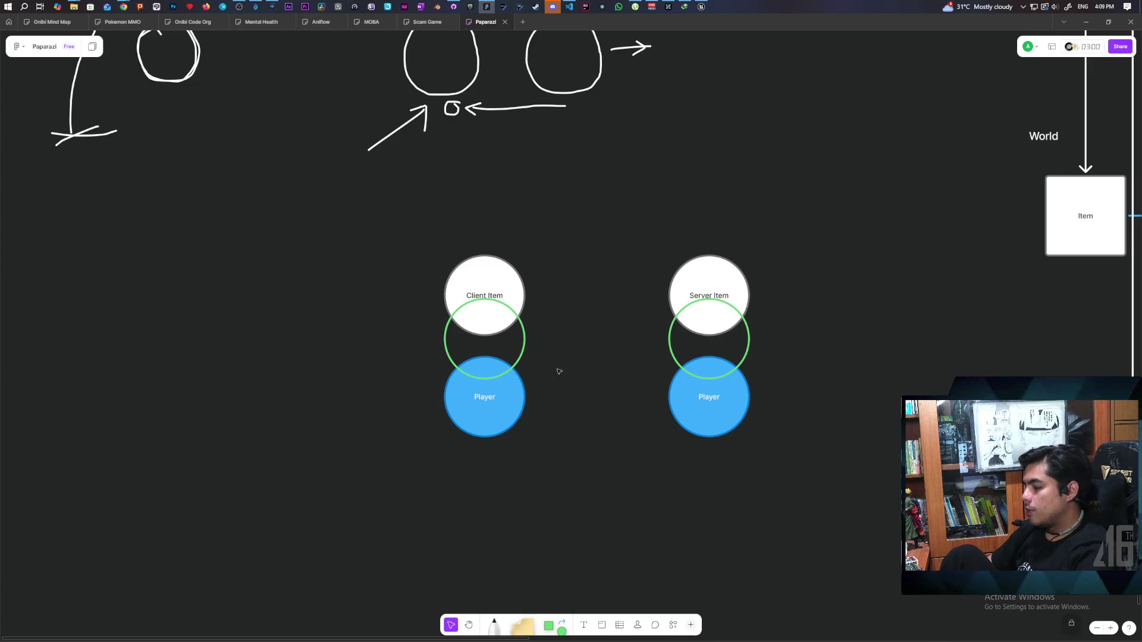
{"action": "left_click_drag", "start_coordinate": [405, 336], "coordinate": [578, 350]}
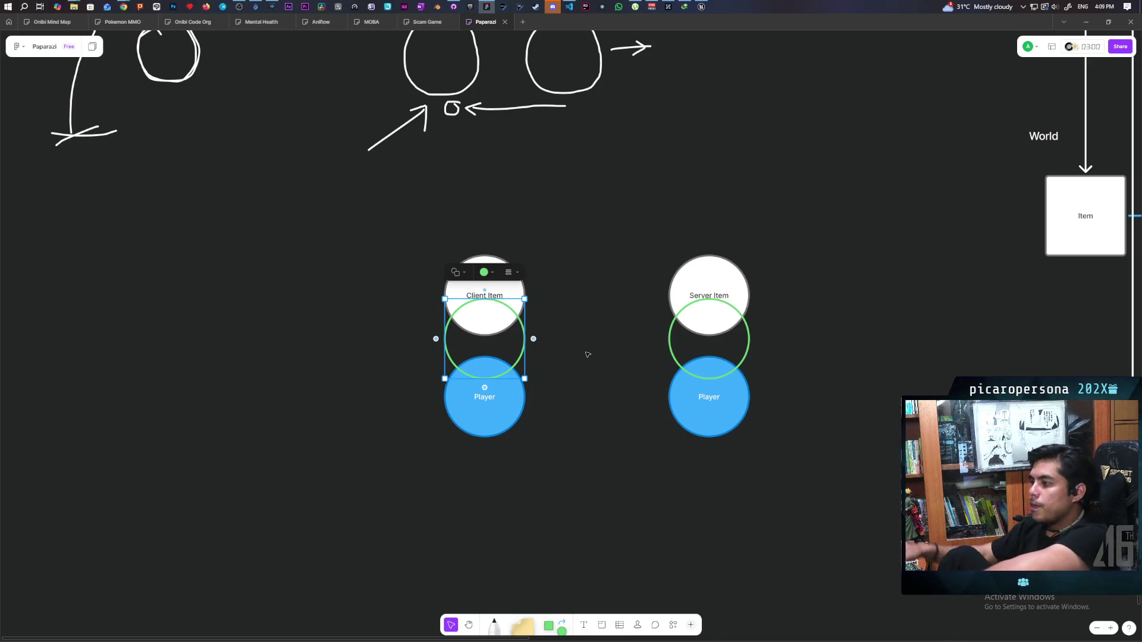
{"action": "left_click", "coordinate": [594, 321]}
{"action": "mouse_move", "coordinate": [648, 218]}
{"action": "left_mouse_down"}
{"action": "mouse_move", "coordinate": [754, 443]}
{"action": "mouse_move", "coordinate": [795, 502]}
{"action": "left_mouse_up"}
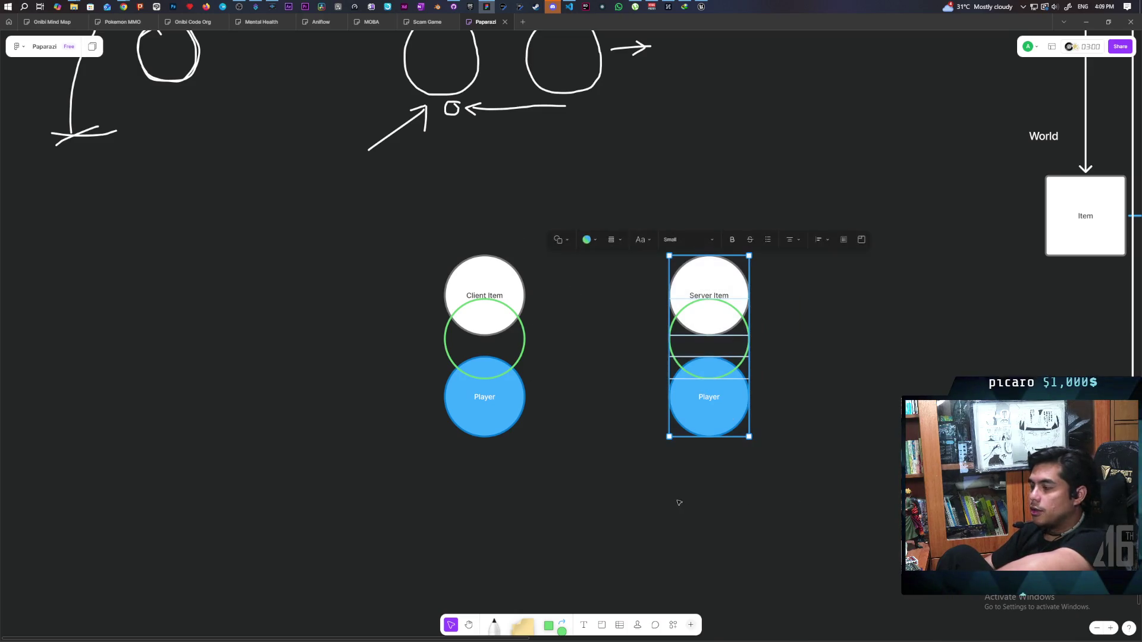
{"action": "left_click", "coordinate": [677, 499]}
{"action": "left_click_drag", "start_coordinate": [632, 214], "coordinate": [757, 479]}
{"action": "left_click", "coordinate": [758, 479]}
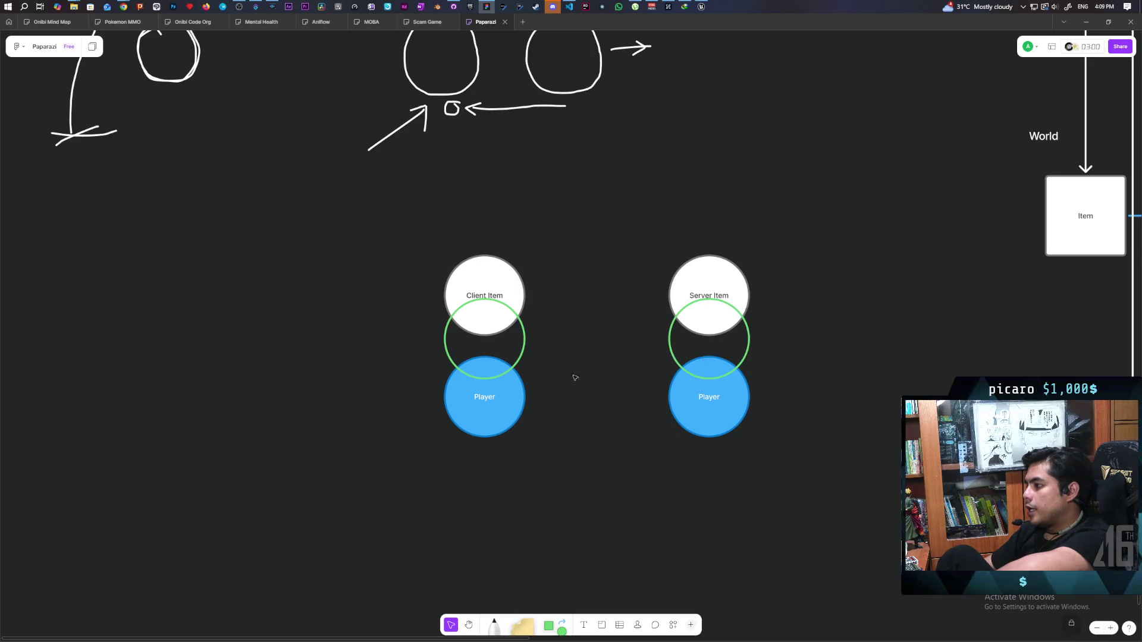
Draw an arrow from the Client Item circle to the Server Item circle
{"action": "left_click", "coordinate": [519, 292]}
{"action": "mouse_move", "coordinate": [534, 295]}
{"action": "left_click_drag", "start_coordinate": [534, 296], "coordinate": [671, 296]}
{"action": "left_click", "coordinate": [534, 305]}
Select the Client Item, Server Item, left Player and right-hand circles in turn
{"action": "left_click", "coordinate": [522, 301]}
{"action": "left_click", "coordinate": [638, 333]}
{"action": "left_click", "coordinate": [692, 261]}
{"action": "left_click", "coordinate": [573, 357]}
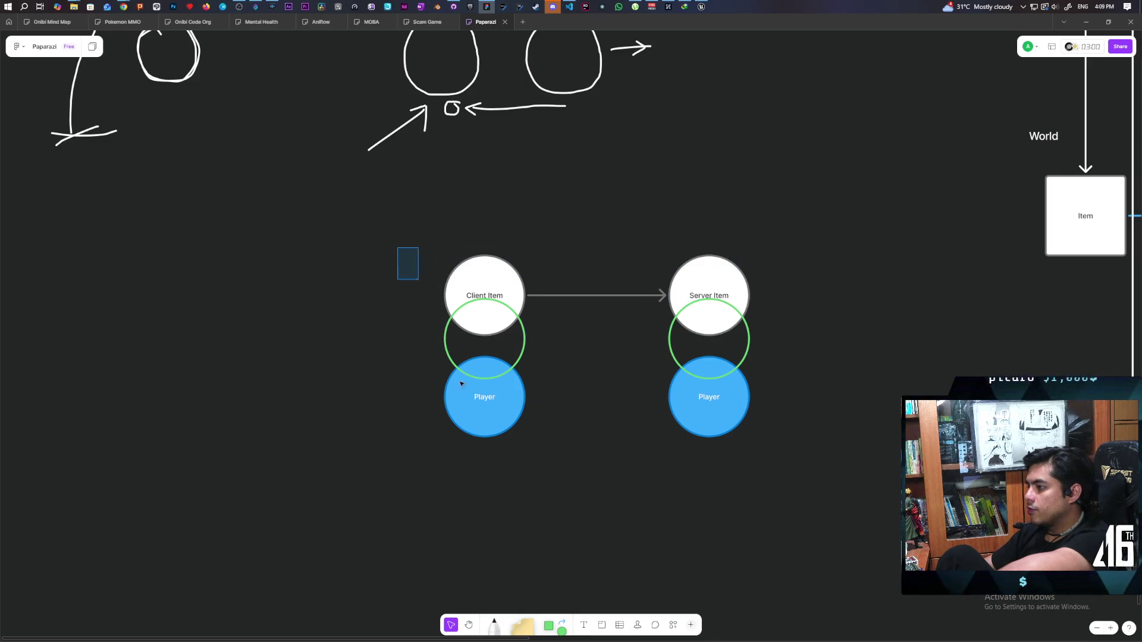
{"action": "left_click_drag", "start_coordinate": [379, 473], "coordinate": [581, 385]}
{"action": "mouse_move", "coordinate": [680, 474]}
{"action": "left_mouse_down"}
{"action": "mouse_move", "coordinate": [726, 454]}
{"action": "mouse_move", "coordinate": [670, 505]}
{"action": "left_mouse_up"}
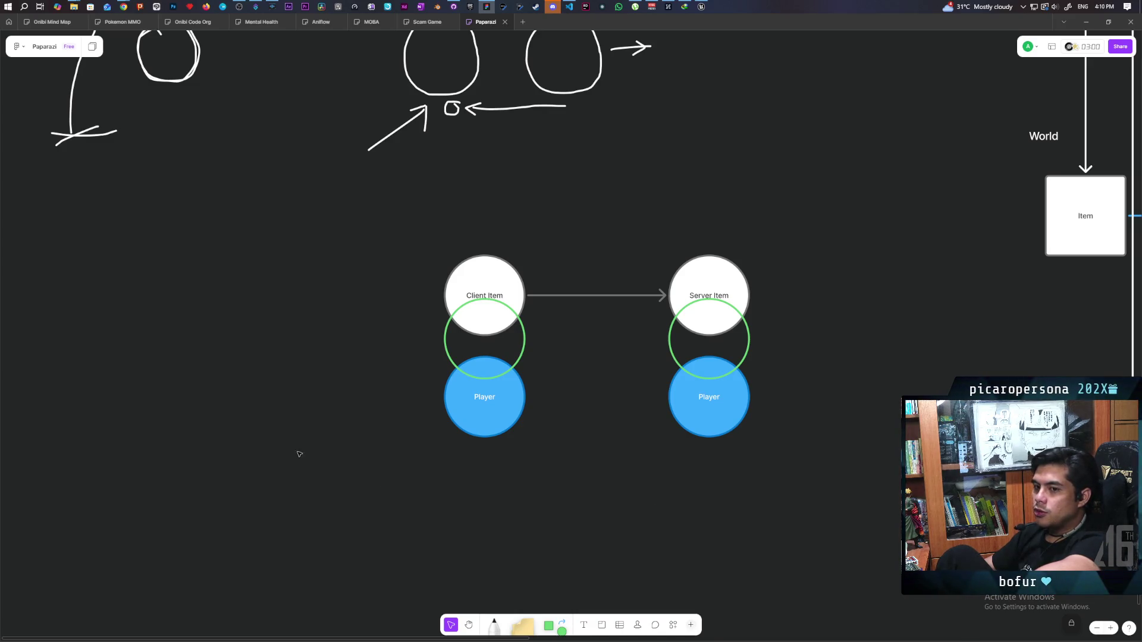
{"action": "left_click_drag", "start_coordinate": [334, 240], "coordinate": [505, 456]}
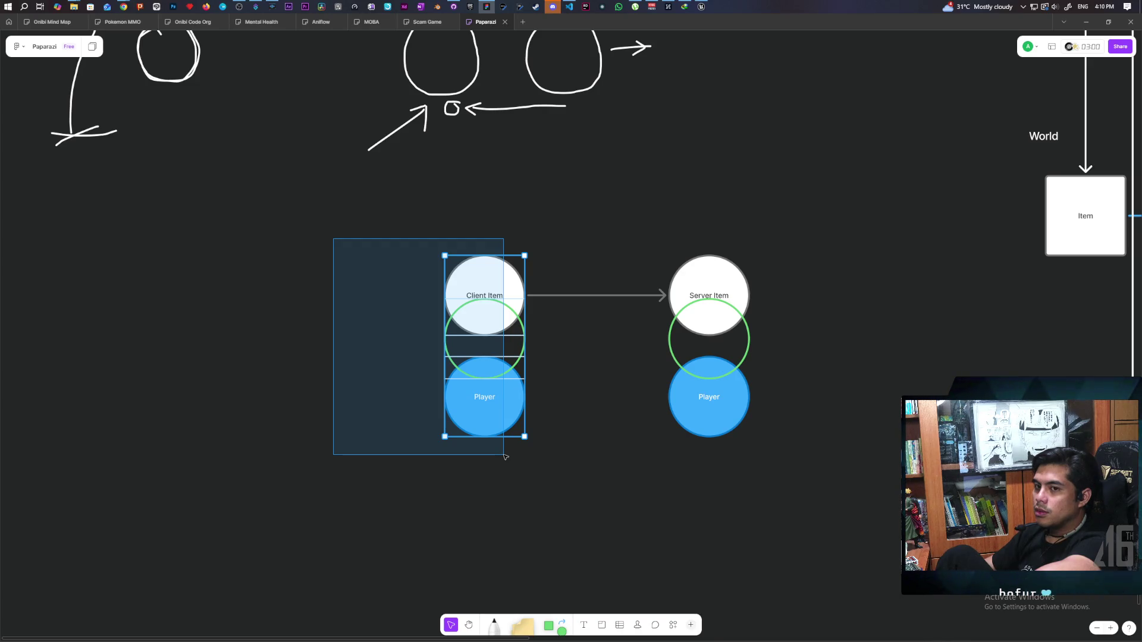
{"action": "left_click_drag", "start_coordinate": [505, 456], "coordinate": [507, 458]}
{"action": "left_click", "coordinate": [528, 469]}
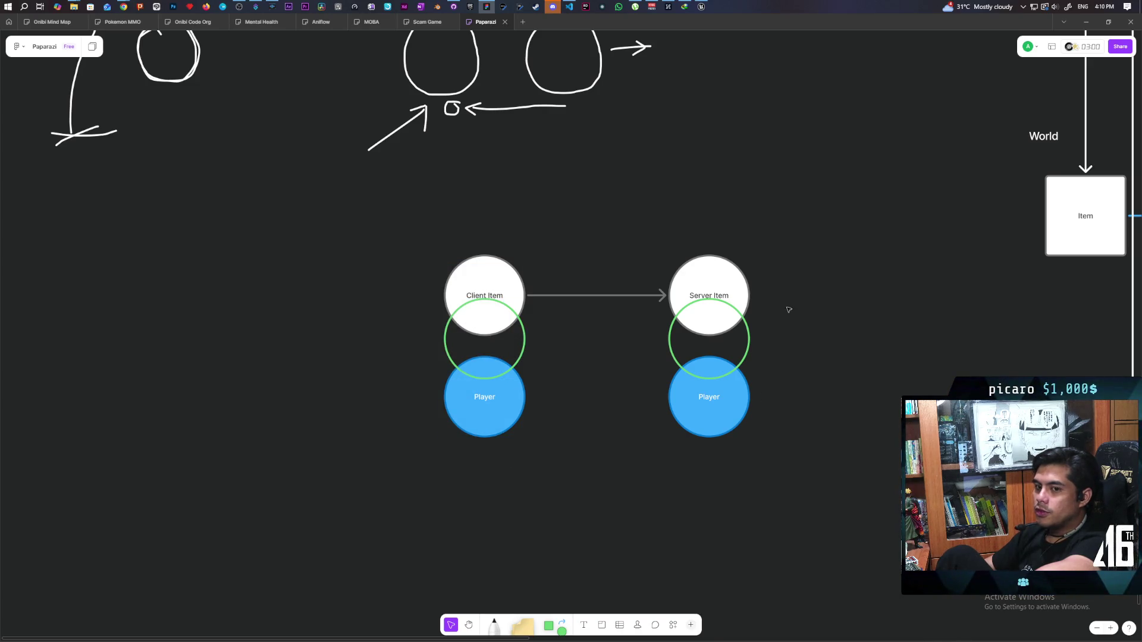
{"action": "mouse_move", "coordinate": [773, 222]}
{"action": "left_mouse_down"}
{"action": "mouse_move", "coordinate": [668, 449]}
{"action": "mouse_move", "coordinate": [694, 470]}
{"action": "mouse_move", "coordinate": [678, 483]}
{"action": "left_mouse_up"}
{"action": "left_click", "coordinate": [584, 489]}
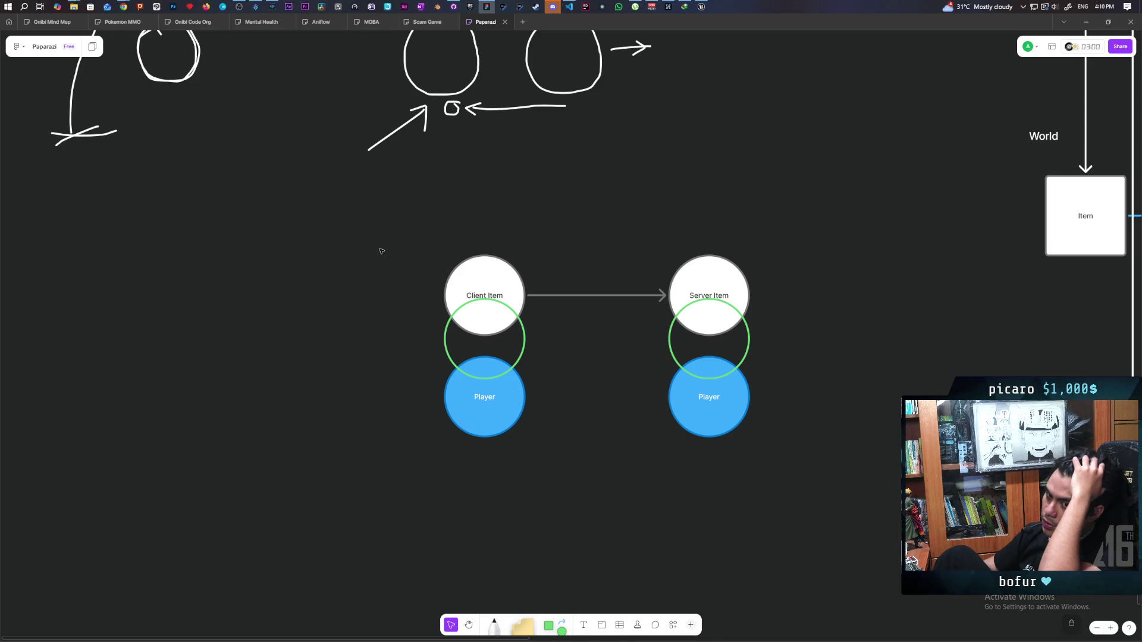
{"action": "left_click_drag", "start_coordinate": [371, 241], "coordinate": [523, 485]}
{"action": "left_click_drag", "start_coordinate": [776, 198], "coordinate": [667, 509]}
{"action": "mouse_move", "coordinate": [362, 232]}
{"action": "left_mouse_down"}
{"action": "mouse_move", "coordinate": [393, 259]}
{"action": "mouse_move", "coordinate": [529, 500]}
{"action": "left_mouse_up"}
{"action": "mouse_move", "coordinate": [810, 233]}
{"action": "left_mouse_down"}
{"action": "mouse_move", "coordinate": [704, 553]}
{"action": "mouse_move", "coordinate": [628, 565]}
{"action": "left_mouse_up"}
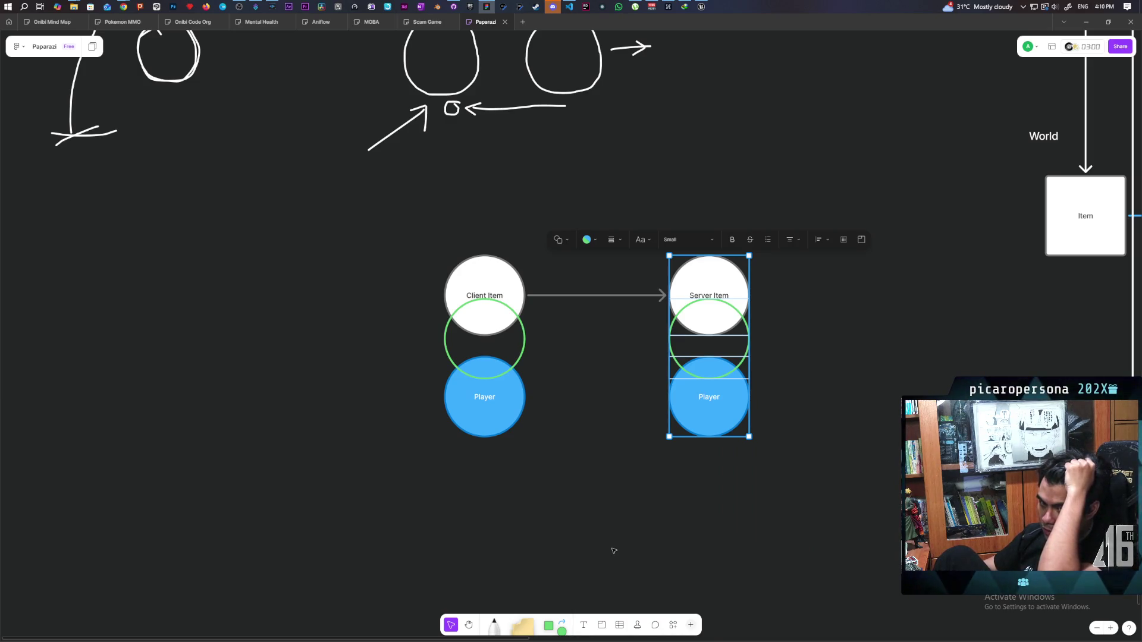
{"action": "left_click", "coordinate": [614, 551]}
{"action": "left_click_drag", "start_coordinate": [415, 288], "coordinate": [500, 476]}
{"action": "left_click", "coordinate": [499, 477]}
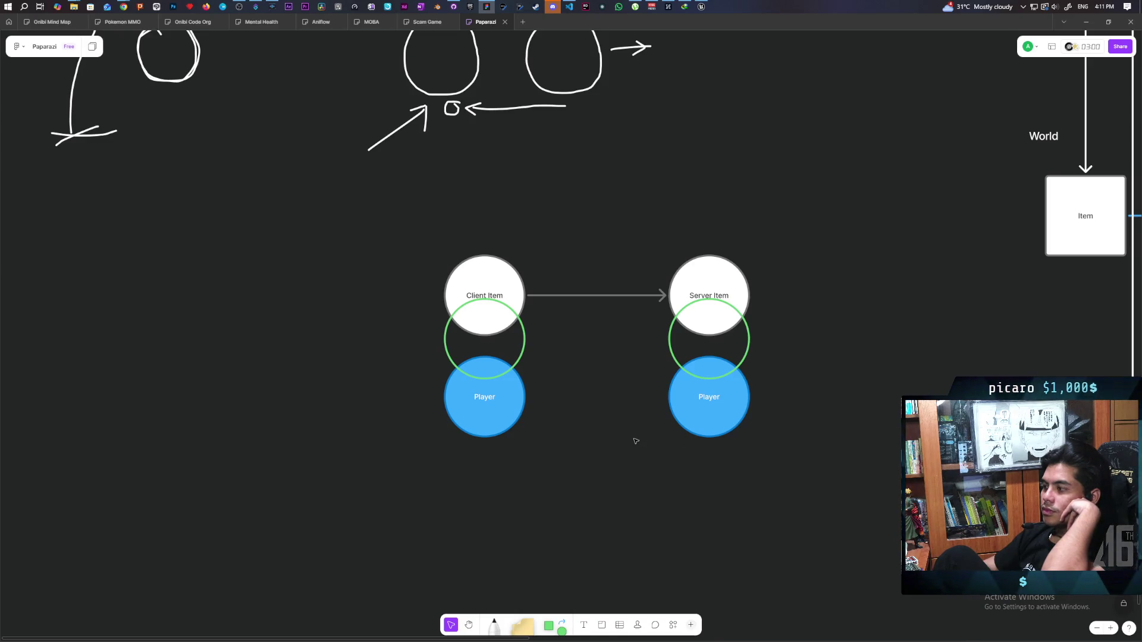
{"action": "mouse_move", "coordinate": [772, 218]}
{"action": "left_mouse_down"}
{"action": "mouse_move", "coordinate": [773, 260]}
{"action": "mouse_move", "coordinate": [666, 463]}
{"action": "left_mouse_up"}
{"action": "left_click", "coordinate": [723, 498]}
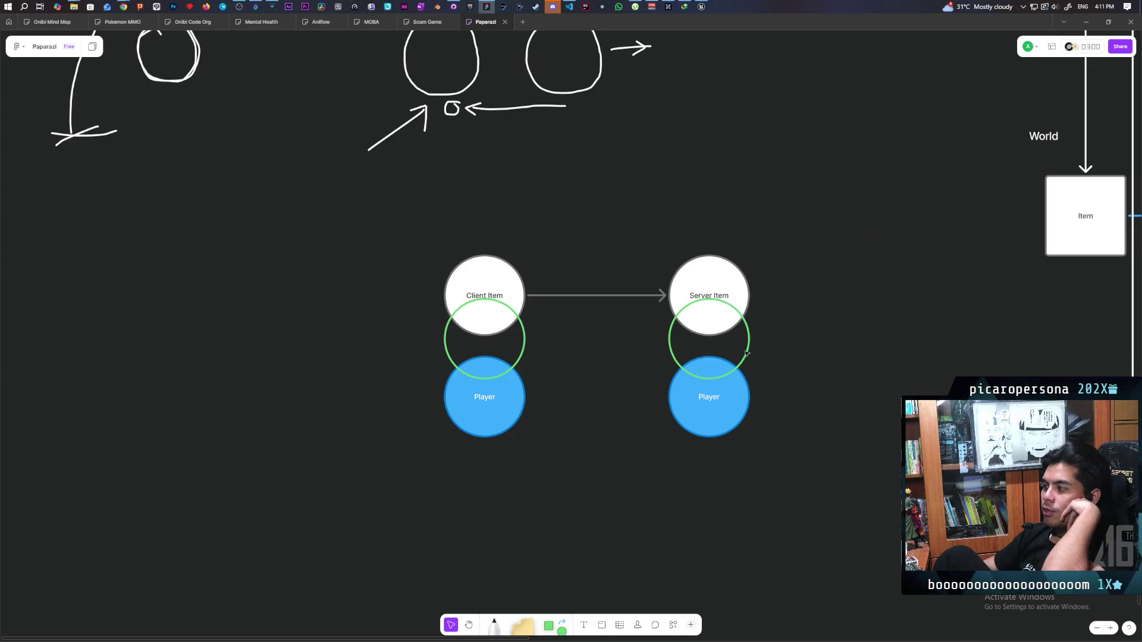
{"action": "left_click_drag", "start_coordinate": [803, 244], "coordinate": [683, 269]}
{"action": "left_click", "coordinate": [790, 242]}
{"action": "mouse_move", "coordinate": [791, 237]}
{"action": "left_mouse_down"}
{"action": "mouse_move", "coordinate": [690, 288]}
{"action": "mouse_move", "coordinate": [669, 286]}
{"action": "mouse_move", "coordinate": [681, 286]}
{"action": "left_mouse_up"}
{"action": "left_click", "coordinate": [821, 319]}
{"action": "left_click_drag", "start_coordinate": [788, 291], "coordinate": [669, 256]}
{"action": "left_click", "coordinate": [810, 334]}
{"action": "mouse_move", "coordinate": [773, 379]}
{"action": "left_mouse_down"}
{"action": "mouse_move", "coordinate": [922, 459]}
{"action": "mouse_move", "coordinate": [892, 440]}
{"action": "left_mouse_up"}
{"action": "left_click_drag", "start_coordinate": [537, 364], "coordinate": [570, 483]}
{"action": "left_click_drag", "start_coordinate": [453, 222], "coordinate": [478, 498]}
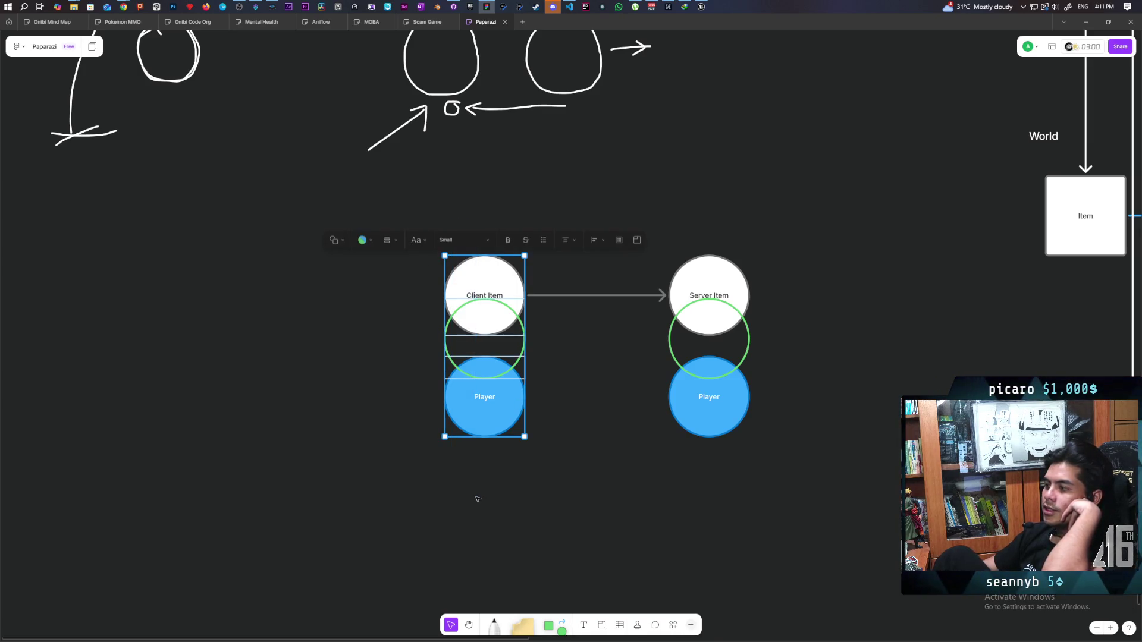
{"action": "mouse_move", "coordinate": [447, 229]}
{"action": "left_mouse_down"}
{"action": "mouse_move", "coordinate": [466, 472]}
{"action": "mouse_move", "coordinate": [519, 451]}
{"action": "left_mouse_up"}
{"action": "mouse_move", "coordinate": [540, 367]}
{"action": "left_mouse_down"}
{"action": "mouse_move", "coordinate": [602, 444]}
{"action": "mouse_move", "coordinate": [572, 439]}
{"action": "mouse_move", "coordinate": [584, 439]}
{"action": "left_mouse_up"}
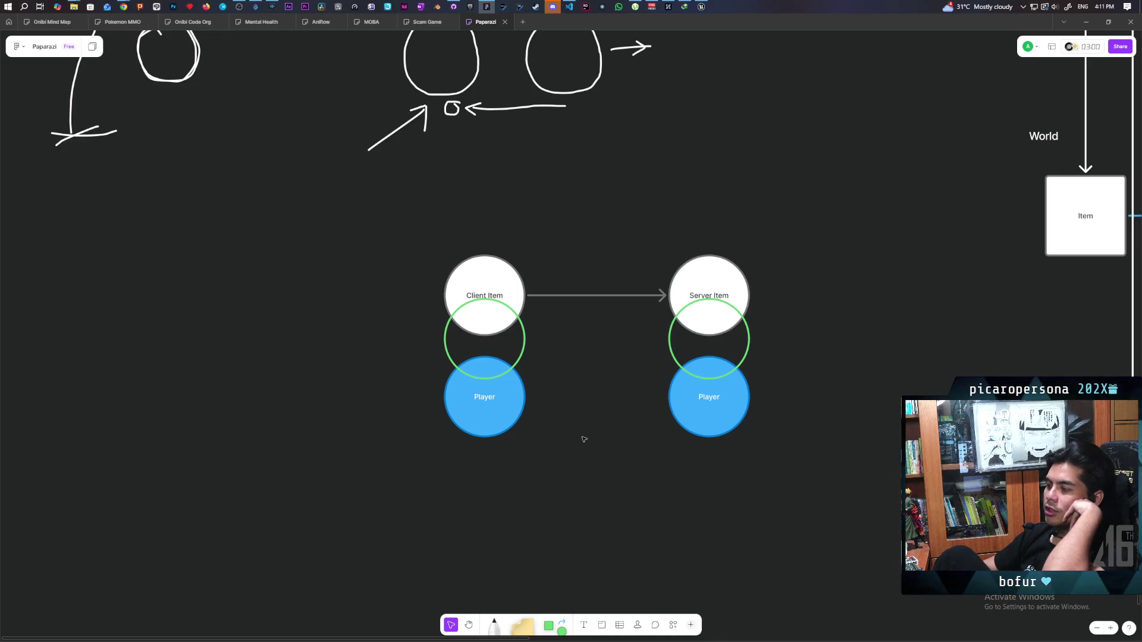
{"action": "mouse_move", "coordinate": [534, 366]}
{"action": "left_mouse_down"}
{"action": "mouse_move", "coordinate": [562, 463]}
{"action": "mouse_move", "coordinate": [574, 459]}
{"action": "left_mouse_up"}
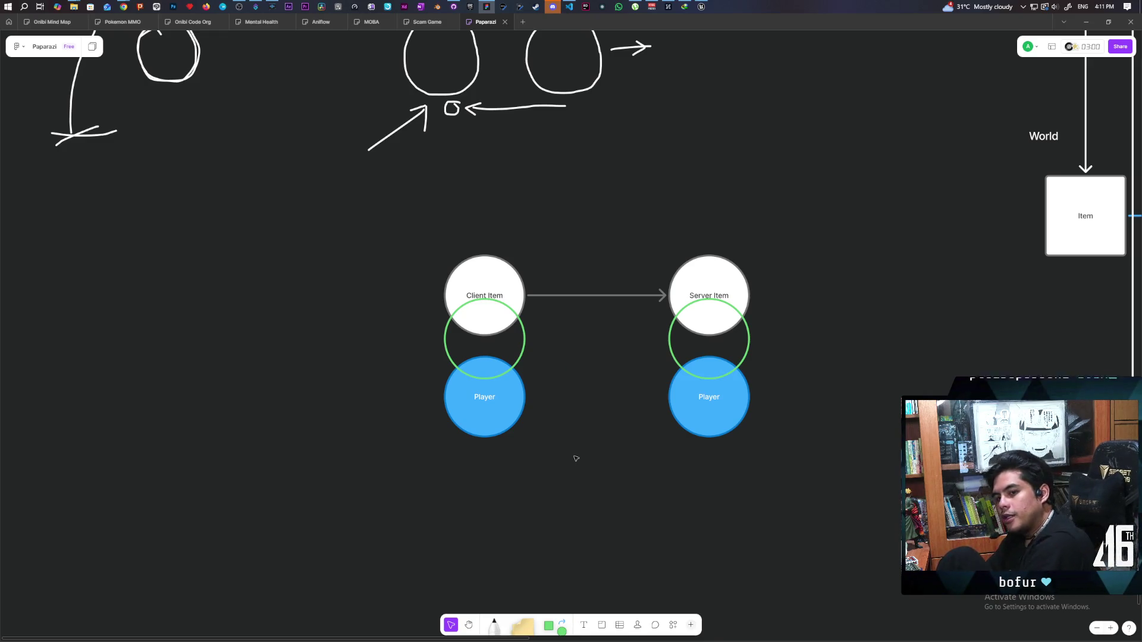
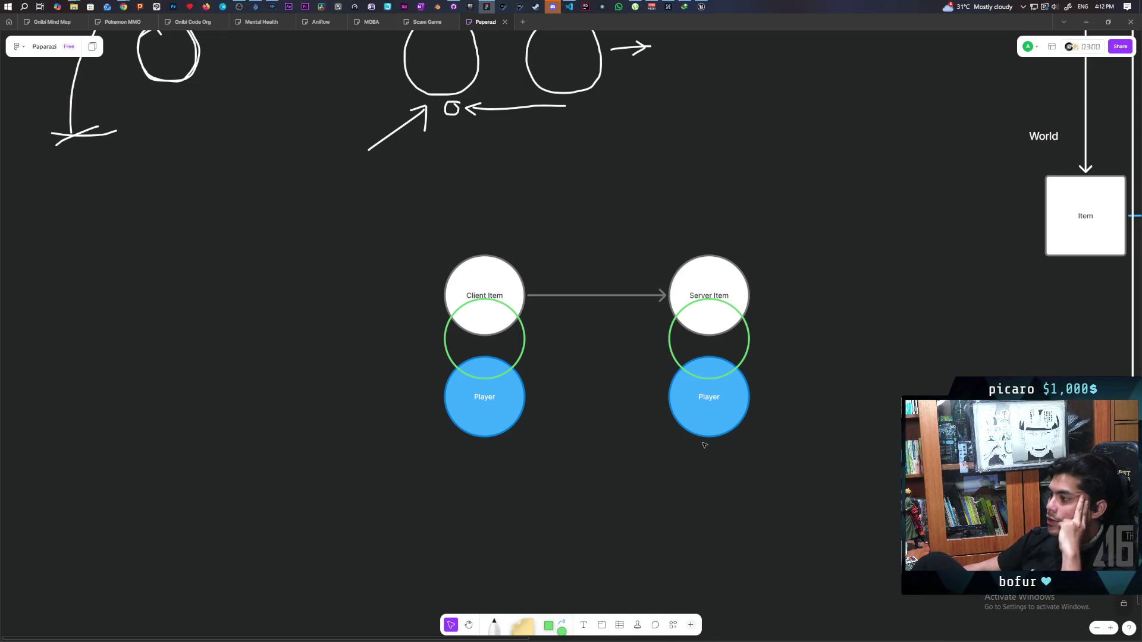
Select and clear the Client Item and Server Item/Player stacks one after another
{"action": "left_click_drag", "start_coordinate": [694, 198], "coordinate": [773, 465]}
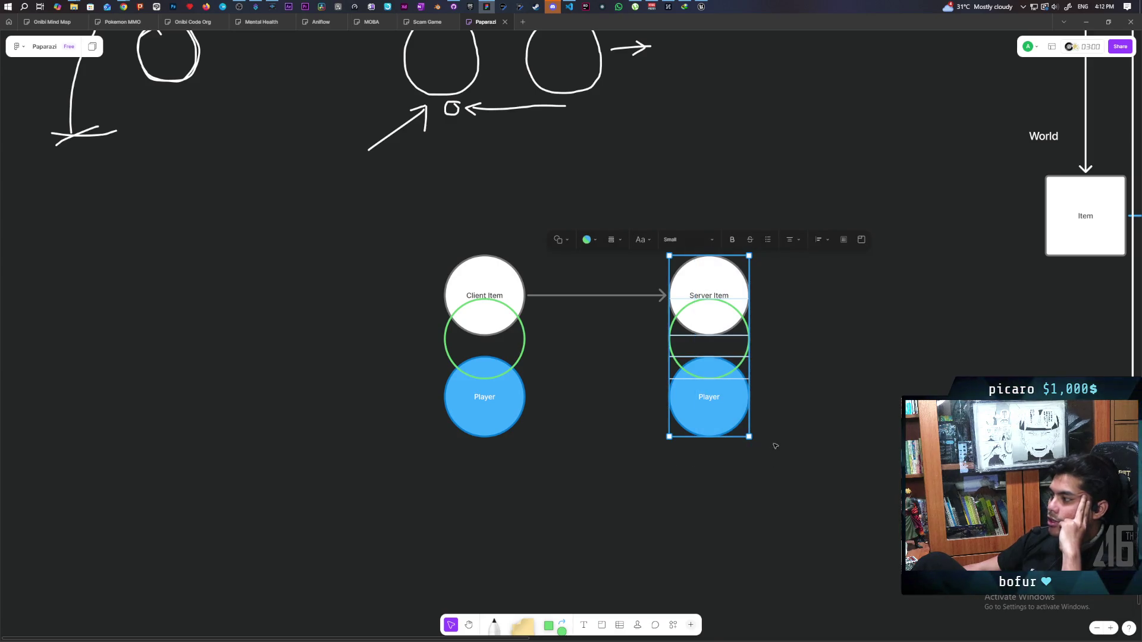
{"action": "left_click", "coordinate": [727, 445]}
{"action": "mouse_move", "coordinate": [746, 414]}
{"action": "left_mouse_down"}
{"action": "mouse_move", "coordinate": [770, 215]}
{"action": "mouse_move", "coordinate": [698, 527]}
{"action": "left_mouse_up"}
{"action": "left_click", "coordinate": [789, 305]}
{"action": "left_click", "coordinate": [585, 509]}
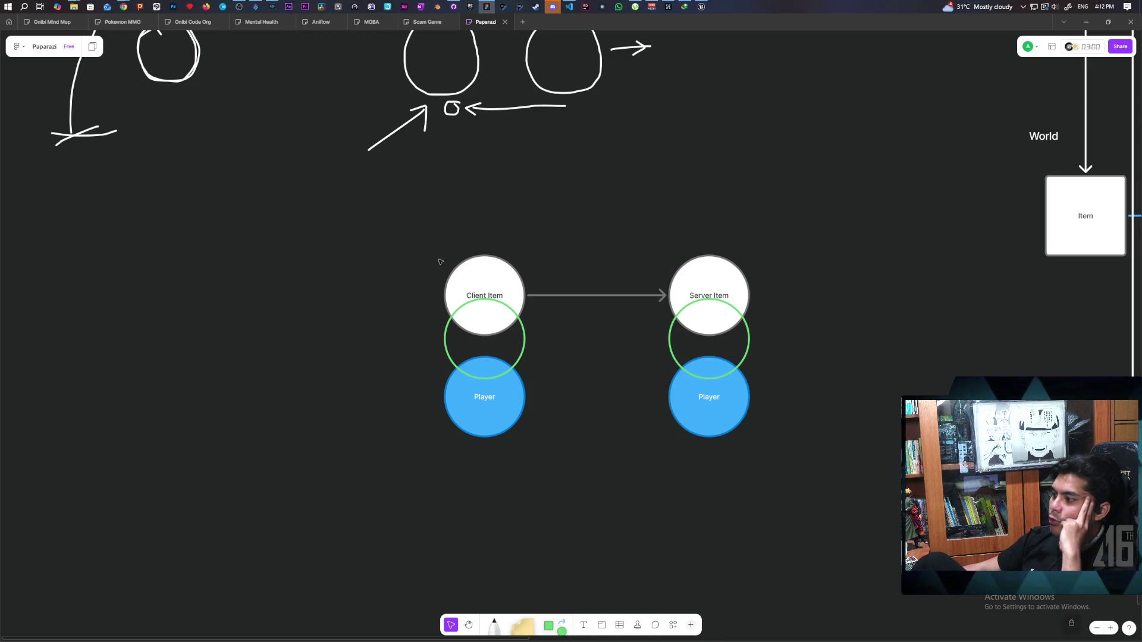
{"action": "left_click_drag", "start_coordinate": [434, 214], "coordinate": [489, 468]}
{"action": "left_click", "coordinate": [426, 239]}
{"action": "left_click_drag", "start_coordinate": [437, 210], "coordinate": [485, 455]}
{"action": "left_click", "coordinate": [779, 402]}
{"action": "left_click_drag", "start_coordinate": [810, 196], "coordinate": [680, 494]}
{"action": "left_click", "coordinate": [647, 509]}
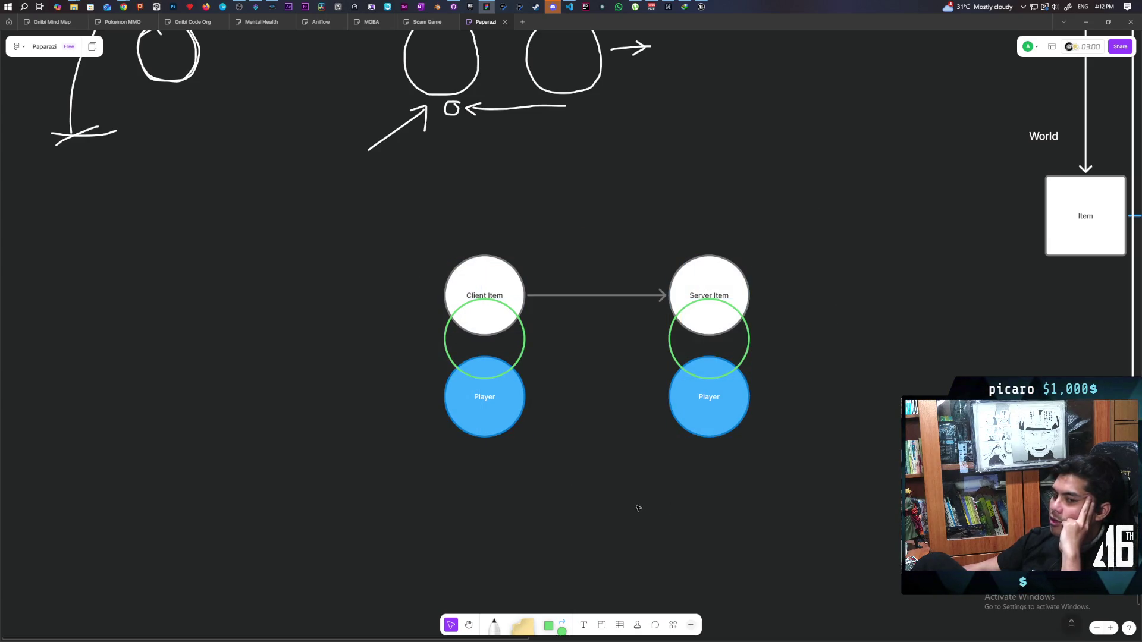
{"action": "left_click_drag", "start_coordinate": [414, 249], "coordinate": [500, 452]}
{"action": "left_click", "coordinate": [361, 240]}
{"action": "mouse_move", "coordinate": [790, 194]}
{"action": "left_mouse_down"}
{"action": "mouse_move", "coordinate": [774, 332]}
{"action": "mouse_move", "coordinate": [714, 452]}
{"action": "left_mouse_up"}
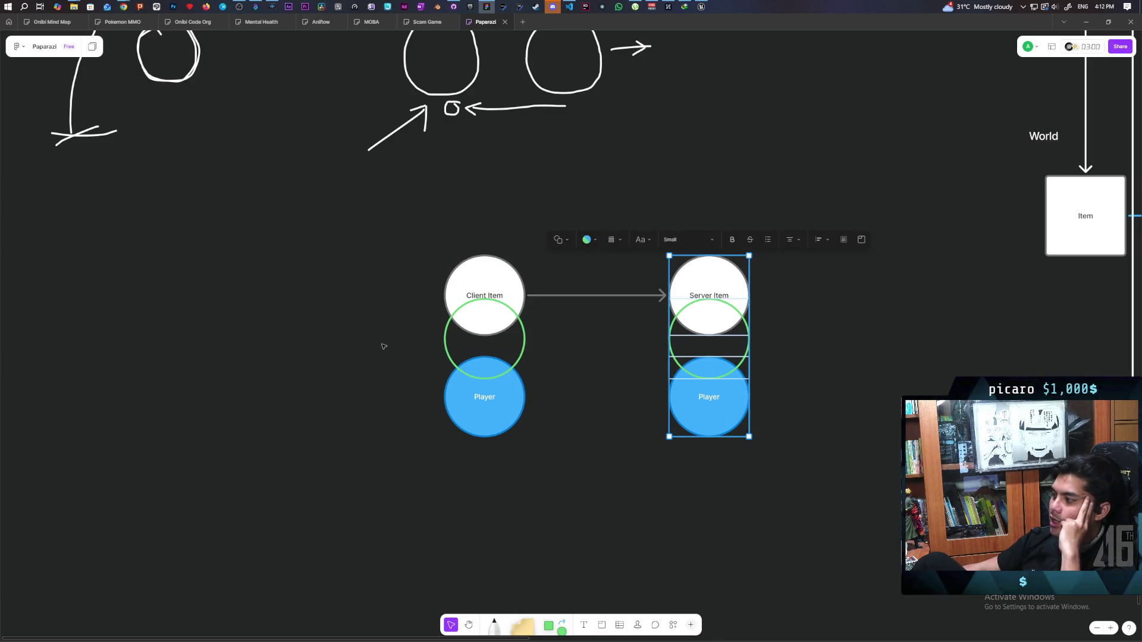
{"action": "left_click", "coordinate": [524, 453]}
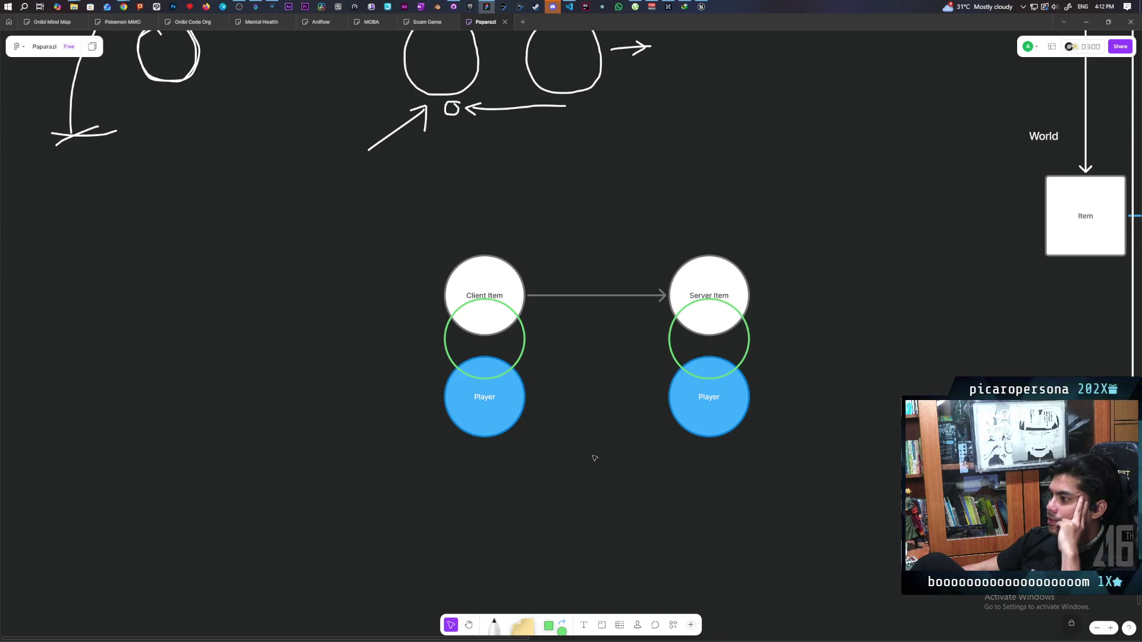
Select both Item circles, then reselect the Server Item and Player stack before clearing it
{"action": "left_click_drag", "start_coordinate": [452, 251], "coordinate": [834, 274]}
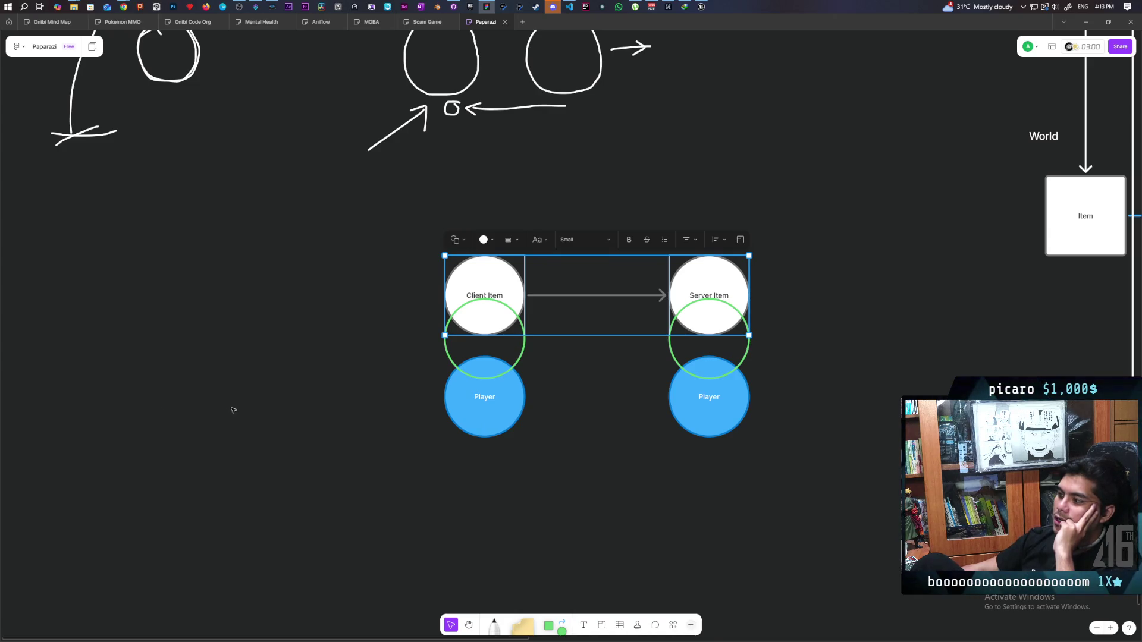
{"action": "left_click", "coordinate": [323, 410]}
{"action": "scroll", "coordinate": [447, 421], "scroll_direction": "right", "scroll_amount": 5}
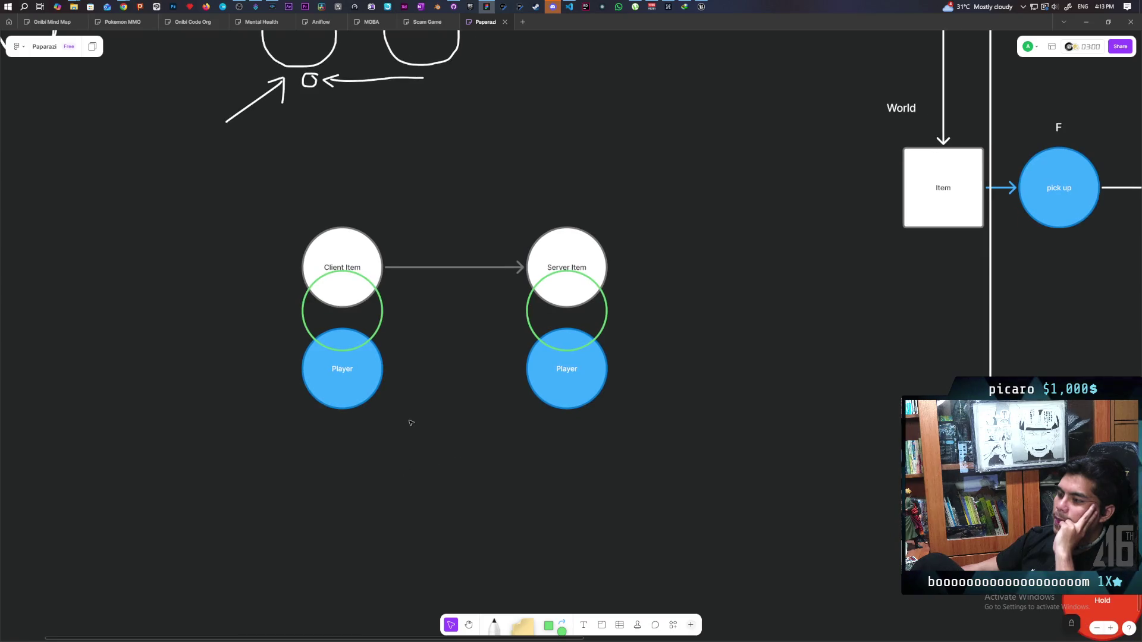
{"action": "scroll", "coordinate": [411, 423], "scroll_direction": "up", "scroll_amount": 2}
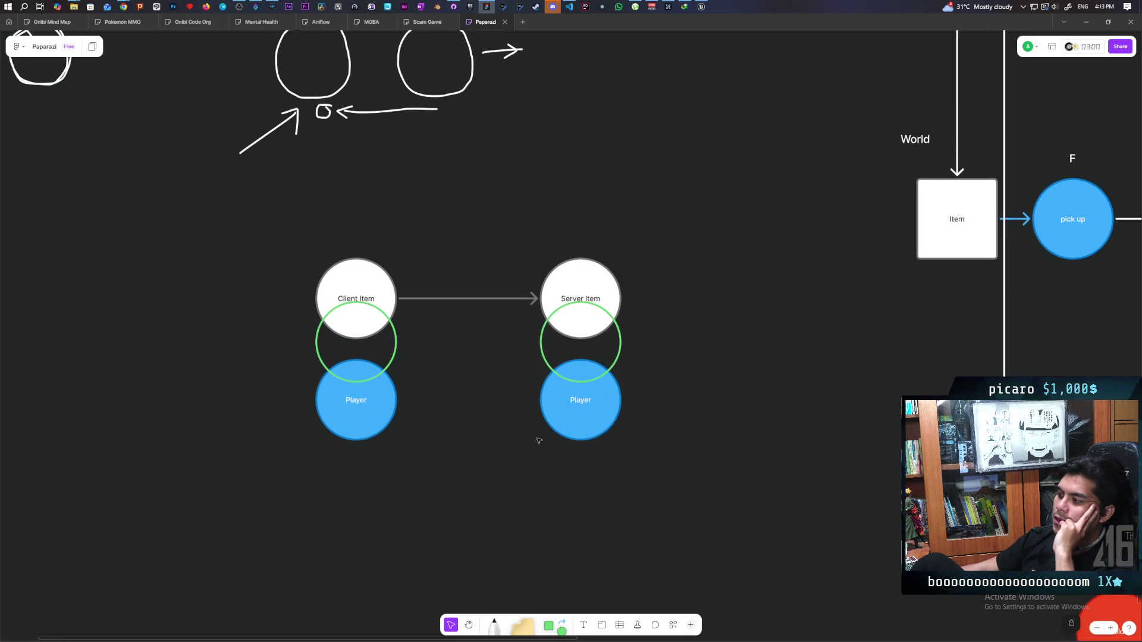
{"action": "left_click_drag", "start_coordinate": [684, 204], "coordinate": [586, 487]}
{"action": "left_click_drag", "start_coordinate": [701, 173], "coordinate": [559, 482]}
{"action": "left_click_drag", "start_coordinate": [650, 230], "coordinate": [560, 502]}
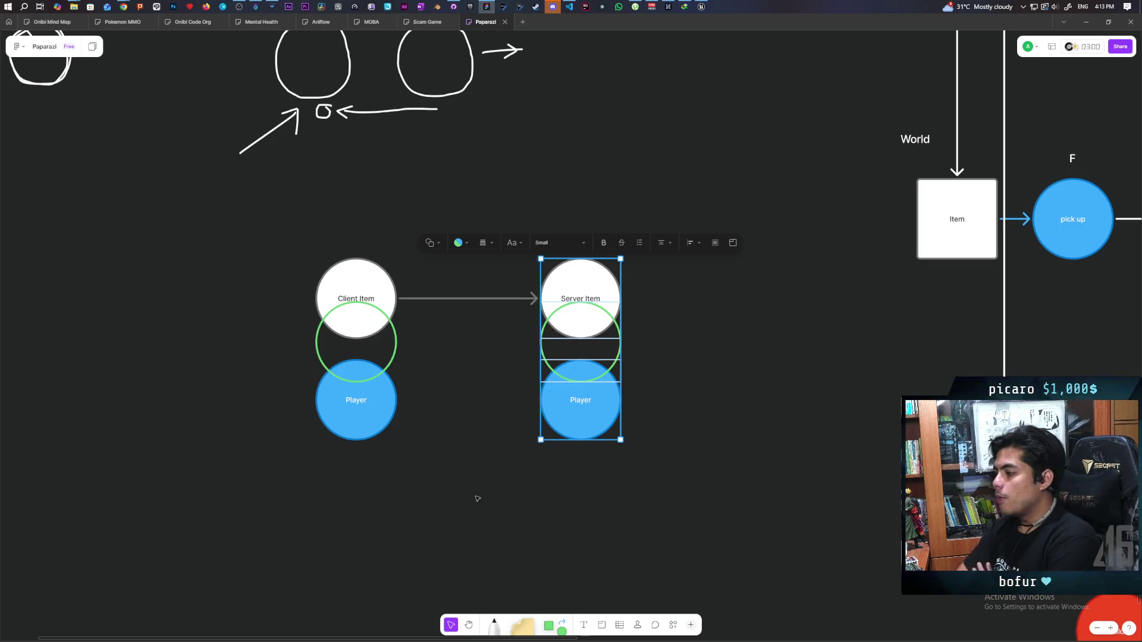
{"action": "left_click", "coordinate": [477, 499]}
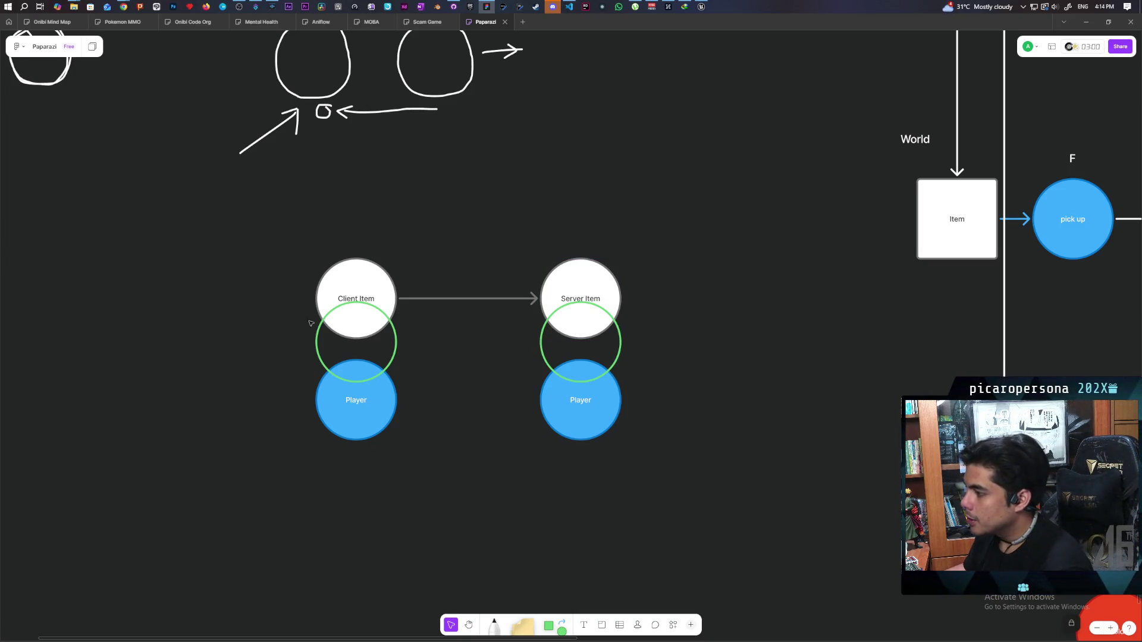
{"action": "scroll", "coordinate": [532, 537], "scroll_direction": "left", "scroll_amount": 2}
Add a white 'UI' text label just left of Client Item
{"action": "left_click", "coordinate": [585, 625]}
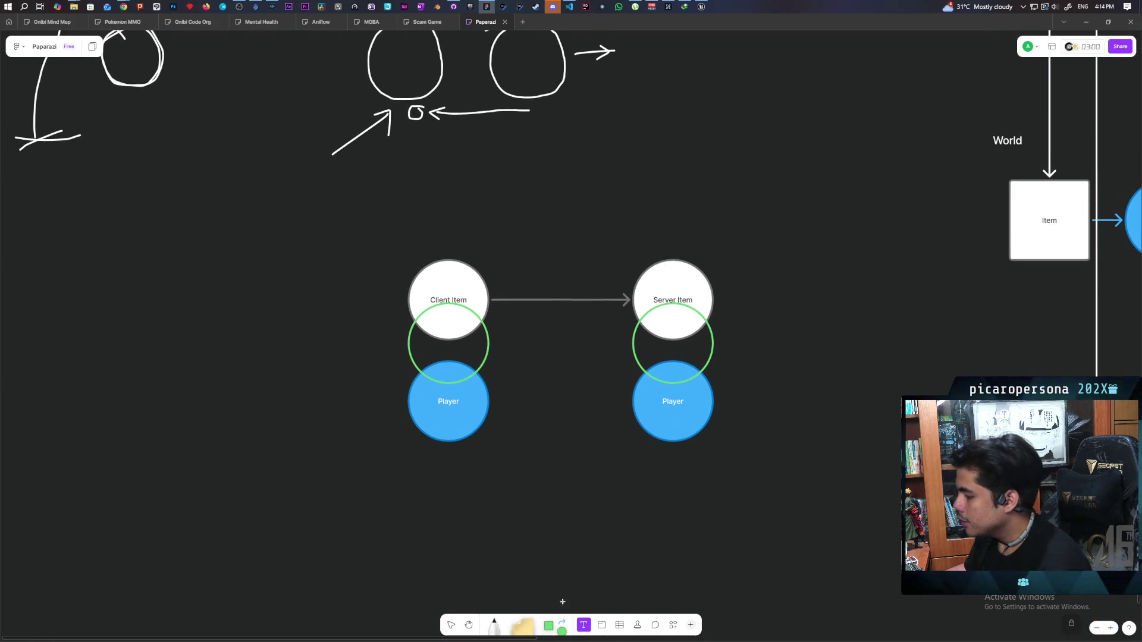
{"action": "left_click", "coordinate": [359, 303]}
{"action": "left_click", "coordinate": [276, 281]}
{"action": "left_click", "coordinate": [229, 245]}
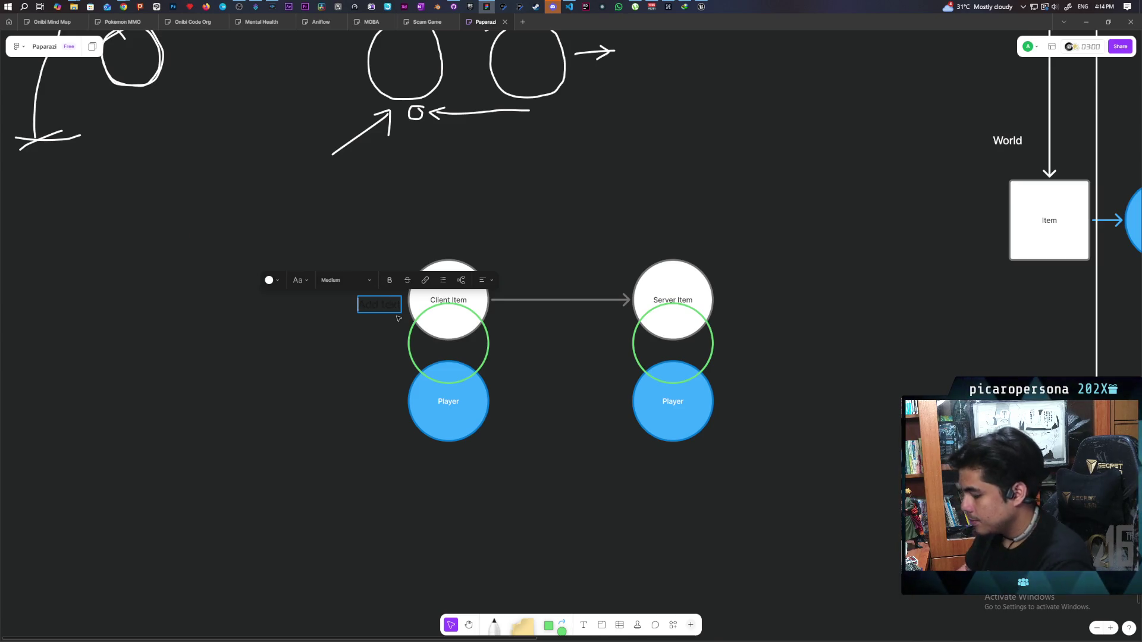
{"action": "type", "text": "HJUI"}
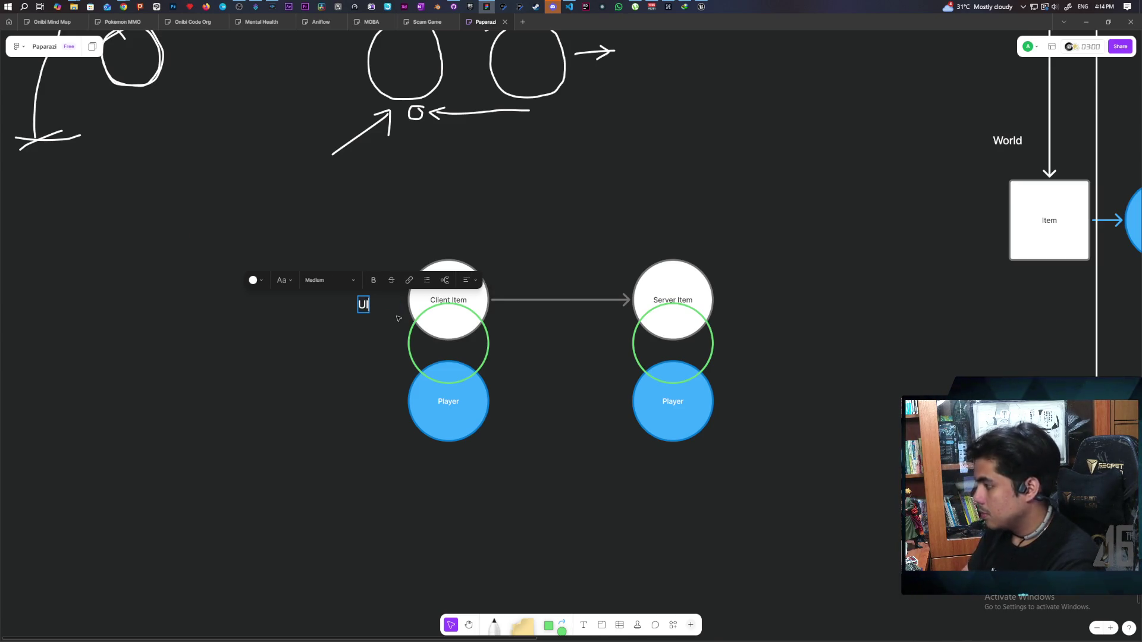
{"action": "key", "text": "Escape"}
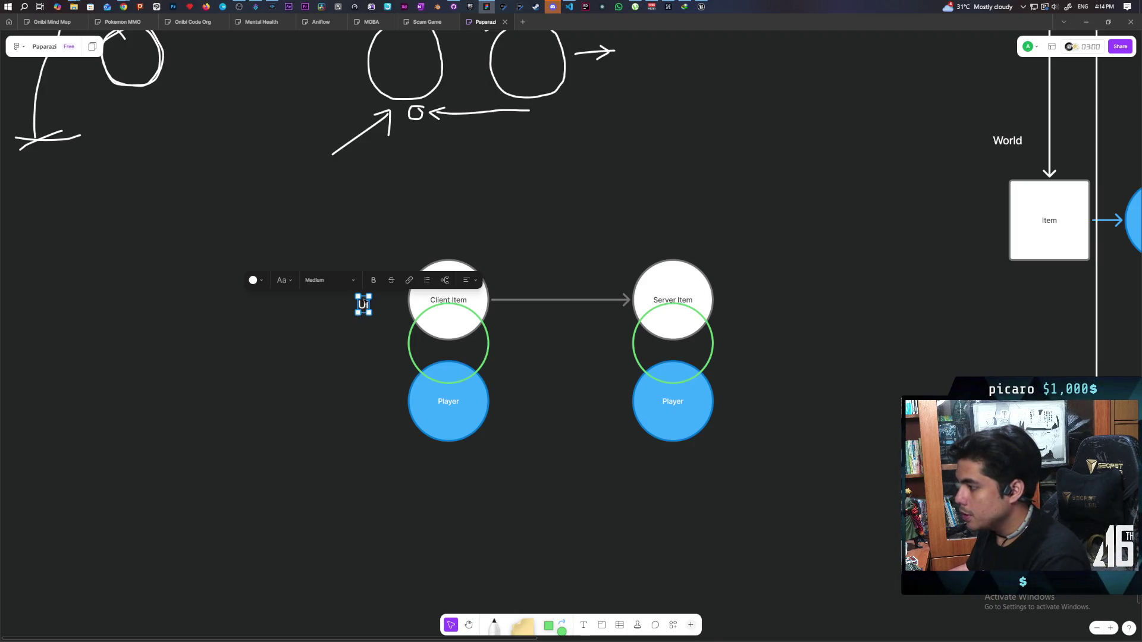
{"action": "left_click_drag", "start_coordinate": [364, 305], "coordinate": [373, 280]}
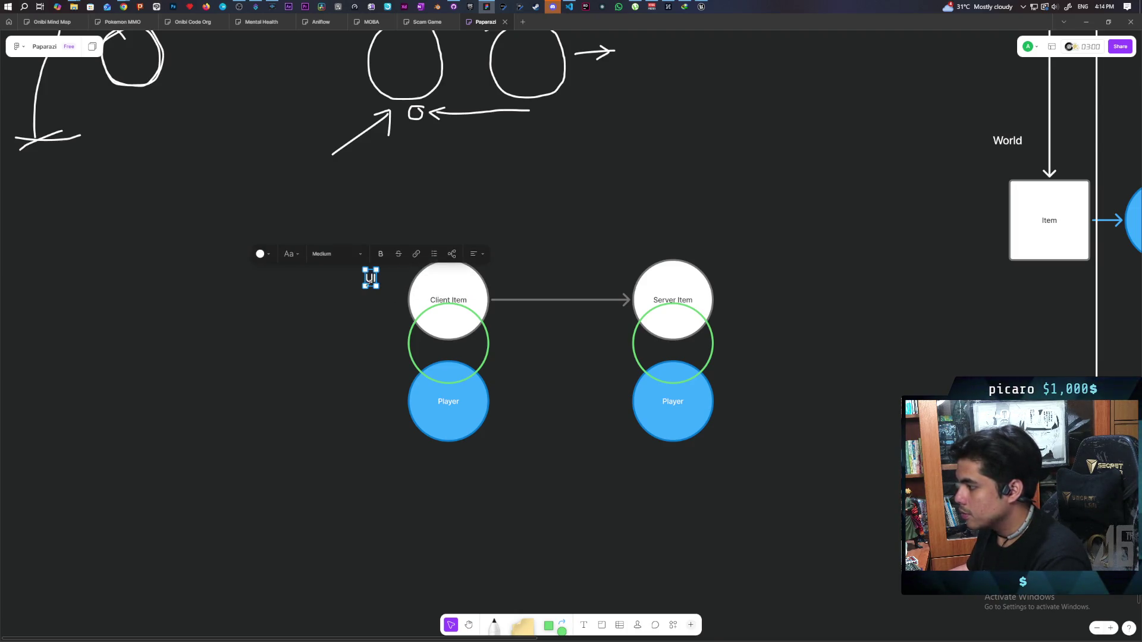
Duplicate the label above the arrow, retype it 'Save ref', and select it with Server Item
{"action": "mouse_move", "coordinate": [371, 279]}
{"action": "left_mouse_down"}
{"action": "mouse_move", "coordinate": [612, 283]}
{"action": "mouse_move", "coordinate": [597, 283]}
{"action": "left_mouse_up"}
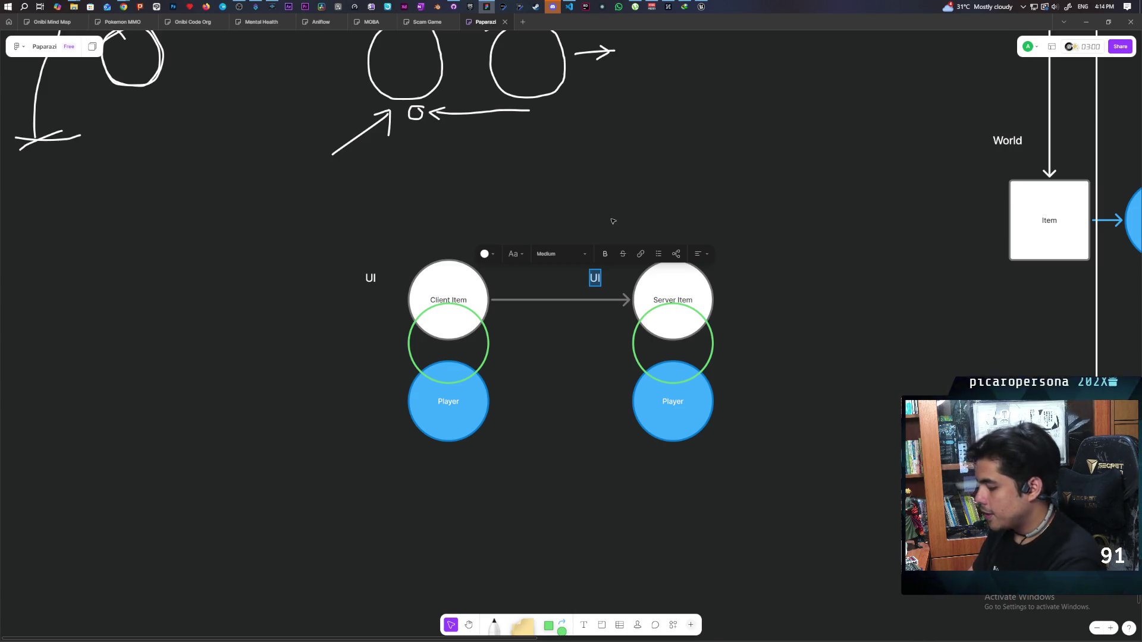
{"action": "type", "text": "S"}
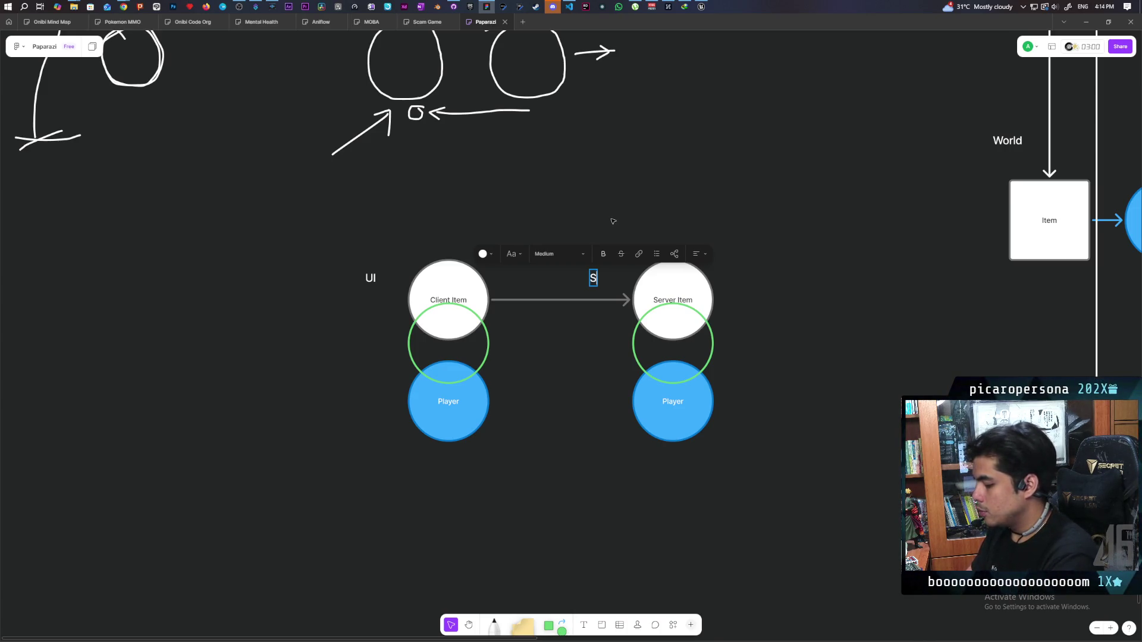
{"action": "type", "text": "ave ref"}
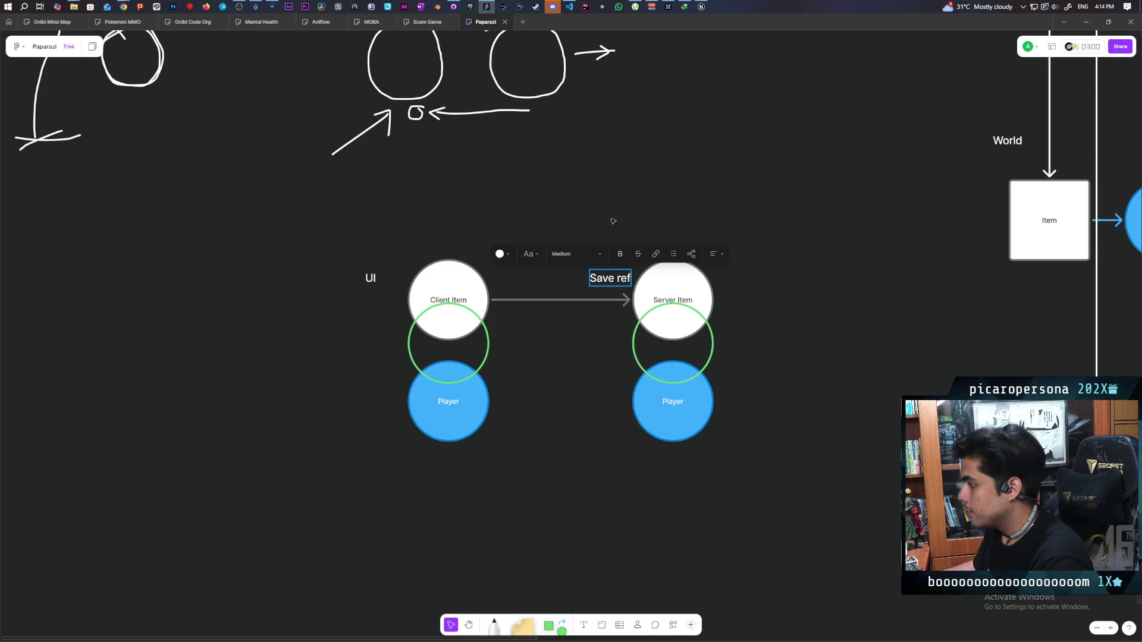
{"action": "left_click", "coordinate": [714, 222]}
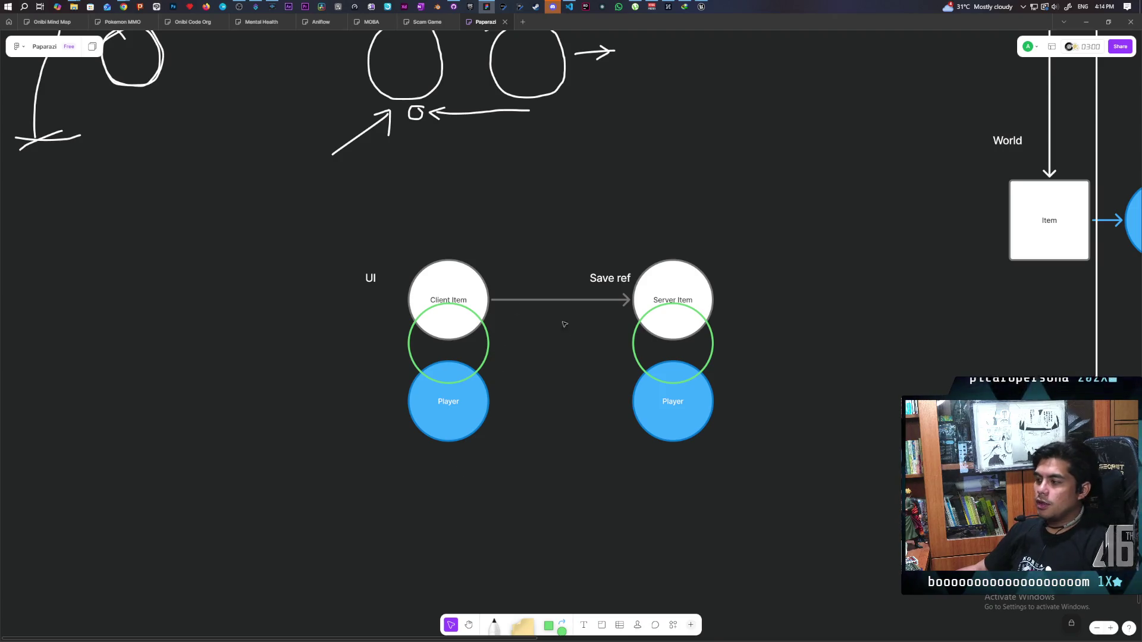
{"action": "left_click_drag", "start_coordinate": [762, 196], "coordinate": [600, 470]}
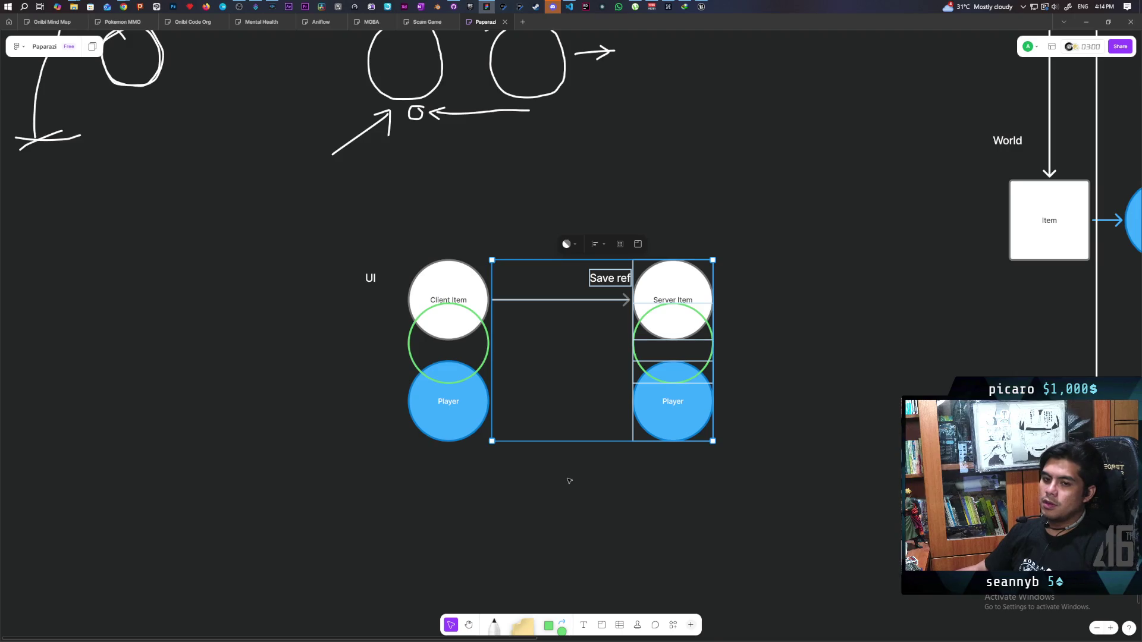
{"action": "left_click", "coordinate": [572, 488]}
{"action": "left_click_drag", "start_coordinate": [586, 229], "coordinate": [705, 487]}
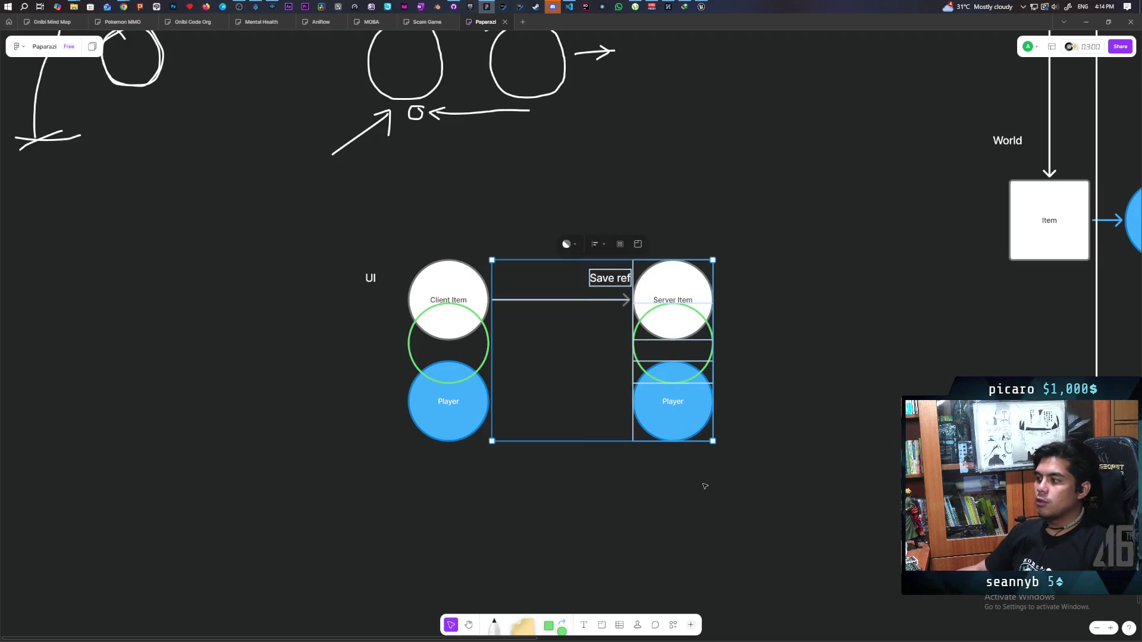
{"action": "left_click", "coordinate": [499, 488]}
{"action": "mouse_move", "coordinate": [314, 247]}
{"action": "left_mouse_down"}
{"action": "mouse_move", "coordinate": [466, 309]}
{"action": "mouse_move", "coordinate": [464, 328]}
{"action": "left_mouse_up"}
{"action": "left_click", "coordinate": [455, 484]}
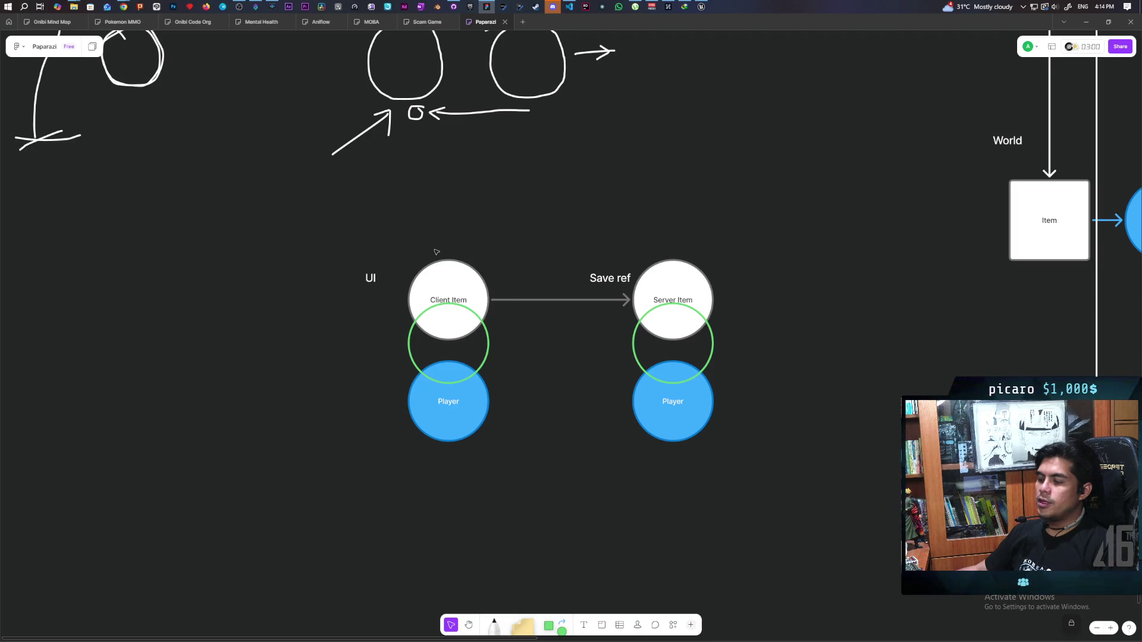
{"action": "left_click_drag", "start_coordinate": [341, 254], "coordinate": [390, 315]}
{"action": "left_click", "coordinate": [783, 222]}
{"action": "left_click_drag", "start_coordinate": [783, 222], "coordinate": [622, 499]}
{"action": "left_click", "coordinate": [607, 501]}
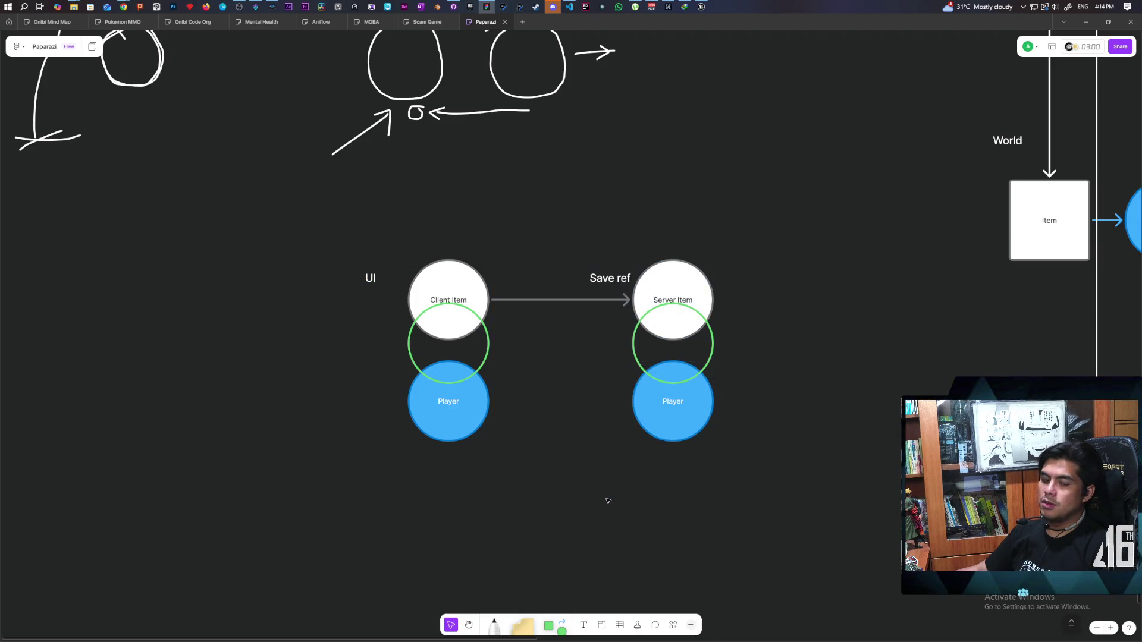
{"action": "mouse_move", "coordinate": [310, 261]}
{"action": "left_mouse_down"}
{"action": "mouse_move", "coordinate": [407, 299]}
{"action": "mouse_move", "coordinate": [335, 245]}
{"action": "mouse_move", "coordinate": [492, 343]}
{"action": "mouse_move", "coordinate": [357, 256]}
{"action": "left_mouse_up"}
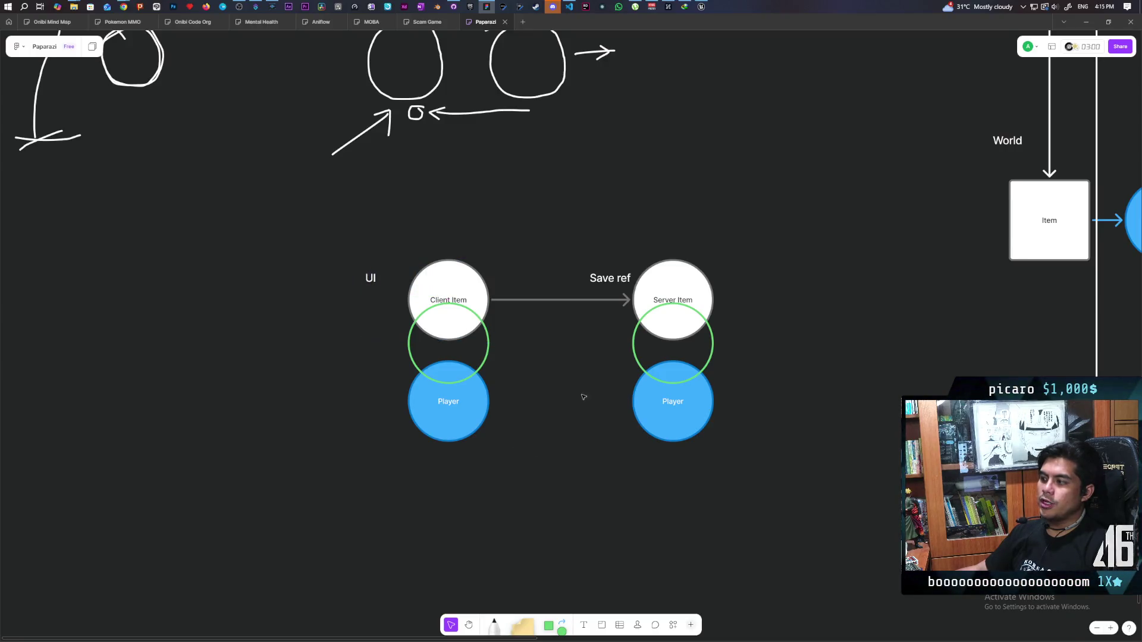
{"action": "left_click_drag", "start_coordinate": [586, 274], "coordinate": [630, 289]}
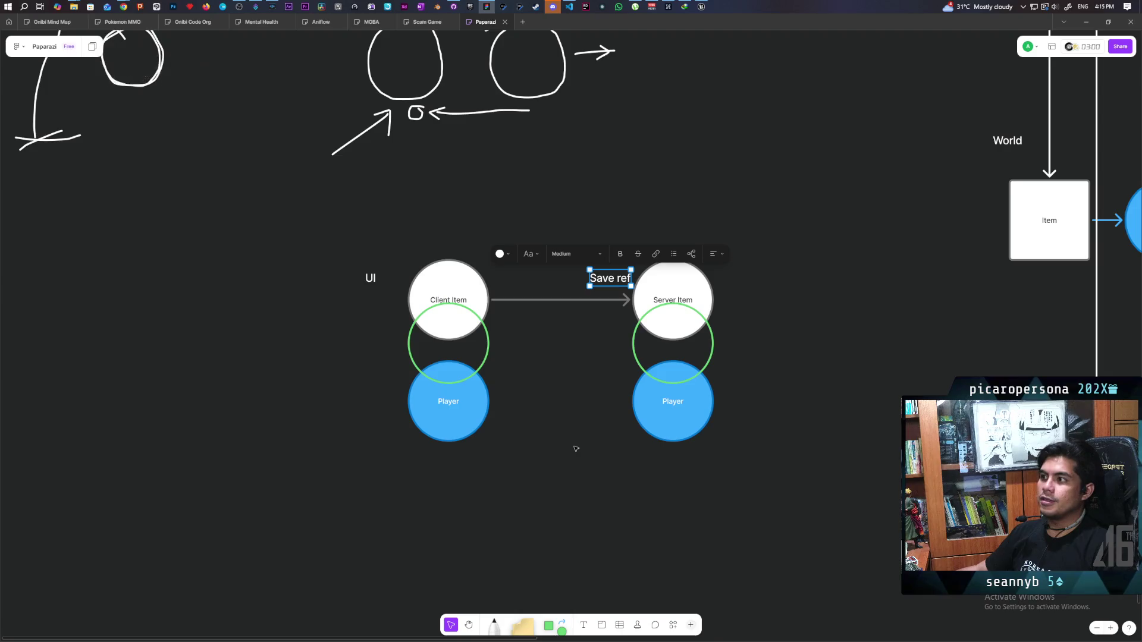
{"action": "mouse_move", "coordinate": [337, 437]}
{"action": "left_mouse_down"}
{"action": "mouse_move", "coordinate": [429, 532]}
{"action": "mouse_move", "coordinate": [539, 537]}
{"action": "left_mouse_up"}
{"action": "left_click", "coordinate": [400, 525]}
{"action": "left_click_drag", "start_coordinate": [286, 514], "coordinate": [556, 549]}
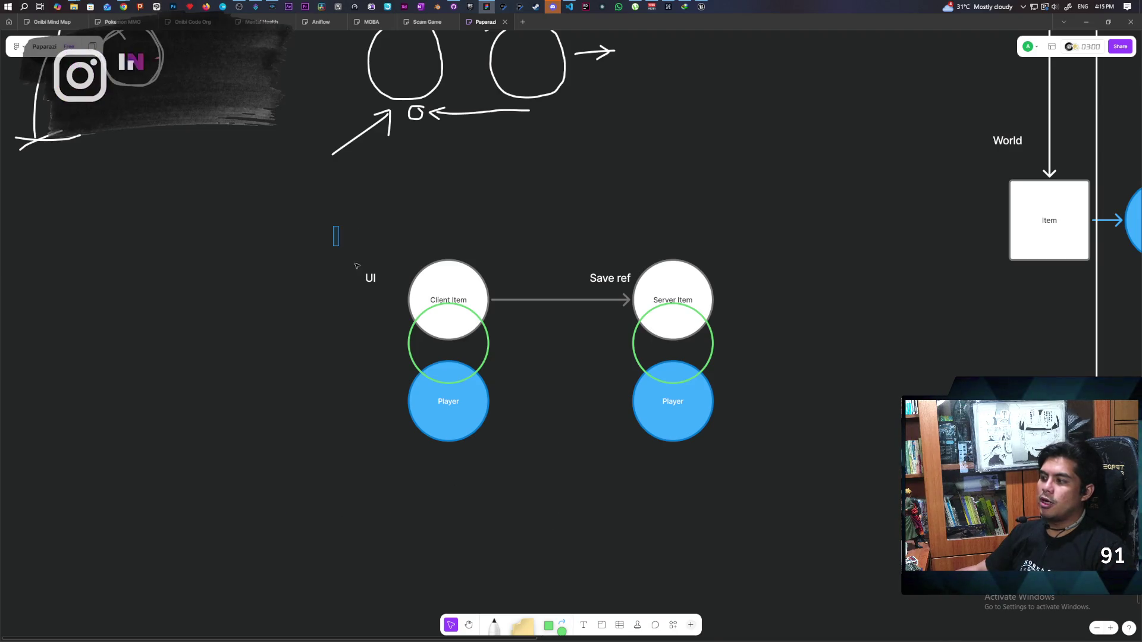
{"action": "left_click_drag", "start_coordinate": [333, 232], "coordinate": [492, 387]}
{"action": "left_click", "coordinate": [560, 449]}
{"action": "left_click_drag", "start_coordinate": [803, 226], "coordinate": [492, 387]}
{"action": "left_click", "coordinate": [568, 472]}
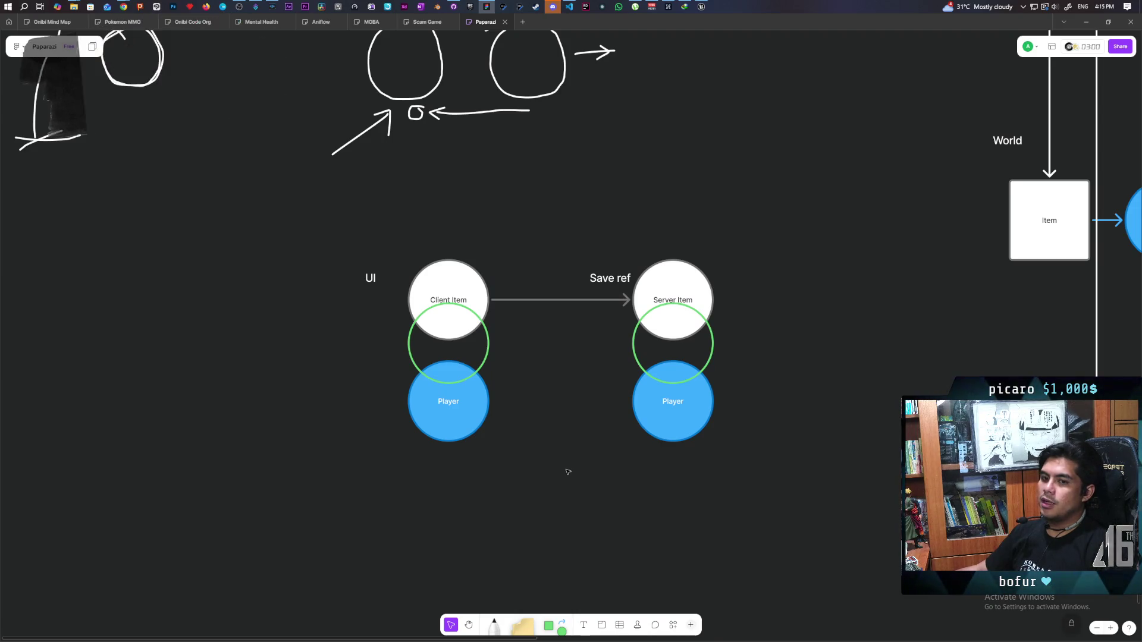
{"action": "left_click_drag", "start_coordinate": [331, 255], "coordinate": [389, 321]}
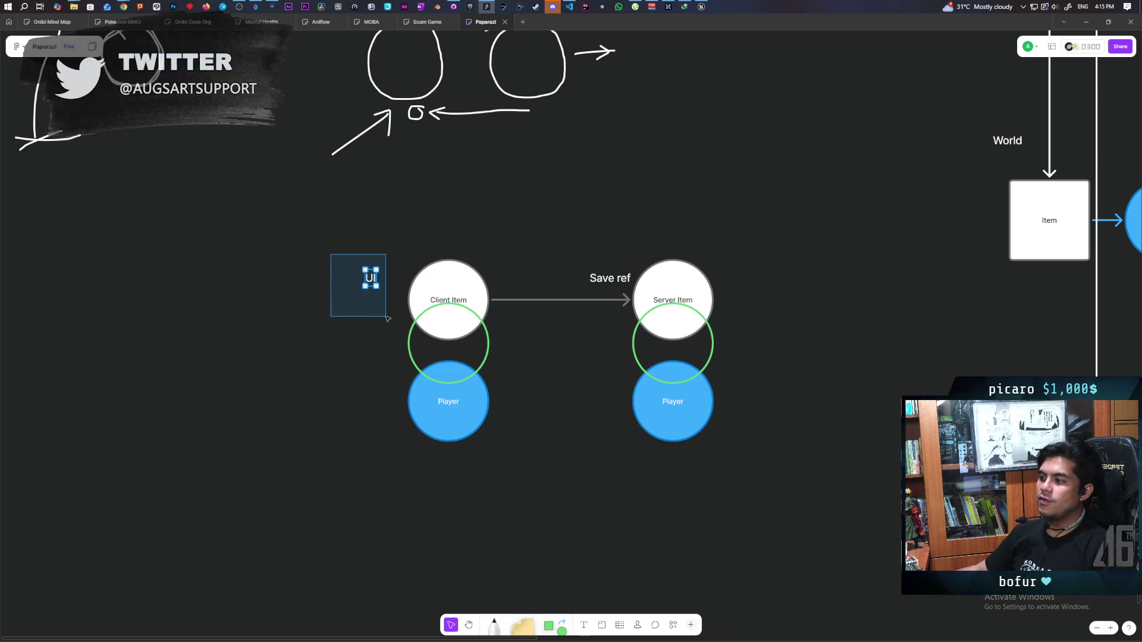
{"action": "left_click_drag", "start_coordinate": [583, 251], "coordinate": [630, 288]}
{"action": "left_click", "coordinate": [528, 419]}
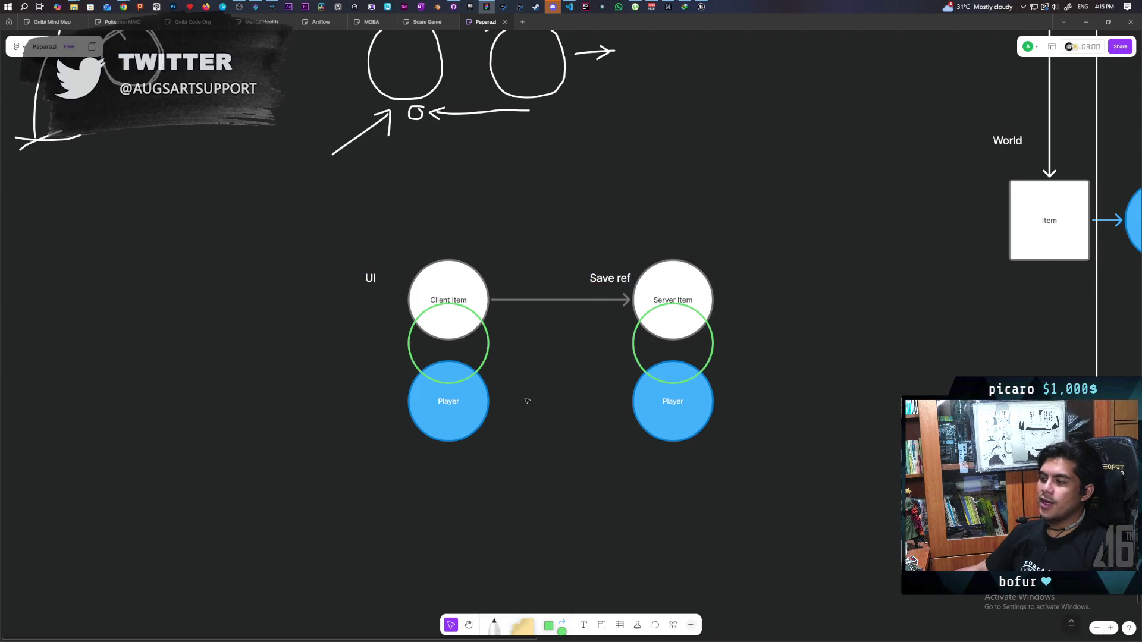
{"action": "left_click_drag", "start_coordinate": [361, 253], "coordinate": [383, 330]}
{"action": "left_click", "coordinate": [587, 173]}
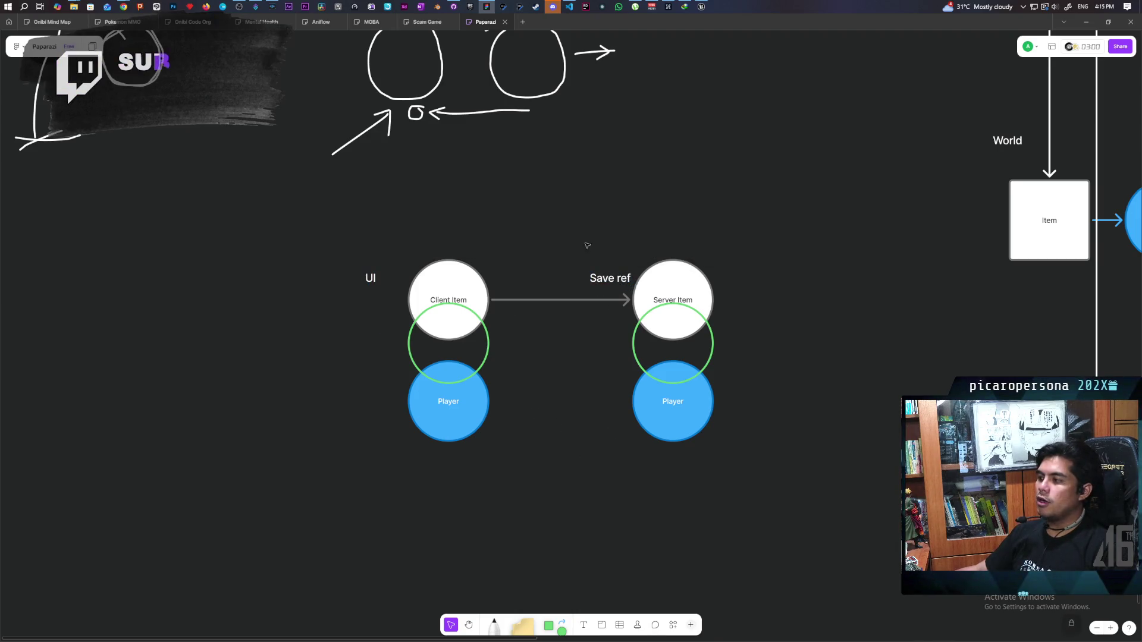
{"action": "left_click_drag", "start_coordinate": [585, 243], "coordinate": [635, 297]}
{"action": "left_click", "coordinate": [391, 250]}
{"action": "left_click_drag", "start_coordinate": [391, 250], "coordinate": [308, 335]}
{"action": "left_click", "coordinate": [380, 421]}
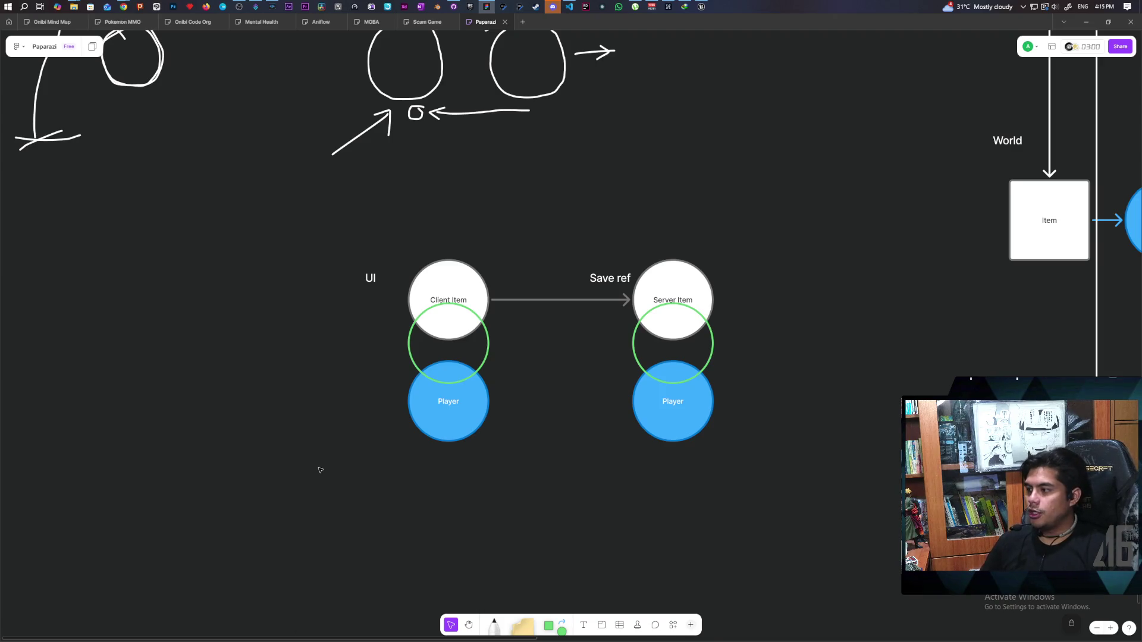
{"action": "left_click_drag", "start_coordinate": [344, 230], "coordinate": [471, 439]}
{"action": "left_click_drag", "start_coordinate": [332, 225], "coordinate": [397, 315]}
{"action": "left_click", "coordinate": [379, 423]}
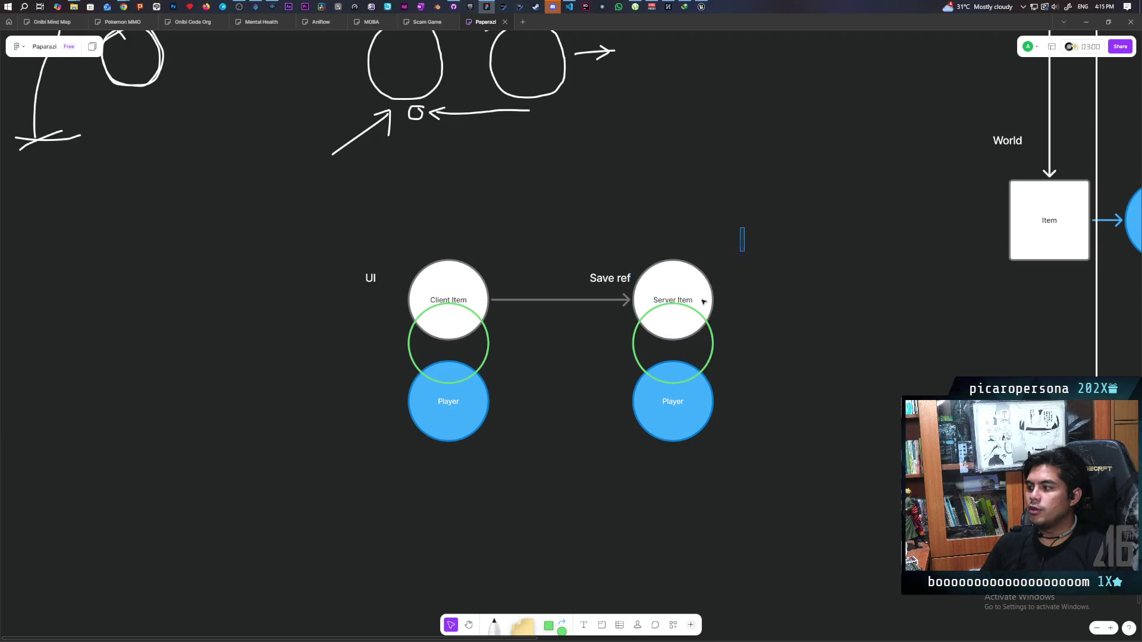
{"action": "left_click_drag", "start_coordinate": [420, 226], "coordinate": [448, 505]}
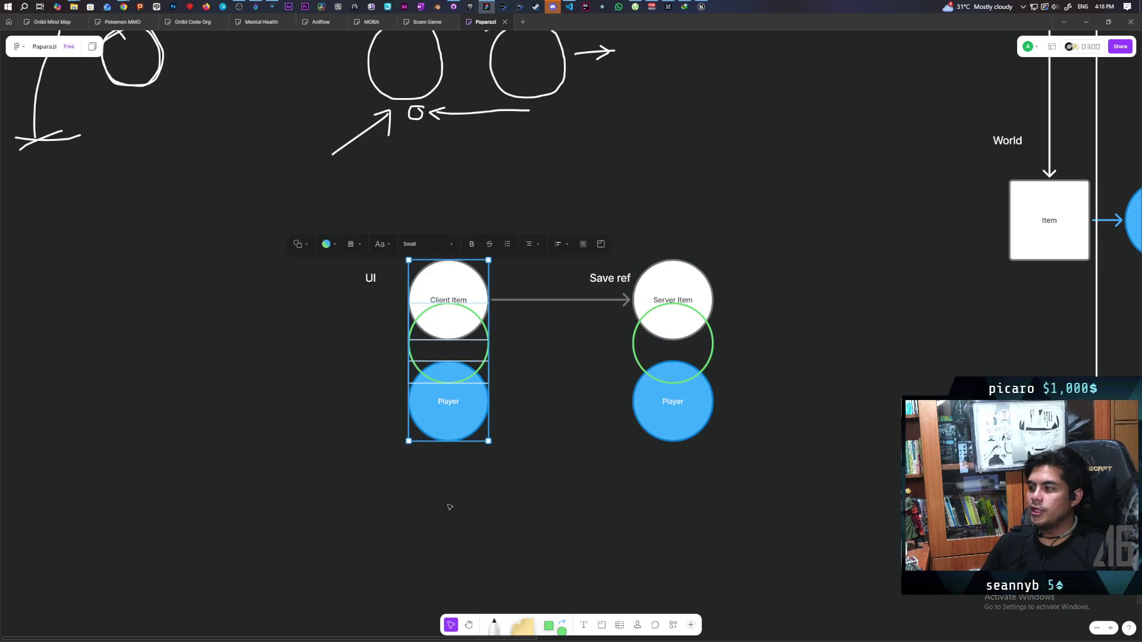
{"action": "left_click", "coordinate": [325, 445]}
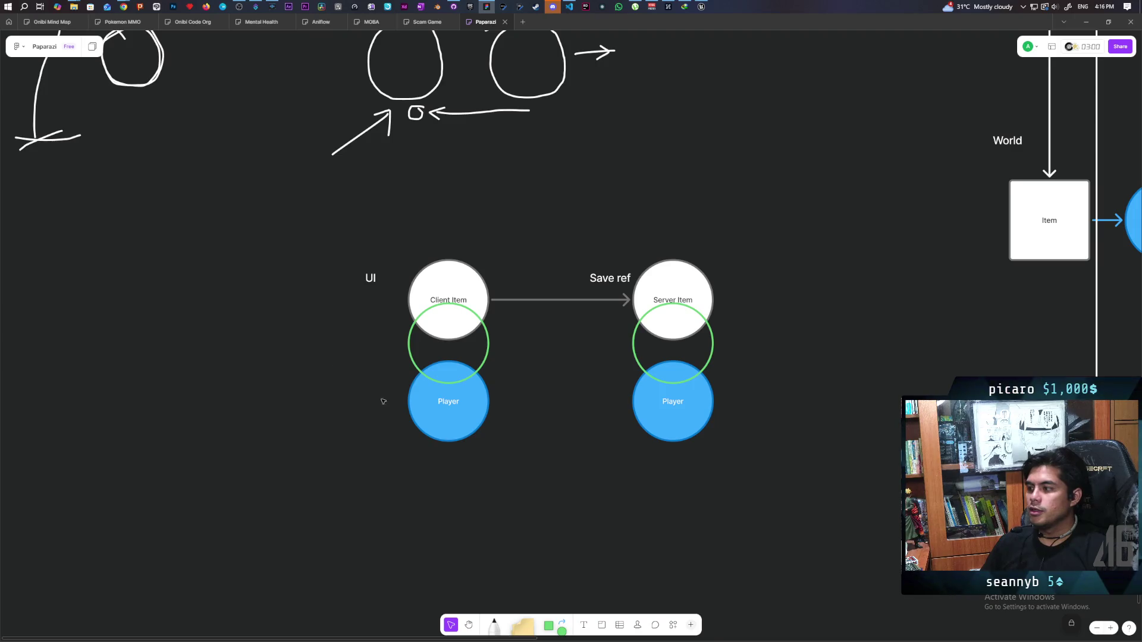
{"action": "left_click_drag", "start_coordinate": [327, 235], "coordinate": [493, 388]}
{"action": "left_click", "coordinate": [329, 220]}
{"action": "left_click_drag", "start_coordinate": [329, 219], "coordinate": [493, 387]}
{"action": "left_click_drag", "start_coordinate": [339, 251], "coordinate": [369, 307]}
{"action": "left_click", "coordinate": [367, 341]}
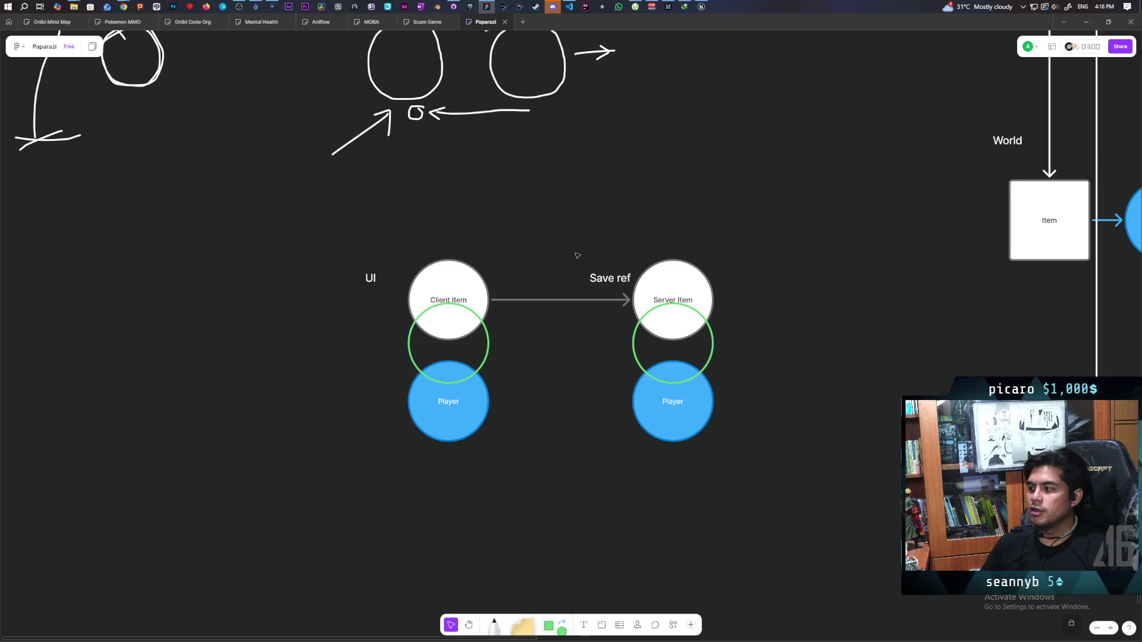
{"action": "left_click_drag", "start_coordinate": [581, 254], "coordinate": [634, 291]}
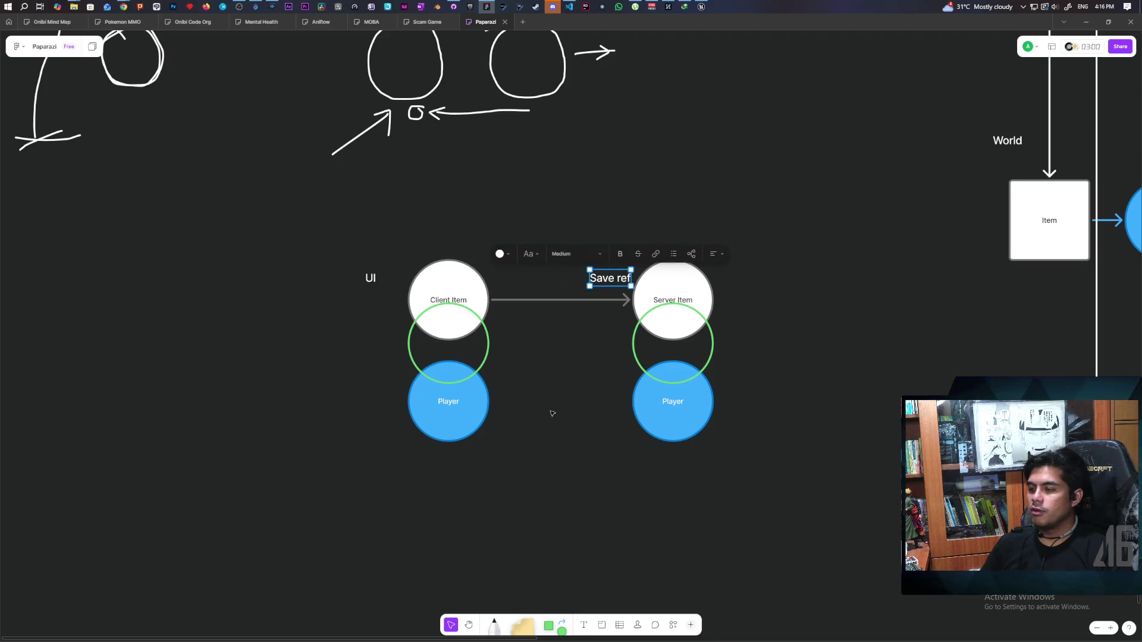
{"action": "left_click", "coordinate": [553, 408]}
{"action": "left_click_drag", "start_coordinate": [311, 222], "coordinate": [476, 516]}
{"action": "left_click", "coordinate": [475, 517]}
{"action": "left_click_drag", "start_coordinate": [408, 219], "coordinate": [473, 315]}
{"action": "left_click", "coordinate": [409, 233]}
{"action": "left_click_drag", "start_coordinate": [409, 233], "coordinate": [452, 271]}
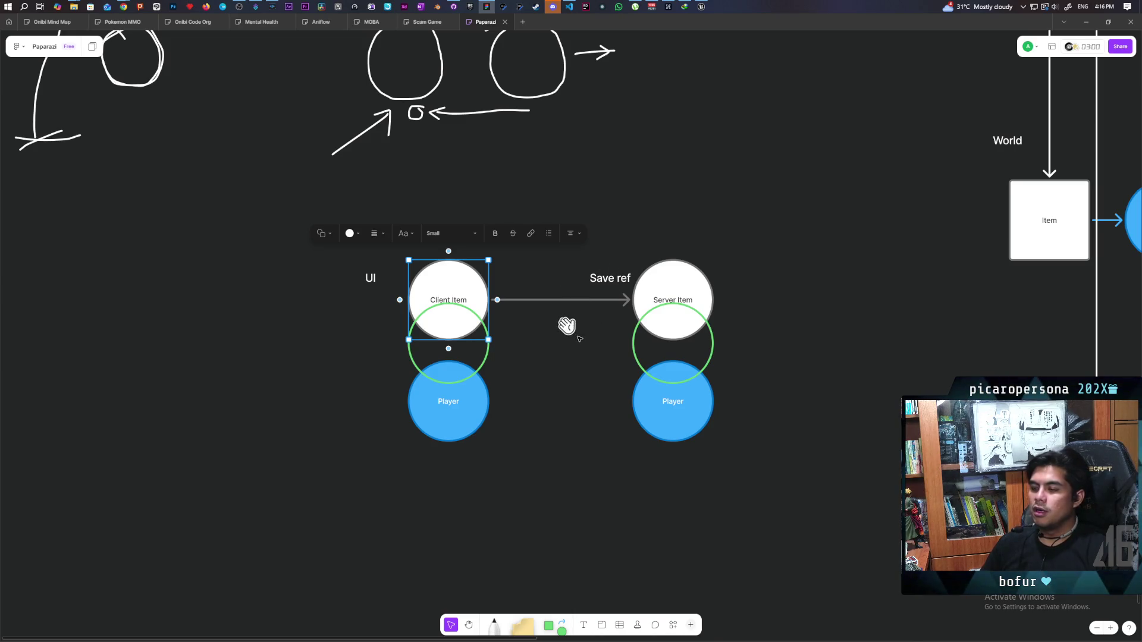
{"action": "left_click", "coordinate": [581, 288]}
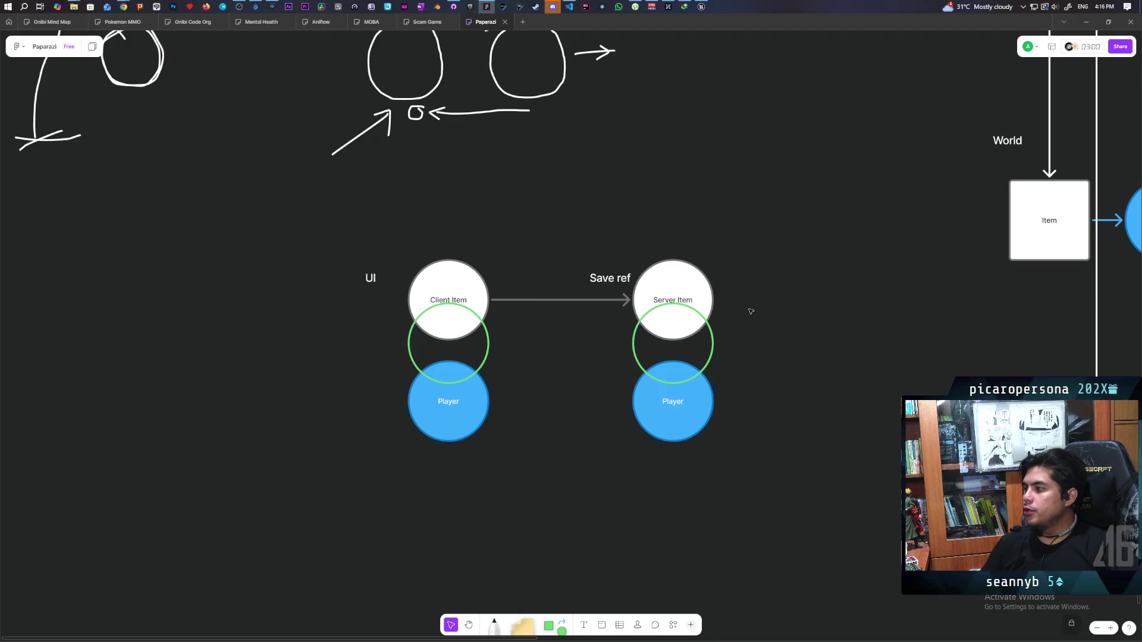
{"action": "left_click_drag", "start_coordinate": [733, 248], "coordinate": [637, 294]}
{"action": "left_click", "coordinate": [802, 220]}
{"action": "left_click_drag", "start_coordinate": [561, 171], "coordinate": [742, 278]}
{"action": "left_click", "coordinate": [693, 426]}
{"action": "left_click_drag", "start_coordinate": [588, 482], "coordinate": [765, 404]}
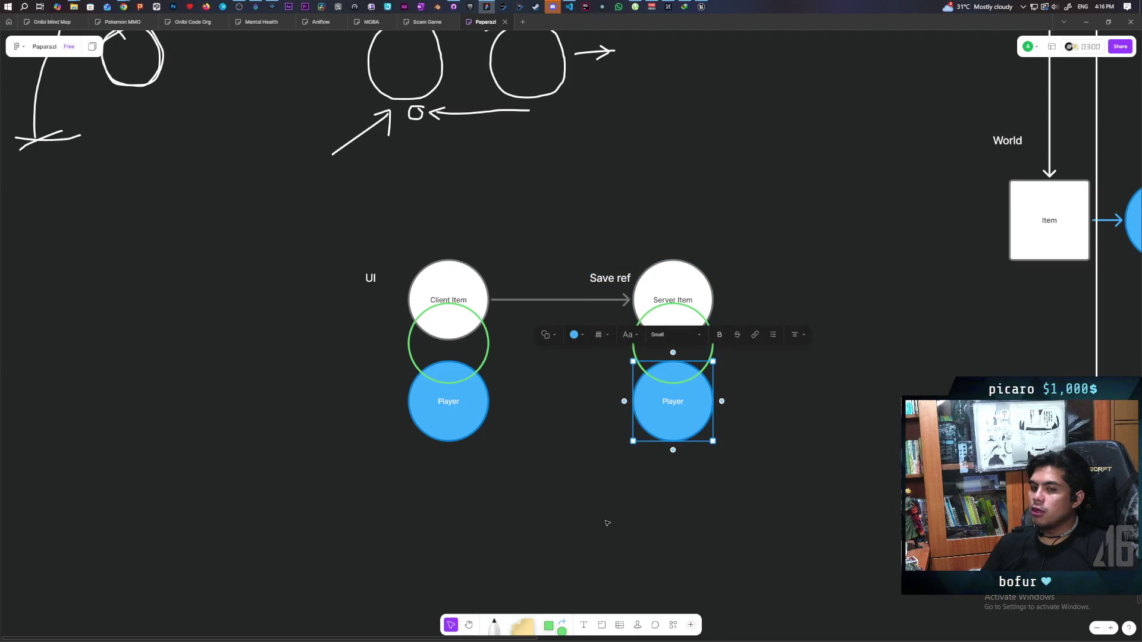
{"action": "left_click", "coordinate": [546, 495]}
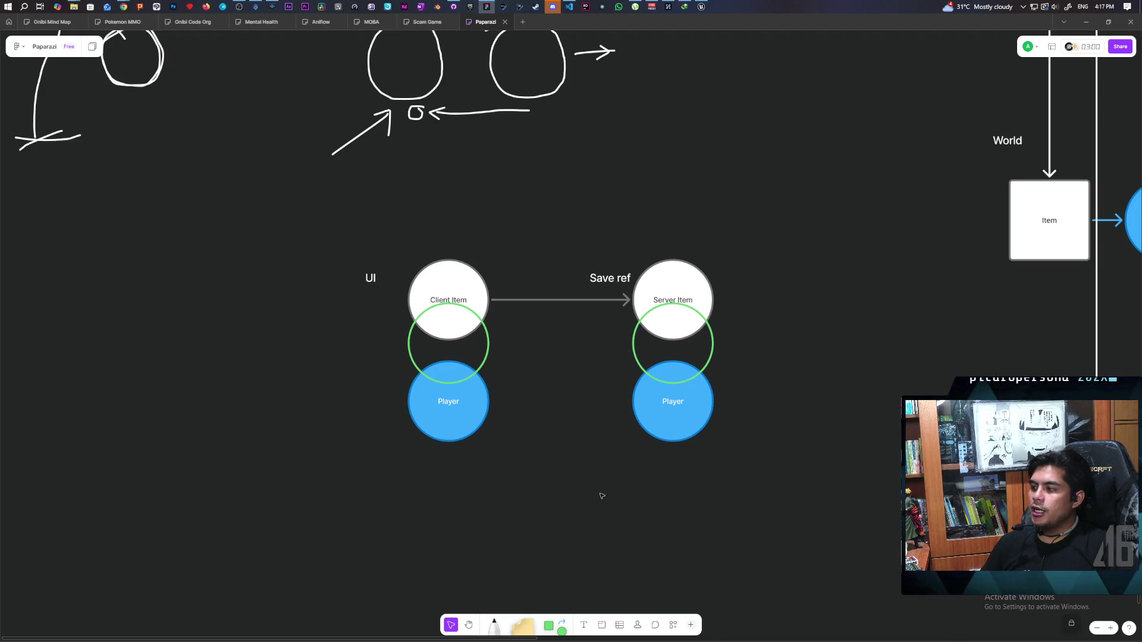
{"action": "left_click_drag", "start_coordinate": [467, 477], "coordinate": [499, 372]}
{"action": "left_click_drag", "start_coordinate": [732, 470], "coordinate": [772, 403]}
{"action": "left_click", "coordinate": [665, 518]}
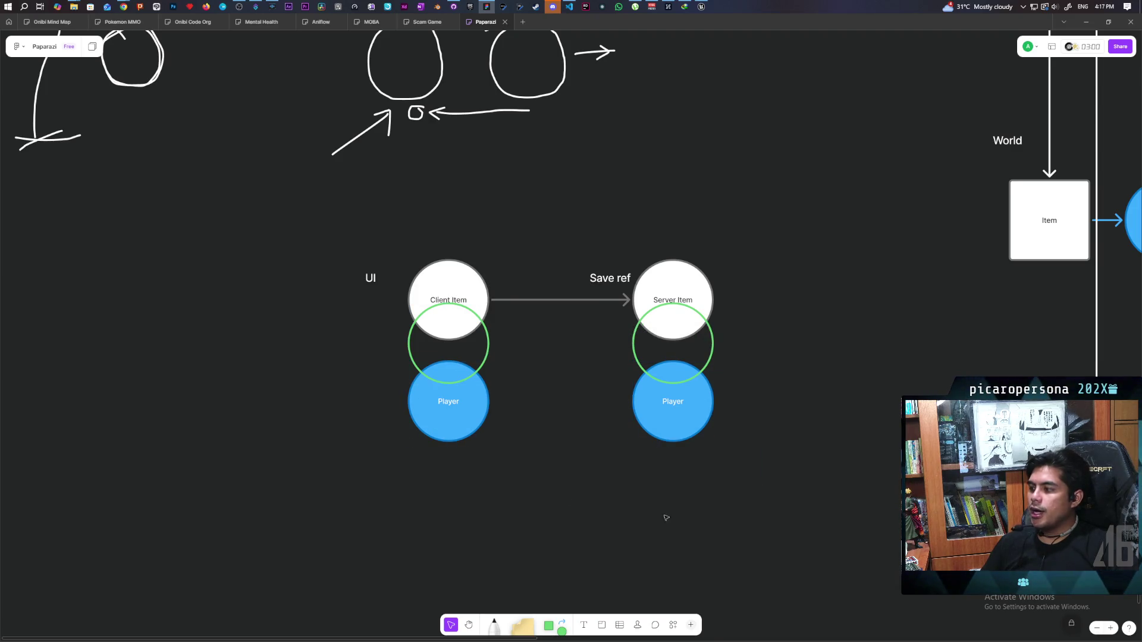
{"action": "left_click_drag", "start_coordinate": [841, 396], "coordinate": [195, 452]}
{"action": "left_click_drag", "start_coordinate": [779, 408], "coordinate": [192, 494]}
{"action": "left_click", "coordinate": [192, 494]}
{"action": "left_click_drag", "start_coordinate": [396, 234], "coordinate": [465, 314]}
{"action": "left_click_drag", "start_coordinate": [716, 204], "coordinate": [669, 333]}
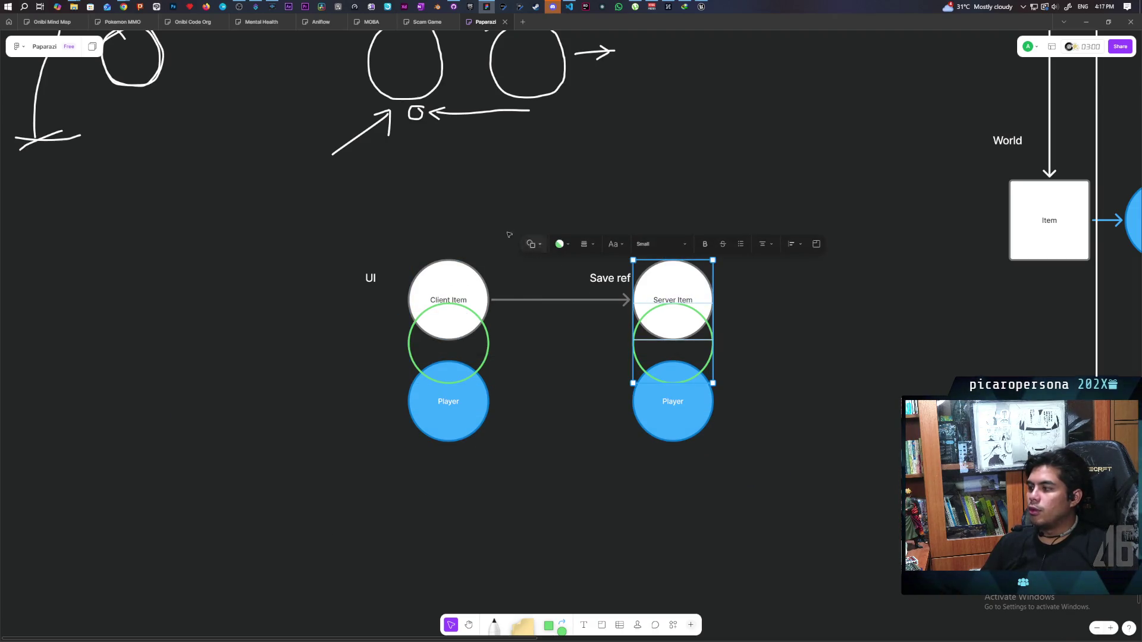
{"action": "left_click", "coordinate": [454, 185]}
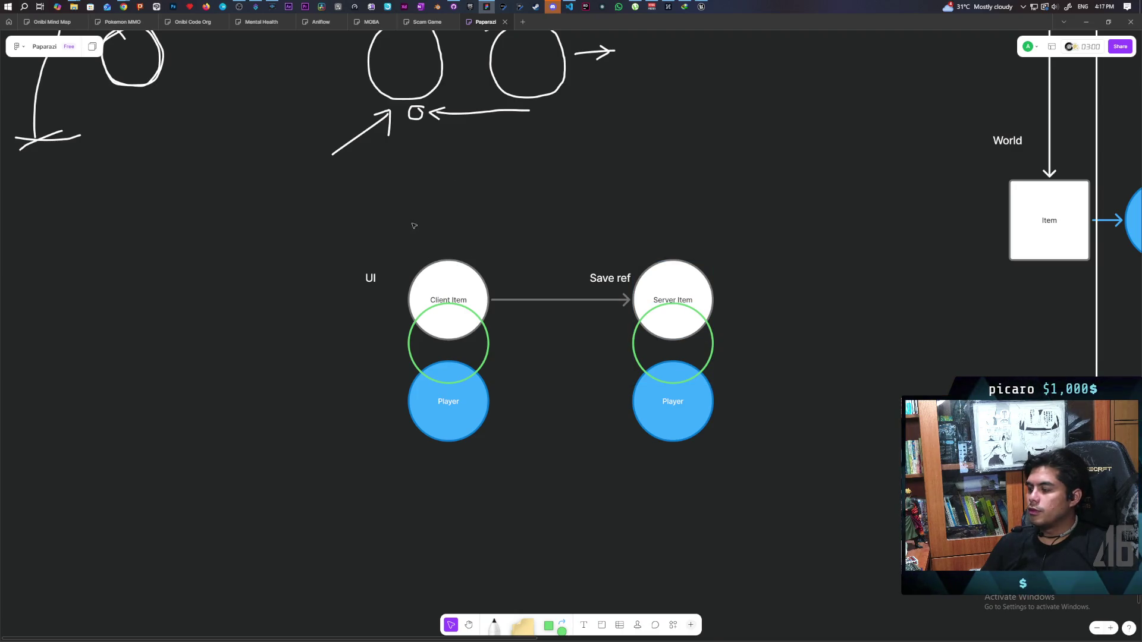
{"action": "left_click_drag", "start_coordinate": [392, 223], "coordinate": [477, 323]}
{"action": "left_click_drag", "start_coordinate": [727, 225], "coordinate": [661, 288]}
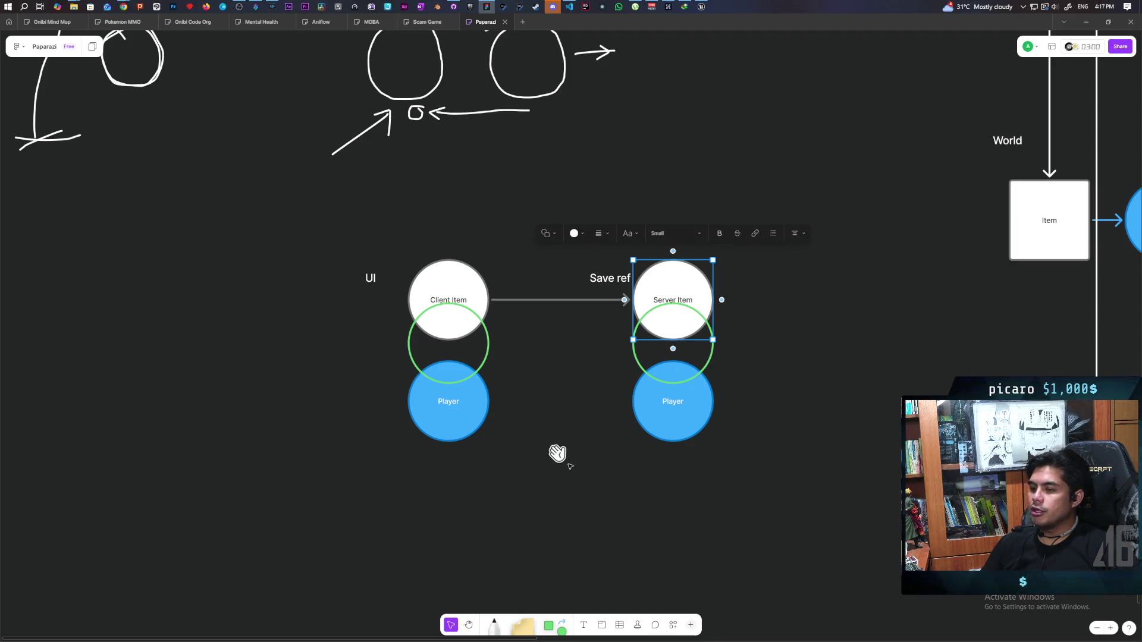
{"action": "left_click", "coordinate": [522, 489]}
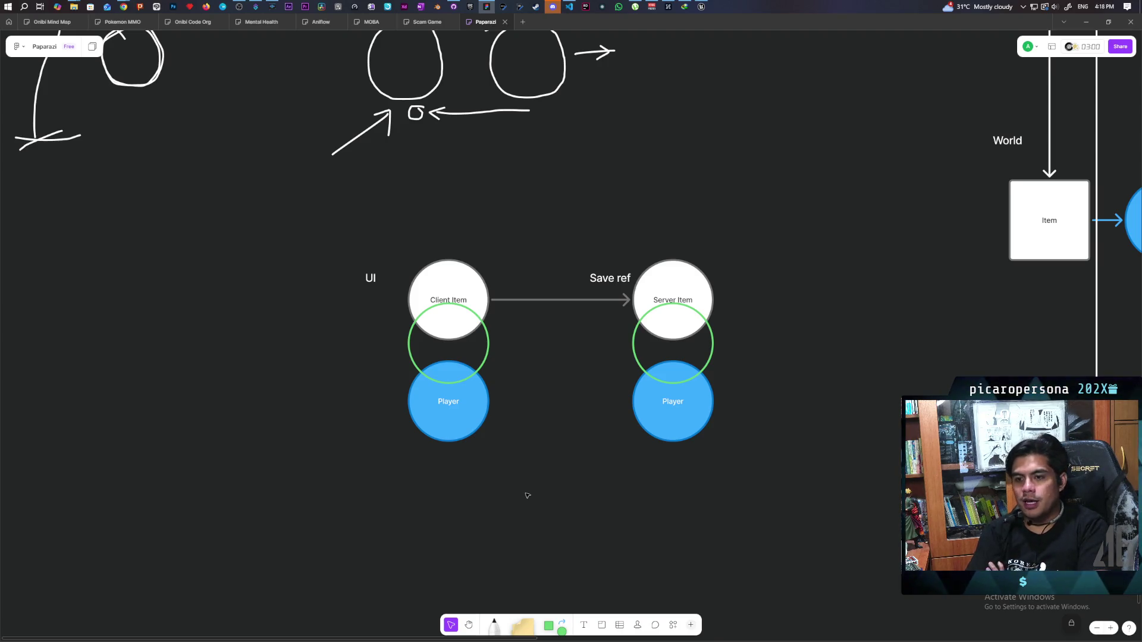
{"action": "mouse_move", "coordinate": [357, 482]}
{"action": "left_mouse_down"}
{"action": "mouse_move", "coordinate": [448, 413]}
{"action": "mouse_move", "coordinate": [513, 390]}
{"action": "left_mouse_up"}
{"action": "left_click_drag", "start_coordinate": [483, 217], "coordinate": [450, 313]}
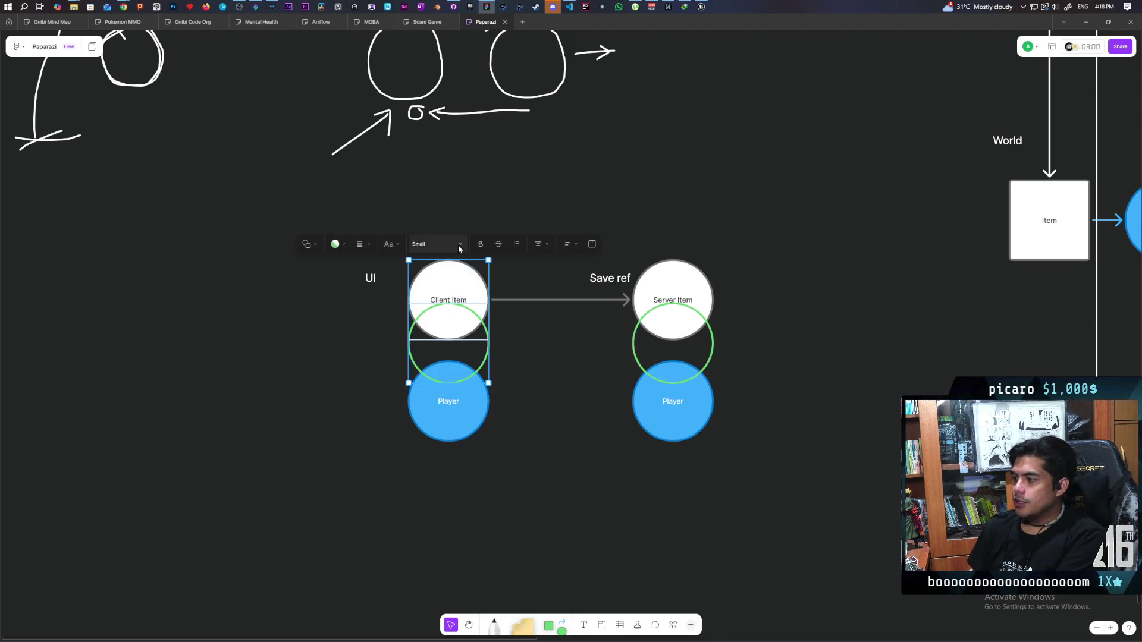
{"action": "left_click", "coordinate": [556, 358]}
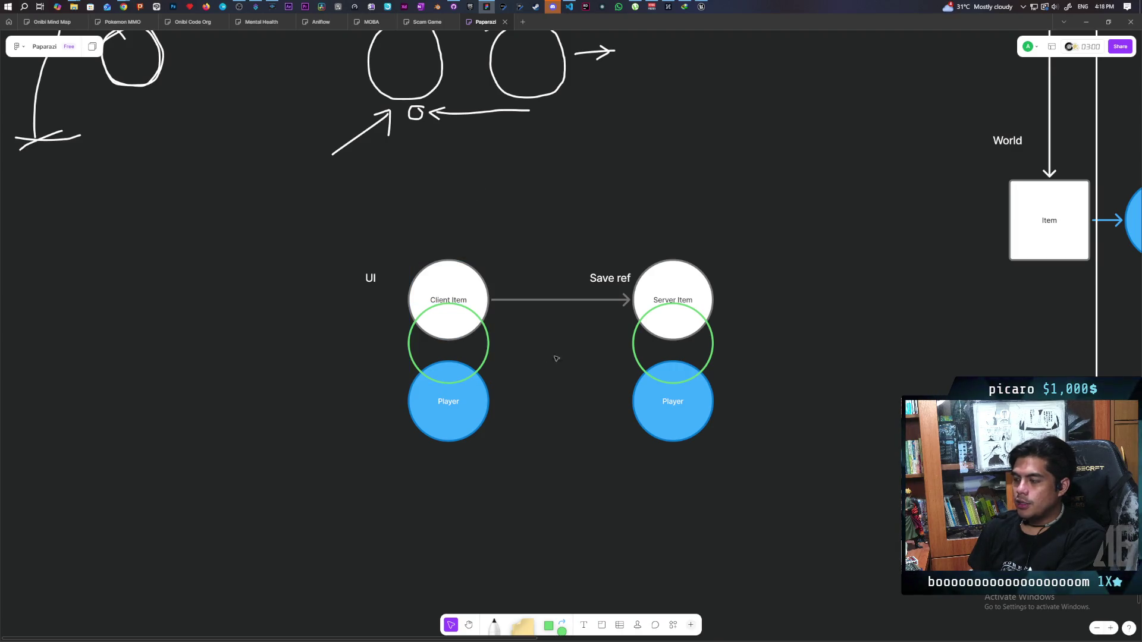
{"action": "left_click", "coordinate": [369, 277]}
{"action": "left_click", "coordinate": [324, 351]}
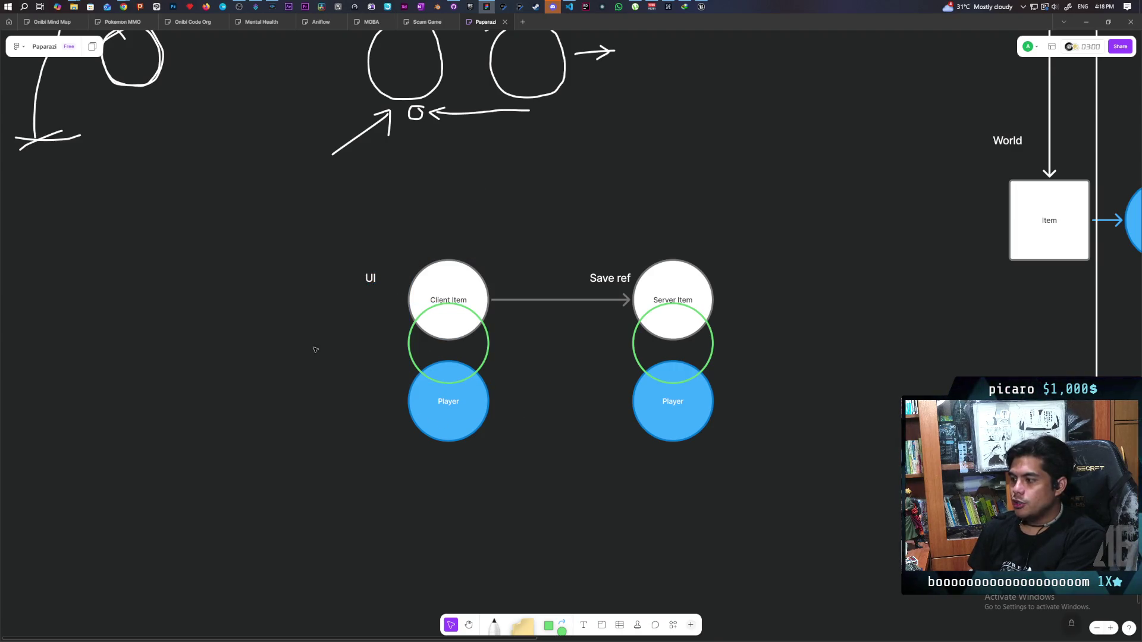
{"action": "left_click_drag", "start_coordinate": [304, 251], "coordinate": [493, 443]}
{"action": "left_click", "coordinate": [204, 492]}
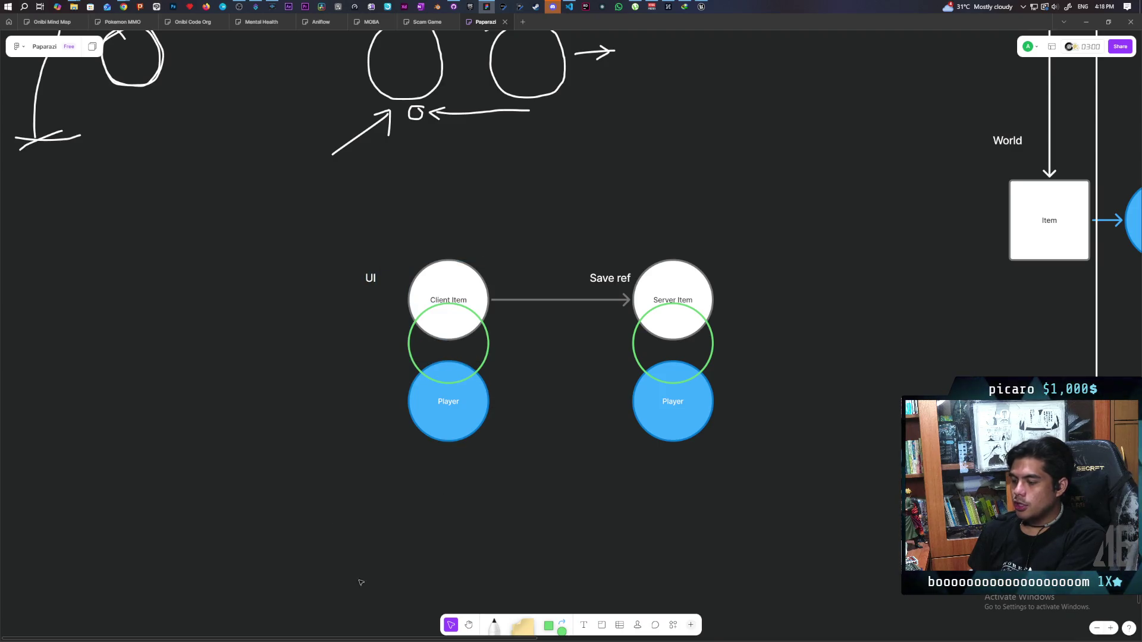
{"action": "left_click_drag", "start_coordinate": [762, 528], "coordinate": [886, 598]}
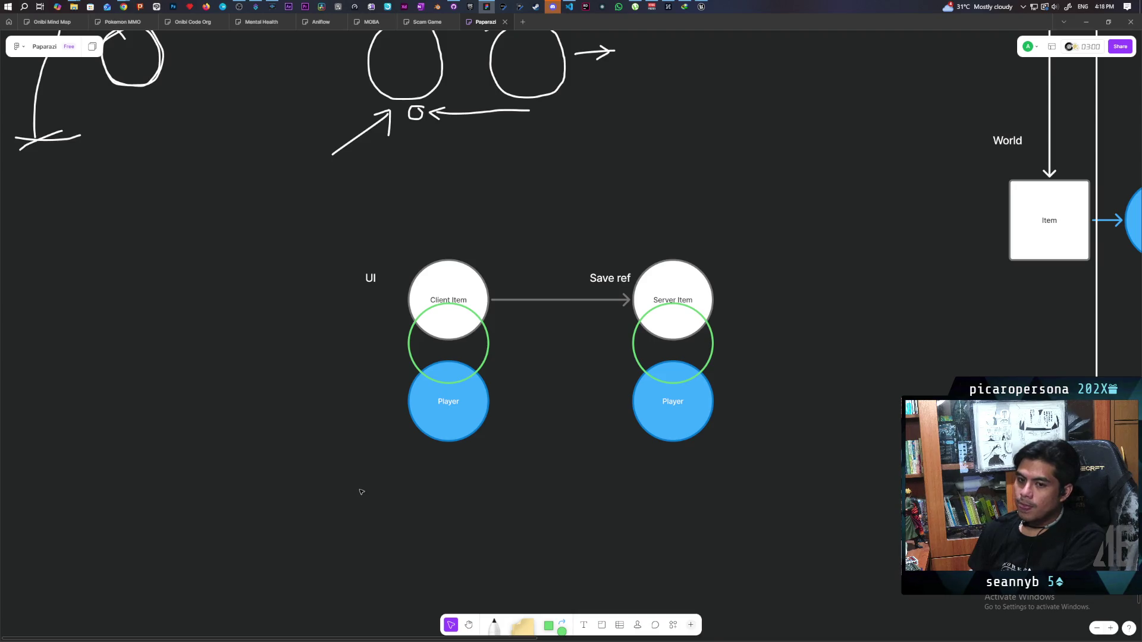
{"action": "left_click_drag", "start_coordinate": [740, 240], "coordinate": [632, 336]}
{"action": "left_click", "coordinate": [732, 331]}
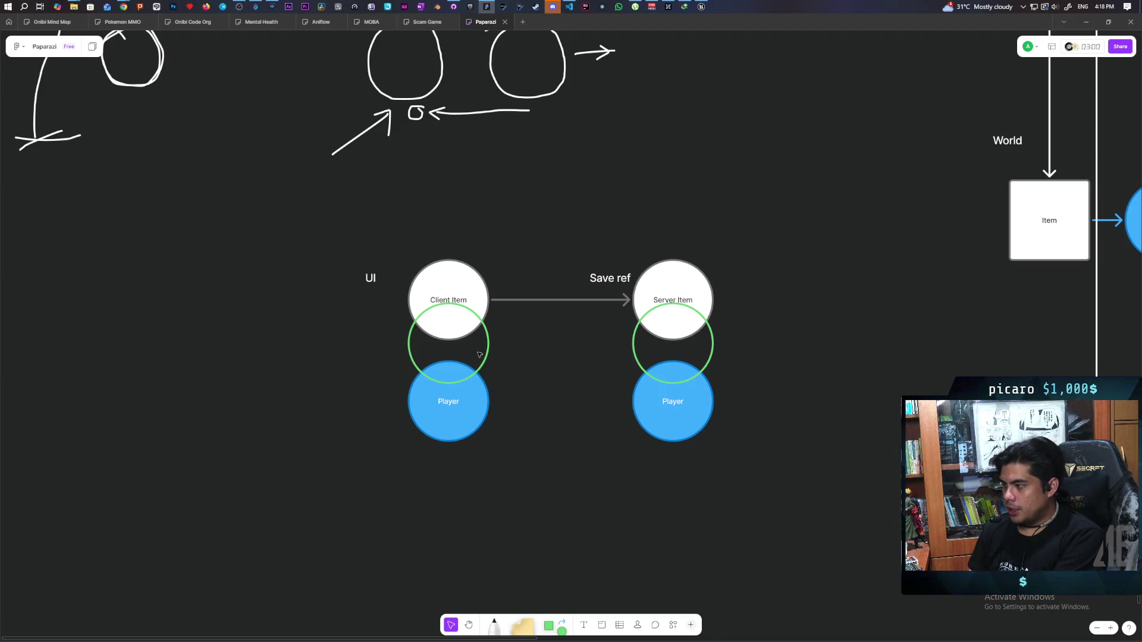
{"action": "left_click_drag", "start_coordinate": [729, 234], "coordinate": [286, 314]}
{"action": "left_click", "coordinate": [782, 290]}
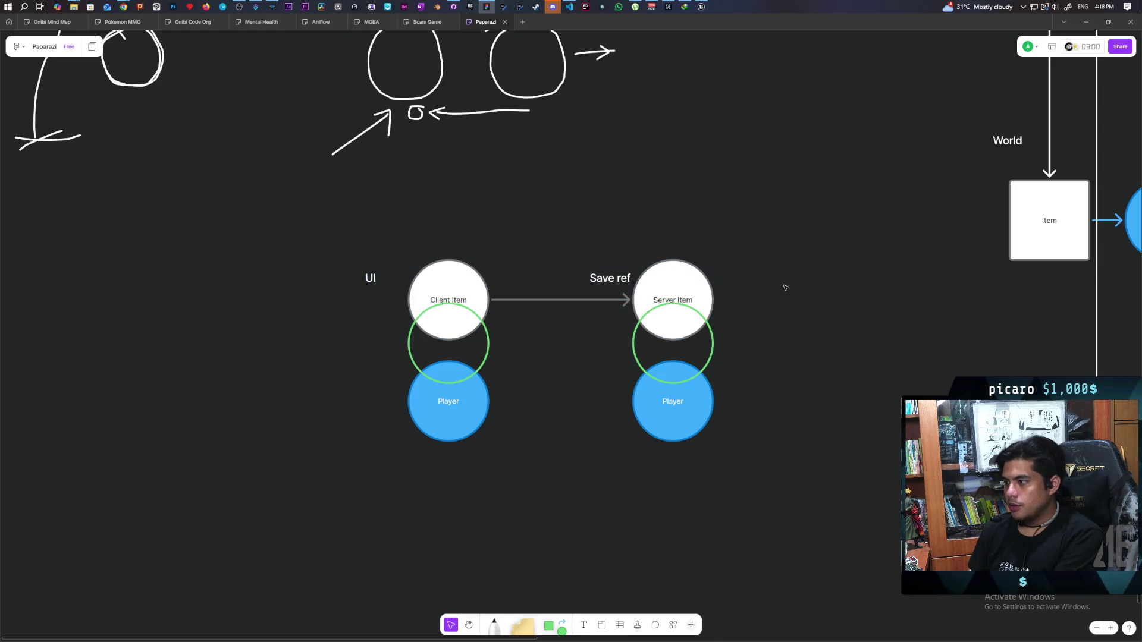
{"action": "mouse_move", "coordinate": [763, 227]}
{"action": "left_mouse_down"}
{"action": "mouse_move", "coordinate": [487, 340]}
{"action": "mouse_move", "coordinate": [589, 292]}
{"action": "left_mouse_up"}
{"action": "left_click", "coordinate": [783, 287]}
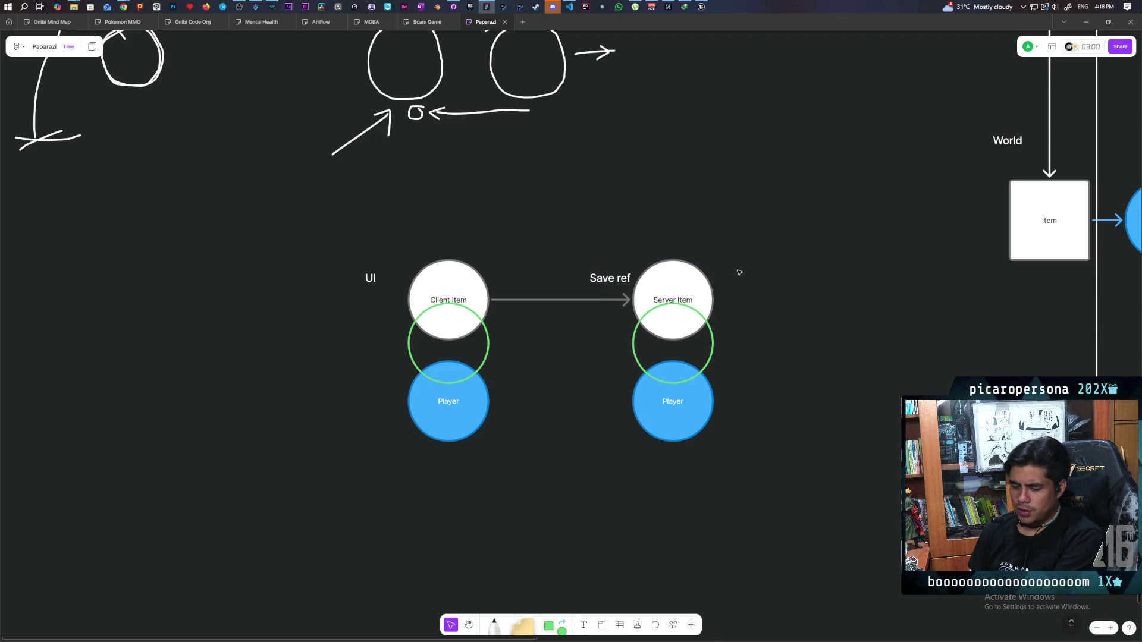
{"action": "mouse_move", "coordinate": [726, 235]}
{"action": "left_mouse_down"}
{"action": "mouse_move", "coordinate": [618, 264]}
{"action": "mouse_move", "coordinate": [613, 291]}
{"action": "left_mouse_up"}
{"action": "mouse_move", "coordinate": [750, 236]}
{"action": "left_mouse_down"}
{"action": "mouse_move", "coordinate": [559, 296]}
{"action": "mouse_move", "coordinate": [783, 253]}
{"action": "mouse_move", "coordinate": [589, 285]}
{"action": "left_mouse_up"}
{"action": "left_click", "coordinate": [797, 306]}
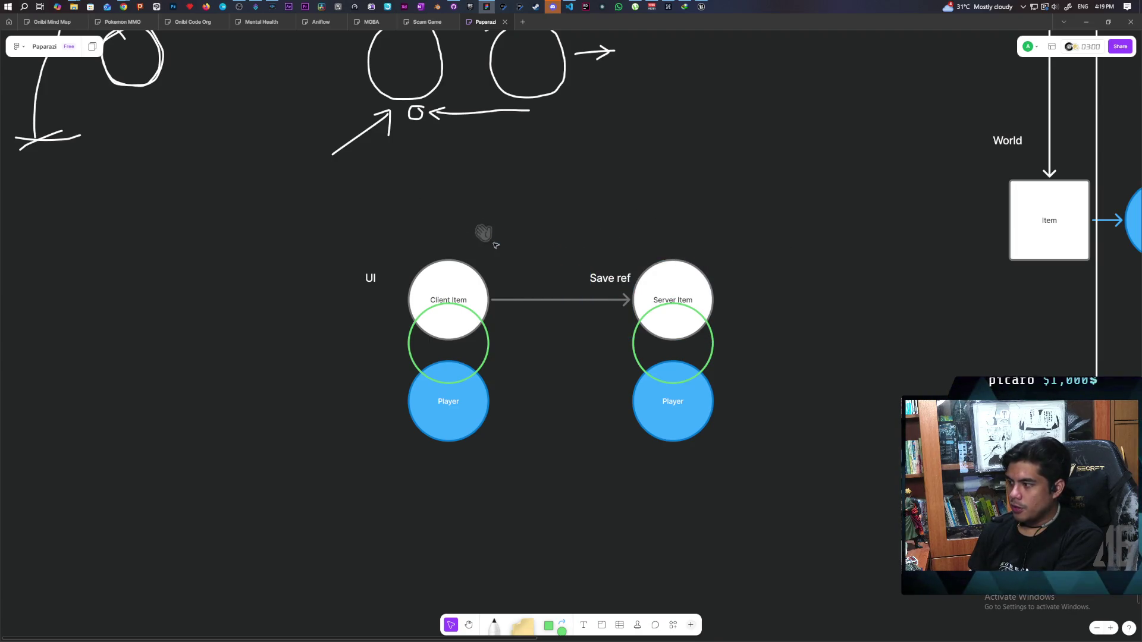
{"action": "mouse_move", "coordinate": [683, 209]}
{"action": "left_mouse_down"}
{"action": "mouse_move", "coordinate": [736, 242]}
{"action": "mouse_move", "coordinate": [639, 231]}
{"action": "left_mouse_up"}
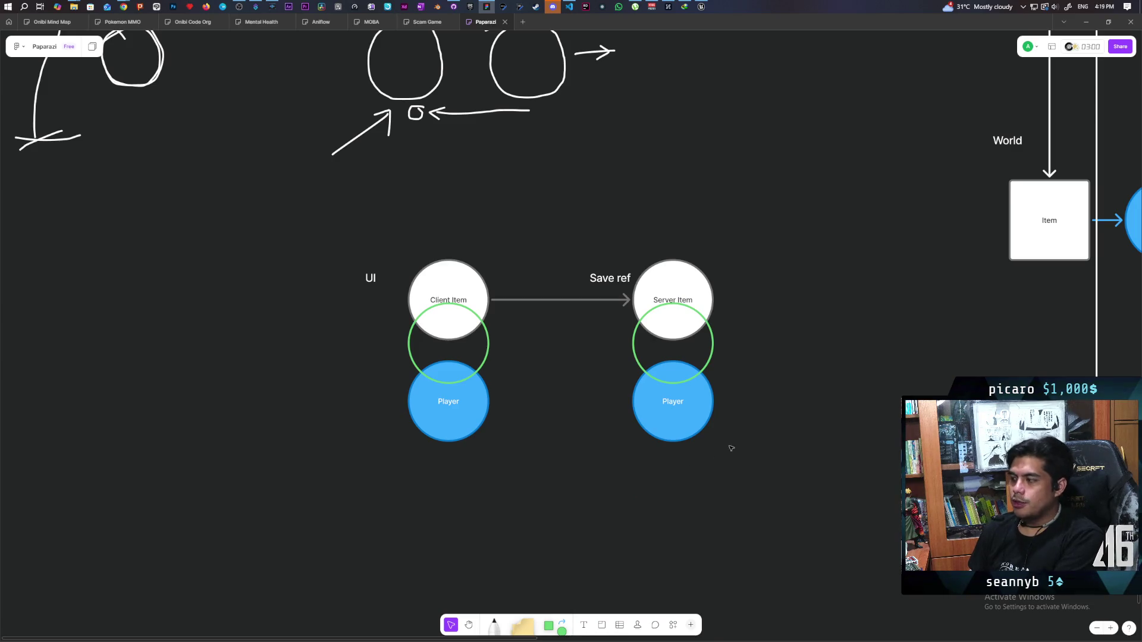
{"action": "mouse_move", "coordinate": [715, 467]}
{"action": "left_mouse_down"}
{"action": "mouse_move", "coordinate": [664, 356]}
{"action": "mouse_move", "coordinate": [663, 242]}
{"action": "mouse_move", "coordinate": [633, 277]}
{"action": "left_mouse_up"}
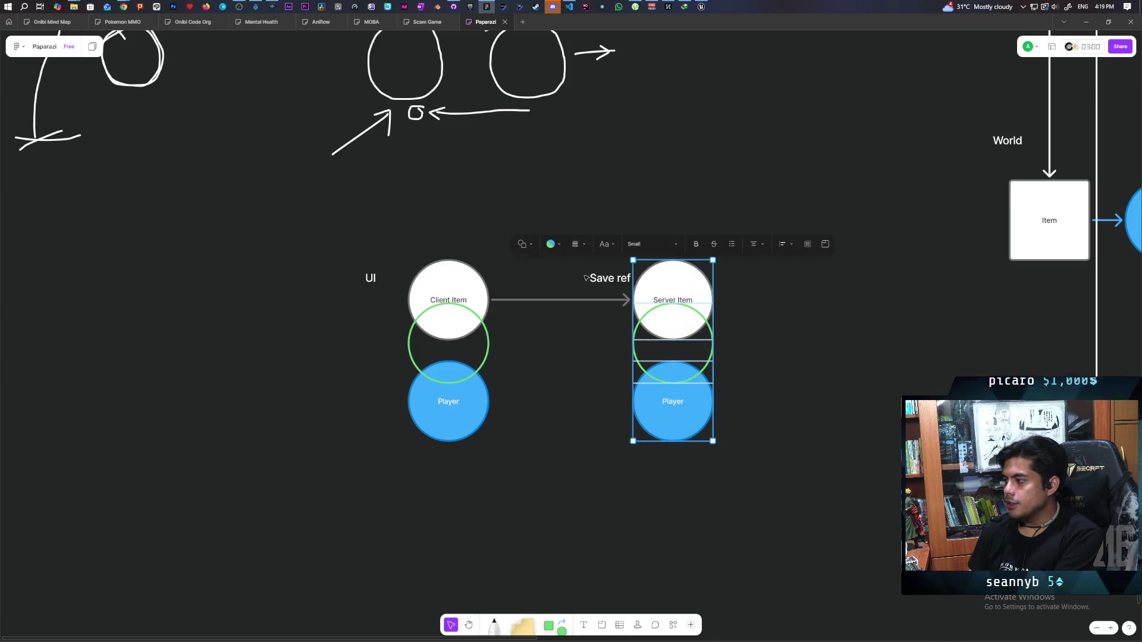
{"action": "left_click", "coordinate": [767, 295]}
{"action": "left_click_drag", "start_coordinate": [744, 221], "coordinate": [819, 337]}
{"action": "left_click_drag", "start_coordinate": [364, 221], "coordinate": [407, 262]}
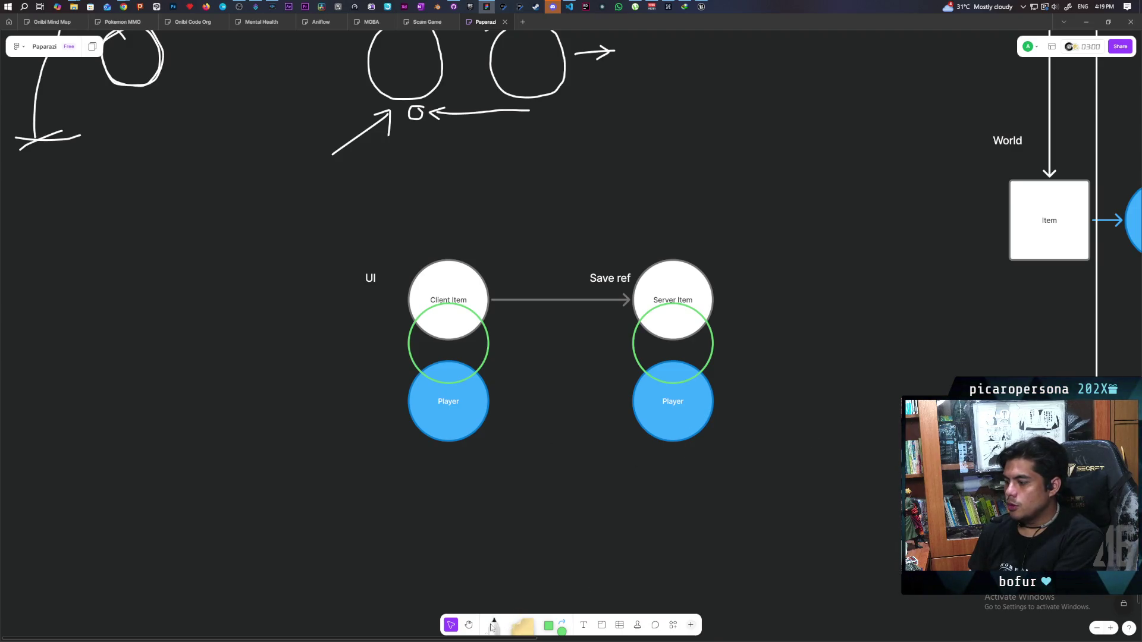
{"action": "left_click", "coordinate": [509, 621]}
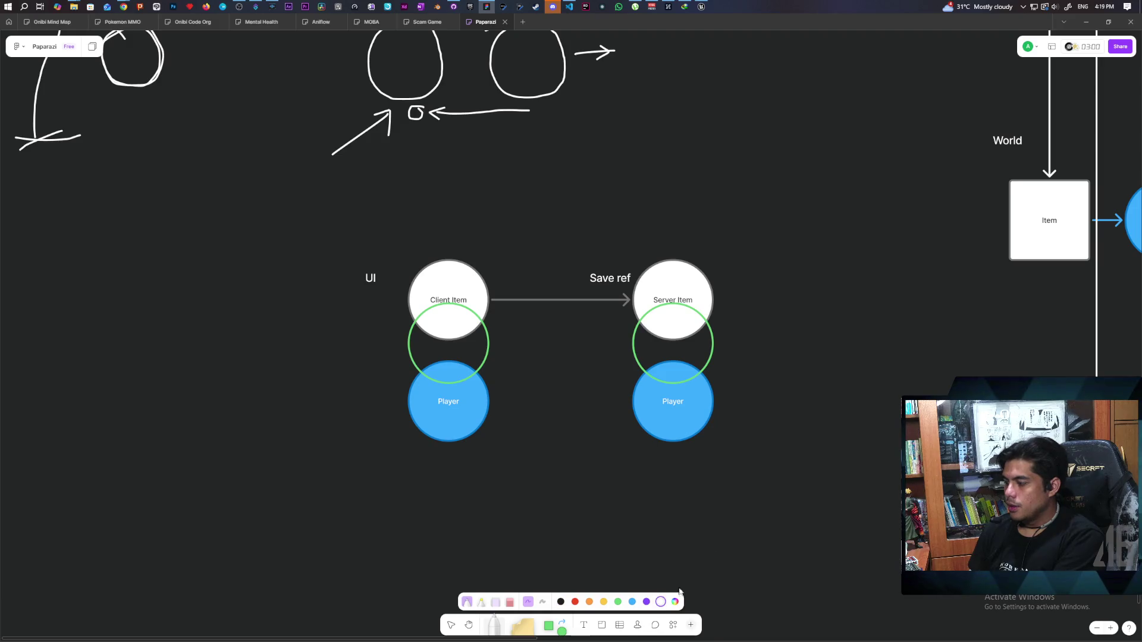
Draw a curved return line, a Player-to-Player line, a circle around UI, and an arrow back to Client Item
{"action": "mouse_move", "coordinate": [722, 408]}
{"action": "left_mouse_down"}
{"action": "mouse_move", "coordinate": [765, 307]}
{"action": "mouse_move", "coordinate": [741, 282]}
{"action": "mouse_move", "coordinate": [518, 221]}
{"action": "mouse_move", "coordinate": [480, 249]}
{"action": "mouse_move", "coordinate": [529, 242]}
{"action": "left_mouse_up"}
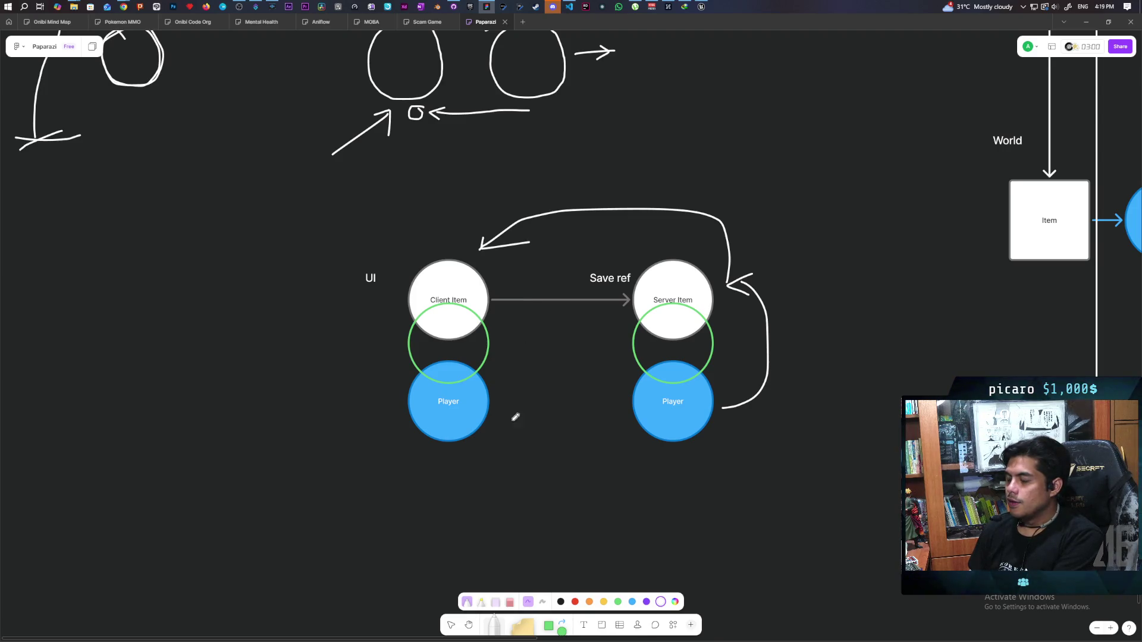
{"action": "mouse_move", "coordinate": [497, 410]}
{"action": "left_mouse_down"}
{"action": "mouse_move", "coordinate": [618, 406]}
{"action": "mouse_move", "coordinate": [605, 416]}
{"action": "left_mouse_up"}
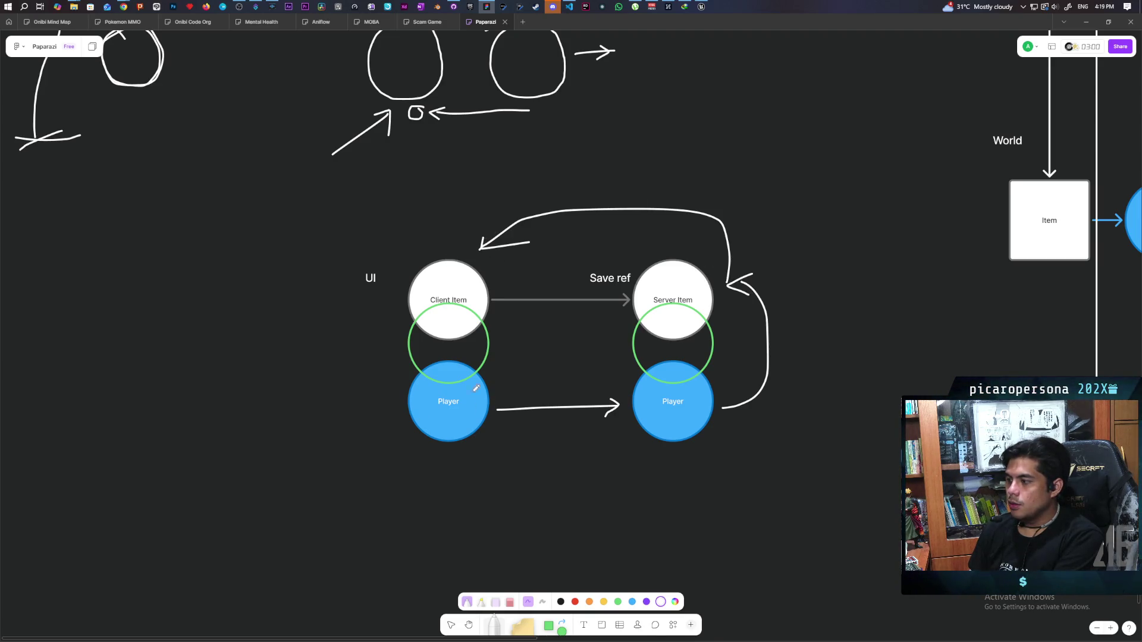
{"action": "mouse_move", "coordinate": [390, 278]}
{"action": "left_mouse_down"}
{"action": "mouse_move", "coordinate": [388, 261]}
{"action": "mouse_move", "coordinate": [389, 292]}
{"action": "left_mouse_up"}
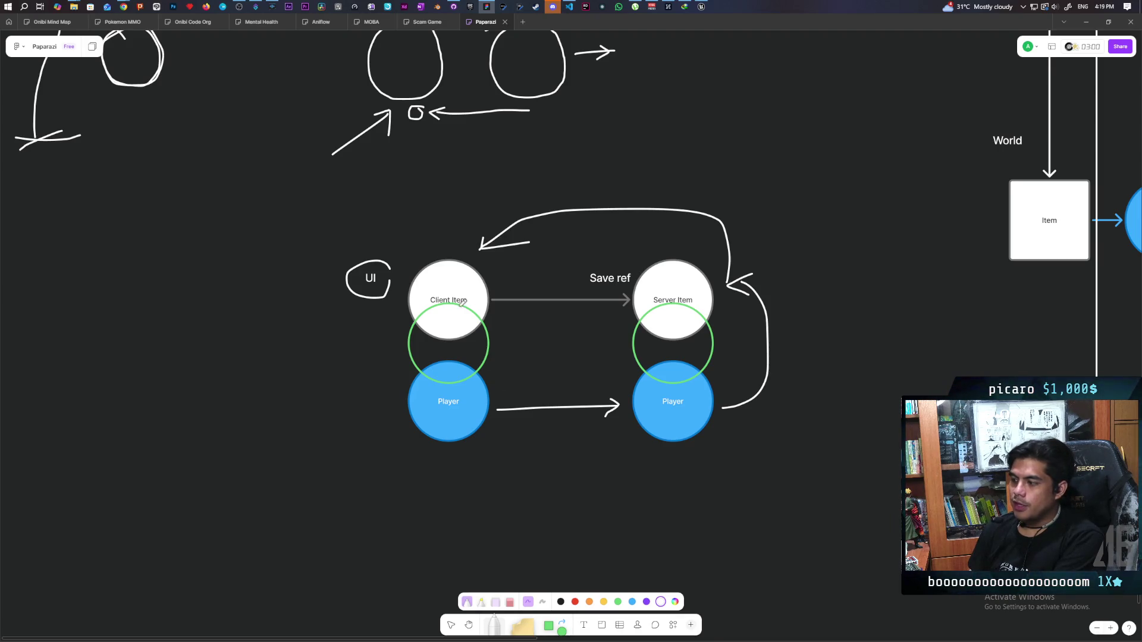
{"action": "mouse_move", "coordinate": [405, 402]}
{"action": "left_mouse_down"}
{"action": "mouse_move", "coordinate": [374, 333]}
{"action": "mouse_move", "coordinate": [404, 321]}
{"action": "left_mouse_up"}
{"action": "mouse_move", "coordinate": [389, 312]}
{"action": "left_mouse_down"}
{"action": "mouse_move", "coordinate": [407, 322]}
{"action": "mouse_move", "coordinate": [374, 317]}
{"action": "left_mouse_up"}
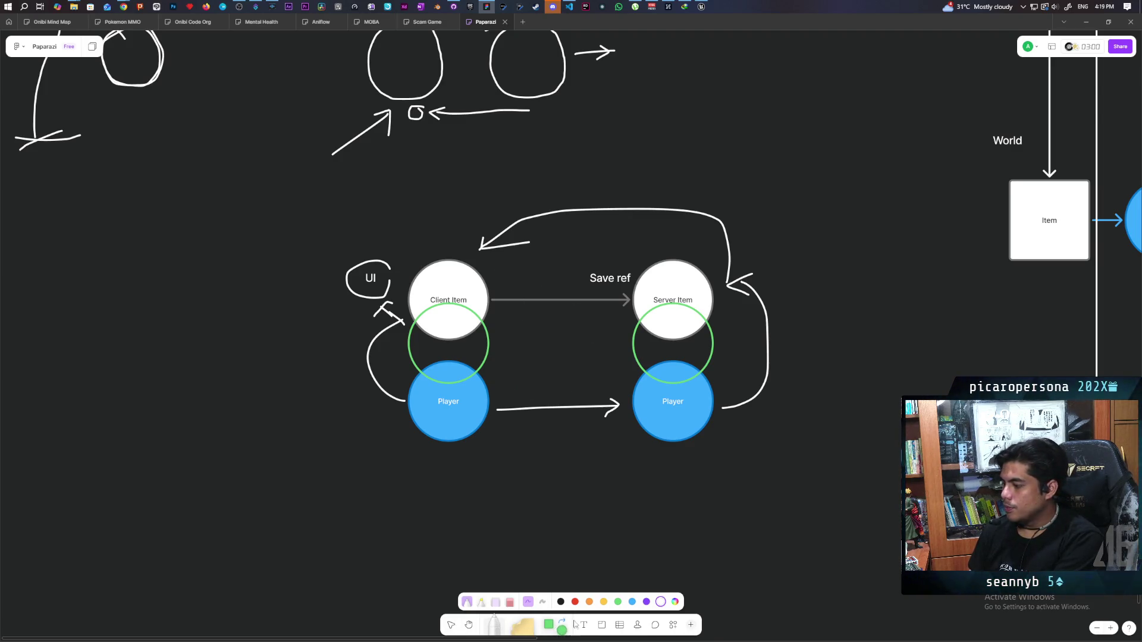
Draw the client/server divider line, circle Save ref, and add a hooked curve between the Players
{"action": "left_click_drag", "start_coordinate": [549, 249], "coordinate": [570, 456]}
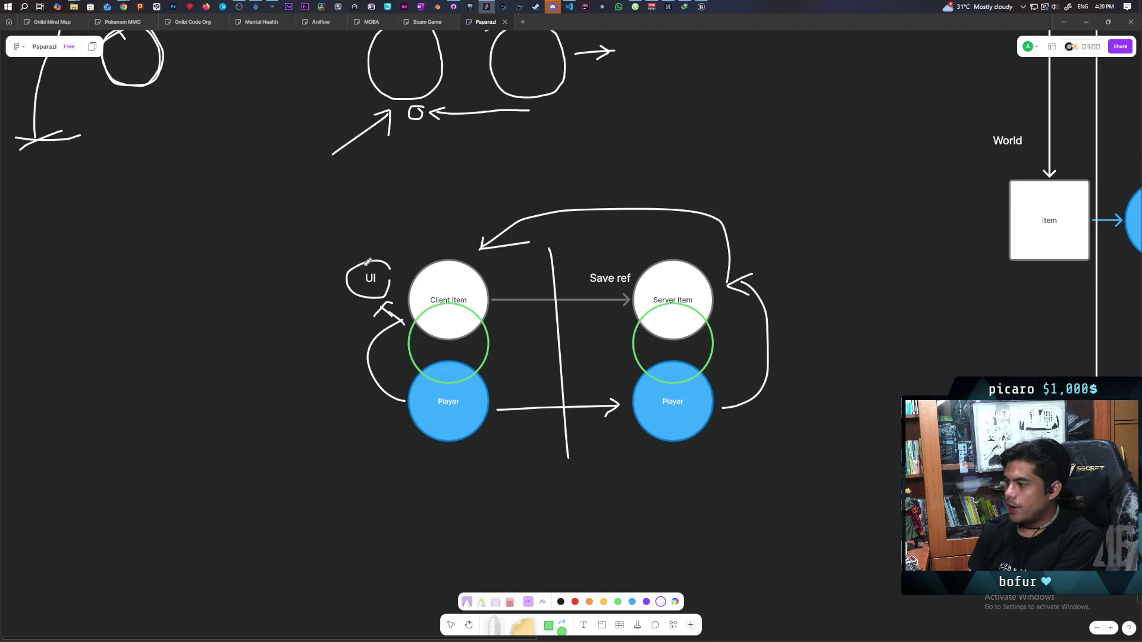
{"action": "left_click_drag", "start_coordinate": [634, 268], "coordinate": [629, 298]}
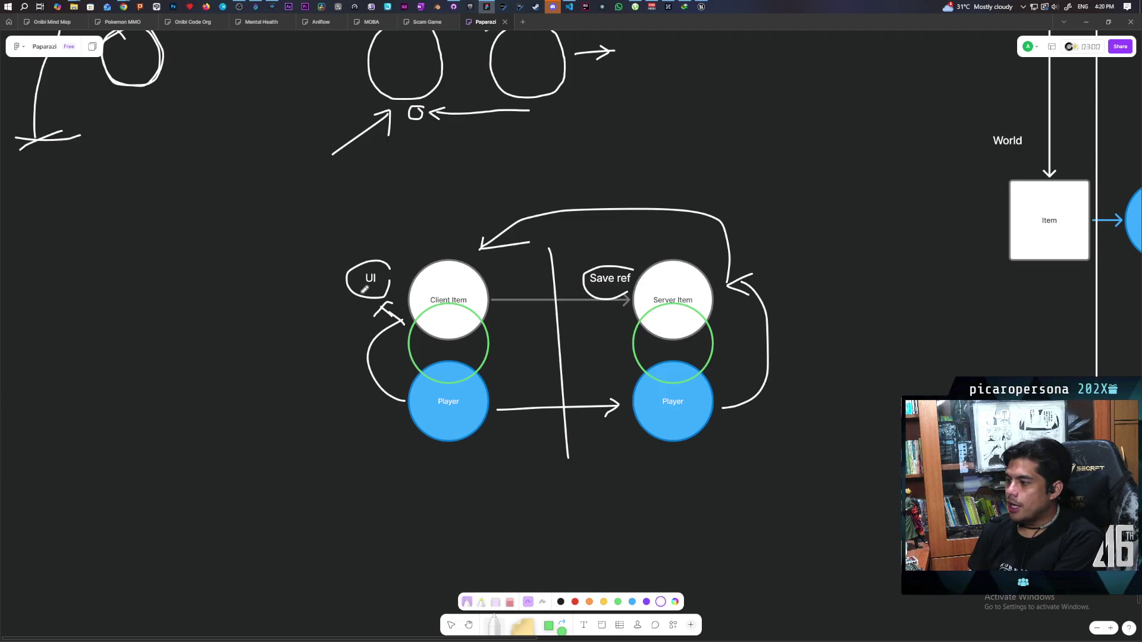
{"action": "mouse_move", "coordinate": [442, 439]}
{"action": "left_mouse_down"}
{"action": "mouse_move", "coordinate": [669, 488]}
{"action": "mouse_move", "coordinate": [666, 468]}
{"action": "left_mouse_up"}
{"action": "left_click_drag", "start_coordinate": [635, 460], "coordinate": [693, 470]}
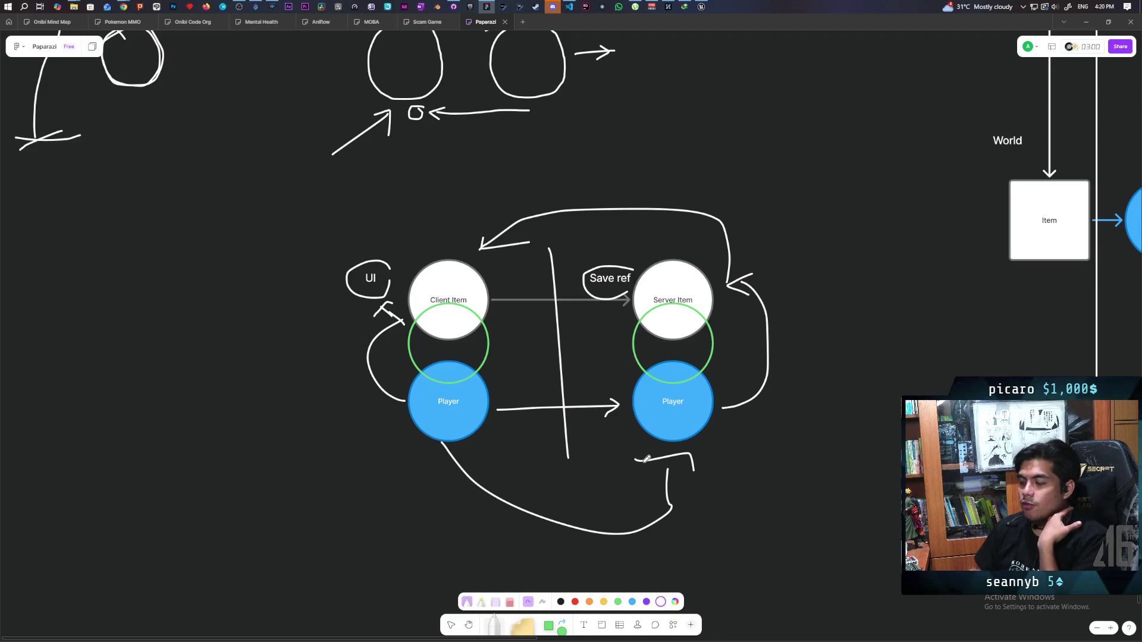
Sketch a loop left of Client Item and an arrow arcing over UI into Client Item
{"action": "scroll", "coordinate": [625, 429], "scroll_direction": "down", "scroll_amount": 2}
{"action": "scroll", "coordinate": [579, 431], "scroll_direction": "up", "scroll_amount": 2}
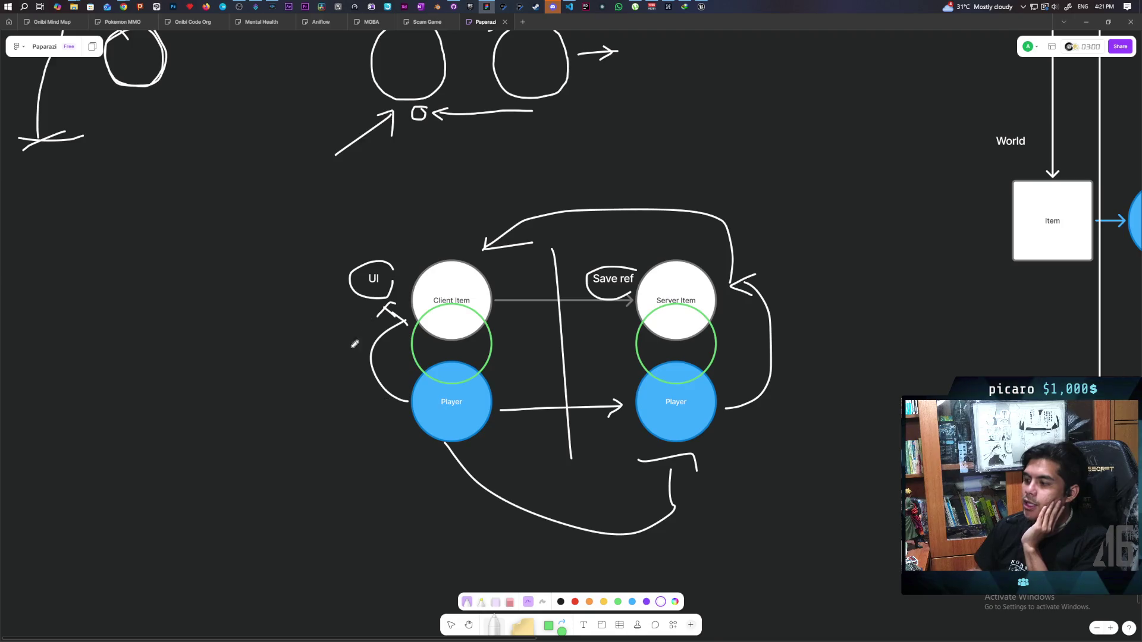
{"action": "left_click_drag", "start_coordinate": [374, 320], "coordinate": [395, 434]}
{"action": "mouse_move", "coordinate": [377, 255]}
{"action": "left_mouse_down"}
{"action": "mouse_move", "coordinate": [395, 232]}
{"action": "mouse_move", "coordinate": [440, 253]}
{"action": "mouse_move", "coordinate": [448, 235]}
{"action": "left_mouse_up"}
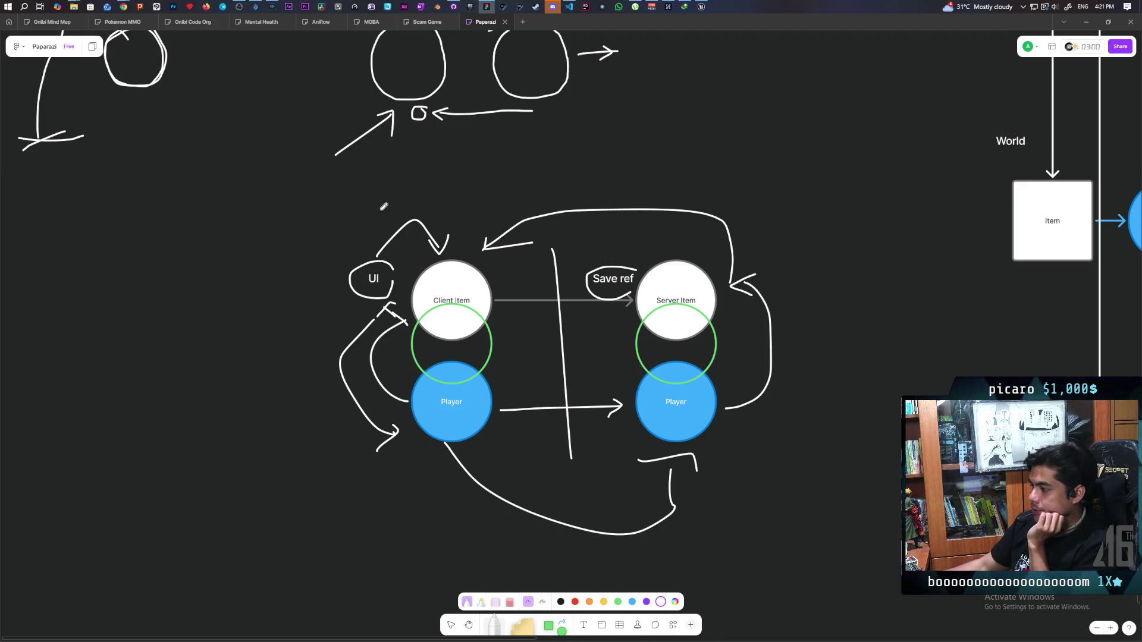
{"action": "scroll", "coordinate": [532, 252], "scroll_direction": "down", "scroll_amount": 2}
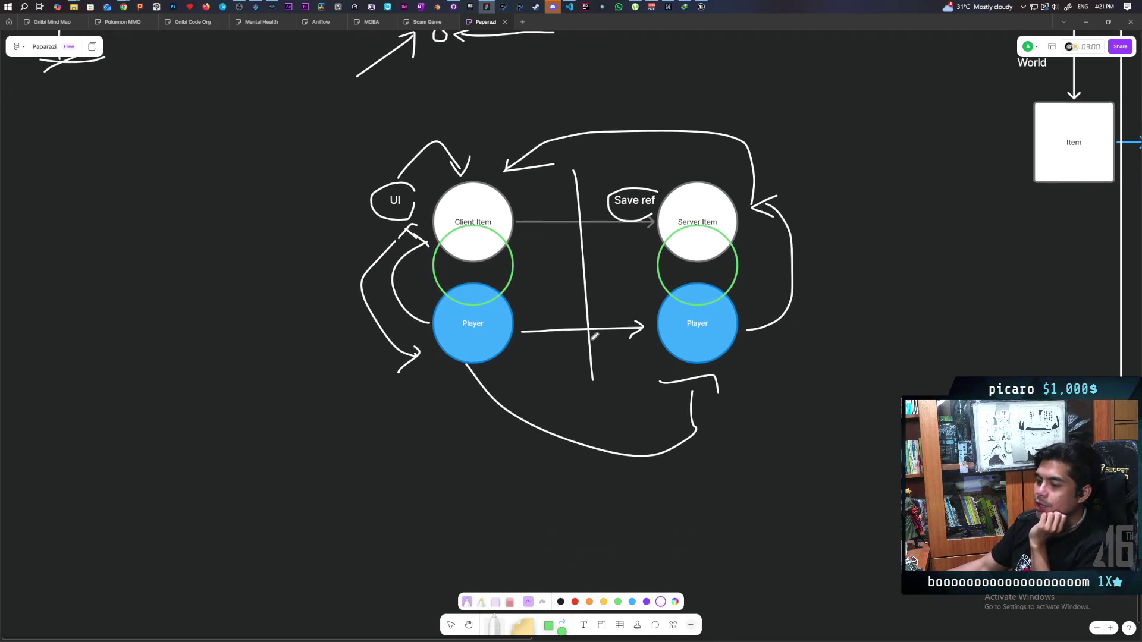
Draw arrows between client and server sides, including Save ref to right Player, and cross out UI
{"action": "scroll", "coordinate": [523, 247], "scroll_direction": "up", "scroll_amount": 2}
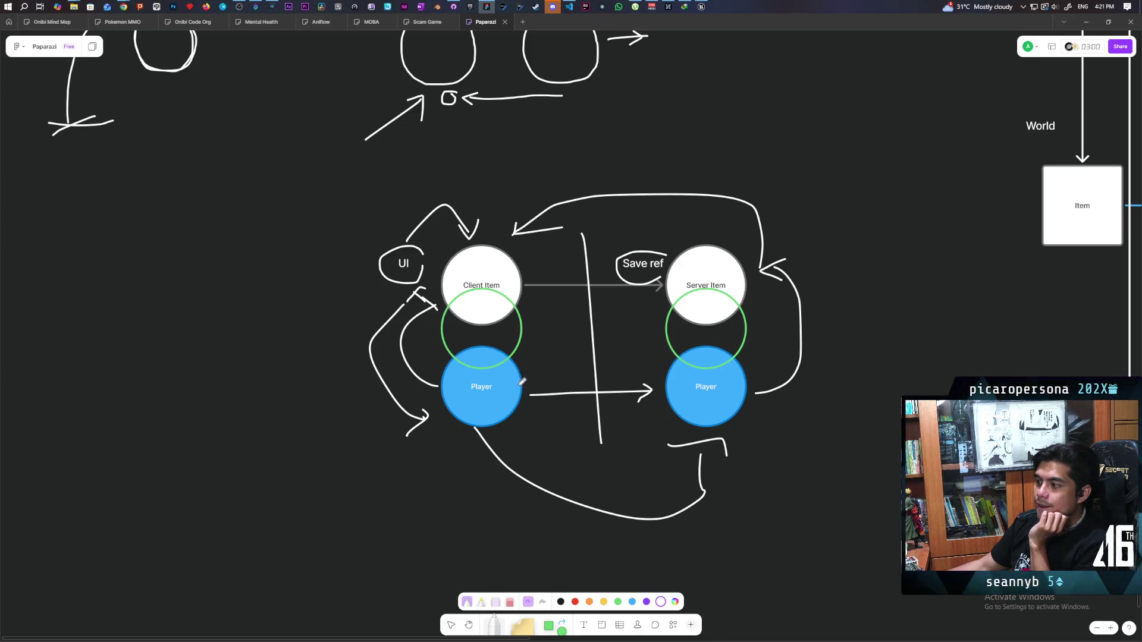
{"action": "left_click_drag", "start_coordinate": [527, 377], "coordinate": [531, 309]}
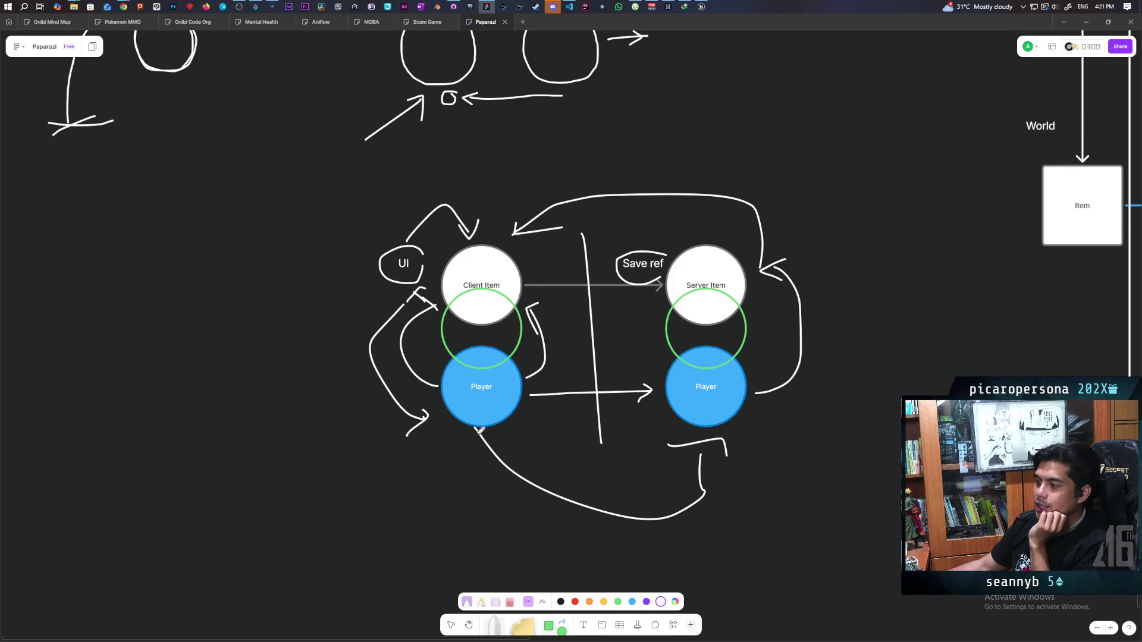
{"action": "left_click_drag", "start_coordinate": [477, 429], "coordinate": [652, 439]}
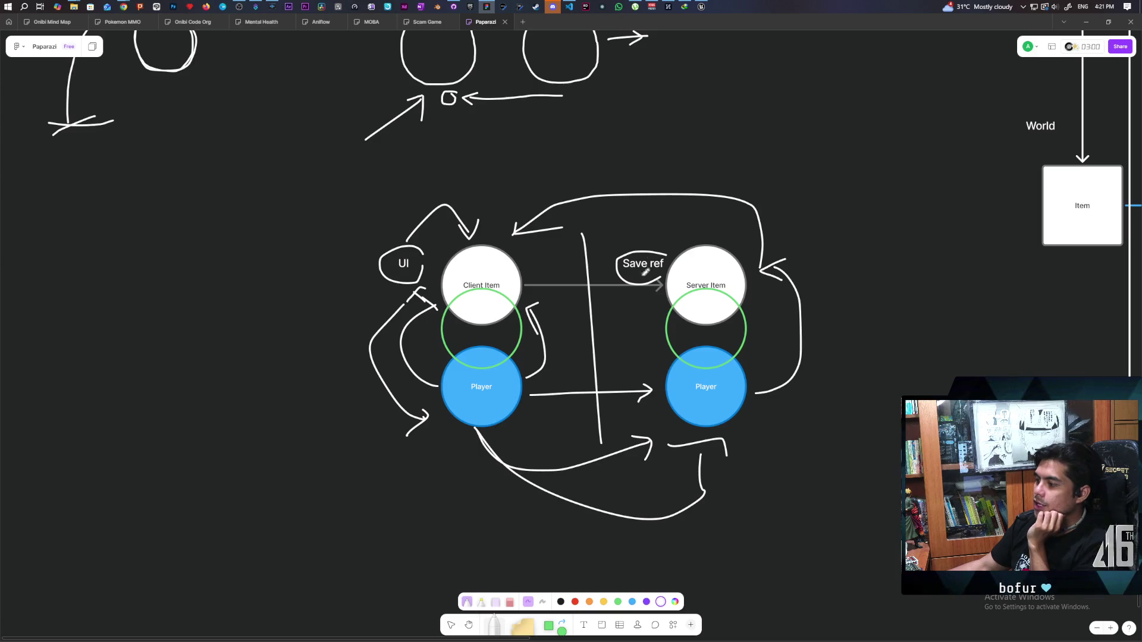
{"action": "mouse_move", "coordinate": [637, 279]}
{"action": "left_mouse_down"}
{"action": "mouse_move", "coordinate": [646, 360]}
{"action": "mouse_move", "coordinate": [656, 344]}
{"action": "left_mouse_up"}
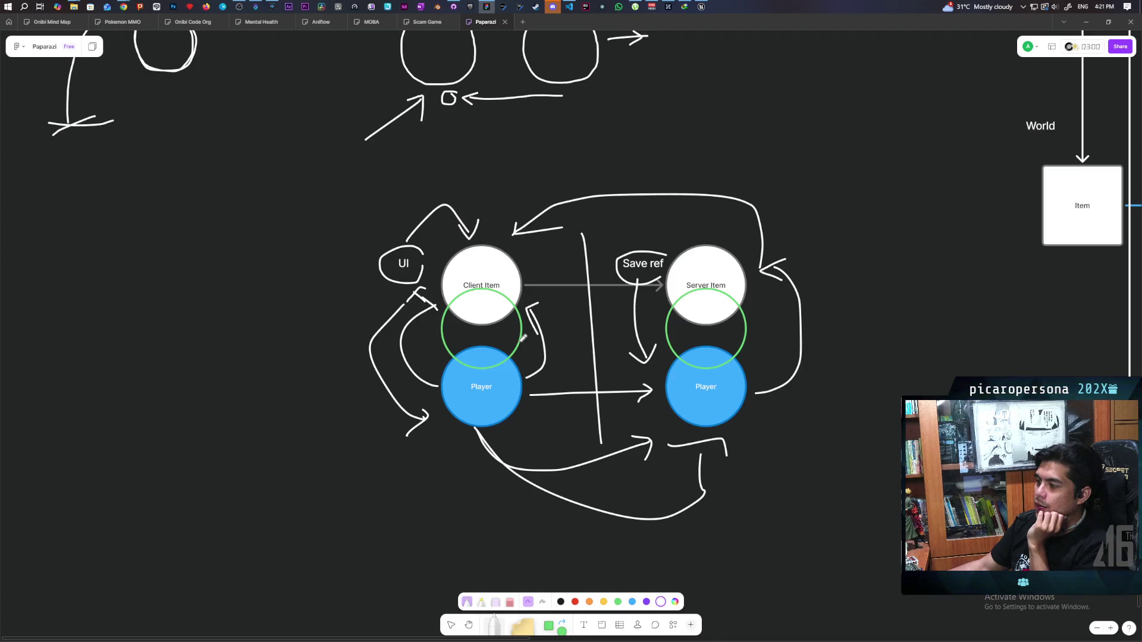
{"action": "mouse_move", "coordinate": [625, 369]}
{"action": "left_mouse_down"}
{"action": "mouse_move", "coordinate": [559, 364]}
{"action": "mouse_move", "coordinate": [568, 381]}
{"action": "left_mouse_up"}
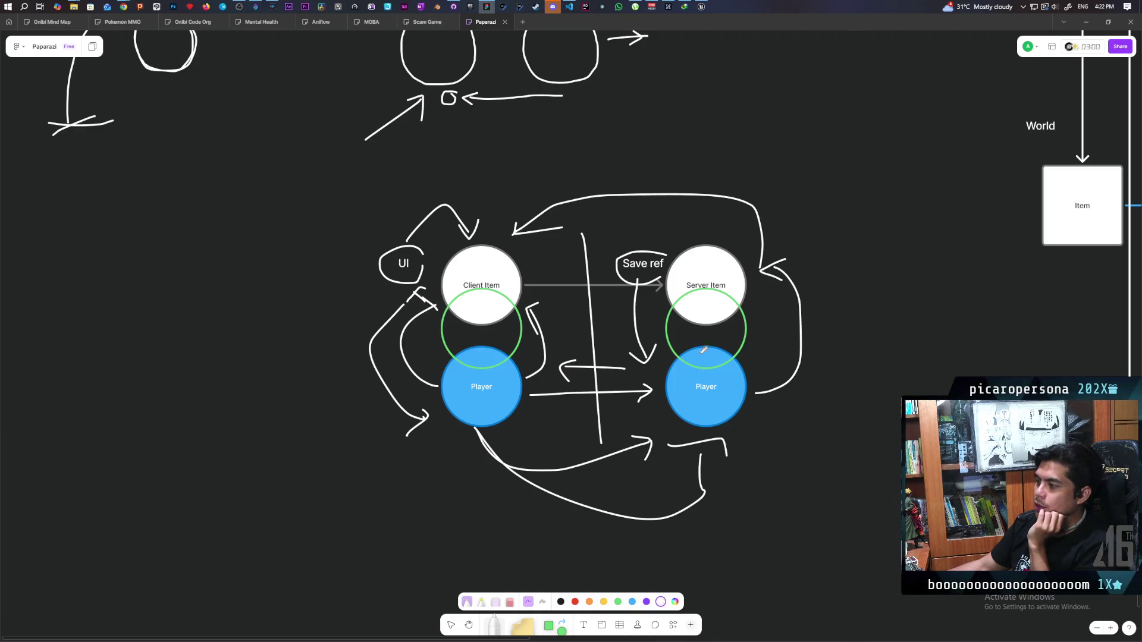
{"action": "mouse_move", "coordinate": [429, 241]}
{"action": "left_mouse_down"}
{"action": "mouse_move", "coordinate": [386, 283]}
{"action": "mouse_move", "coordinate": [425, 287]}
{"action": "left_mouse_up"}
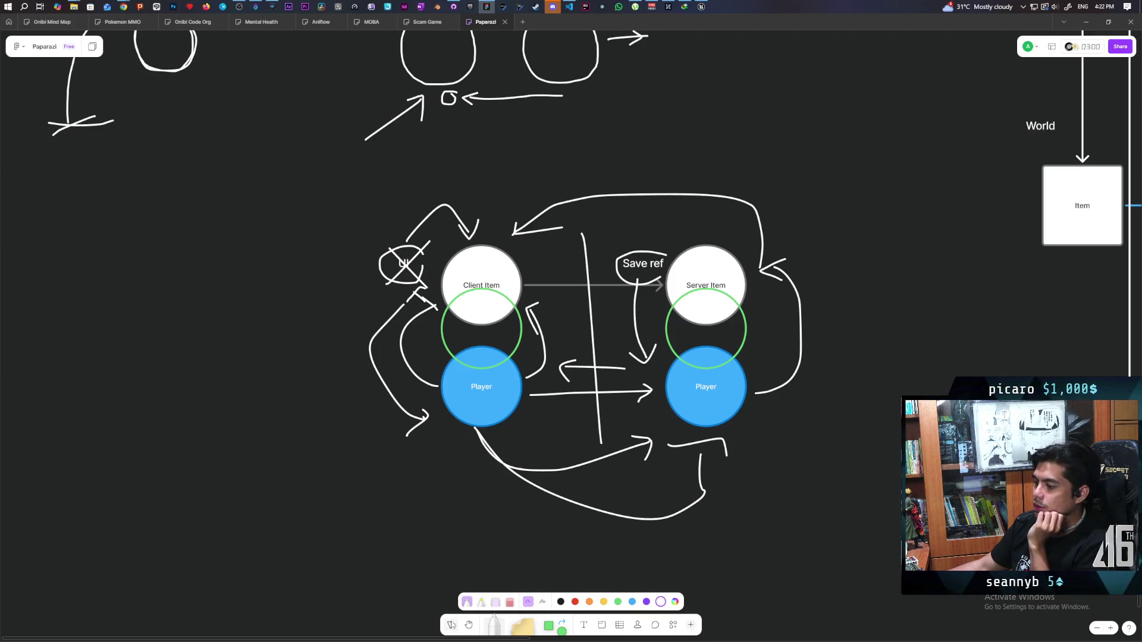
{"action": "left_click", "coordinate": [450, 625]}
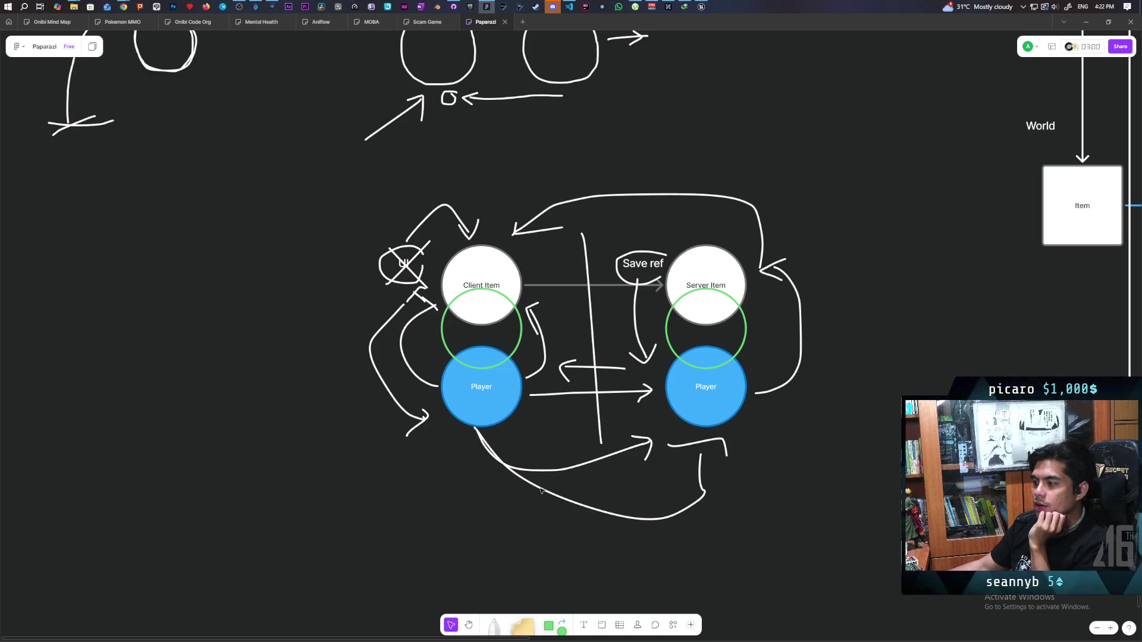
Select the diagram and each Player circle, then bring the Unreal Engine editor forward
{"action": "left_click_drag", "start_coordinate": [307, 187], "coordinate": [812, 454]}
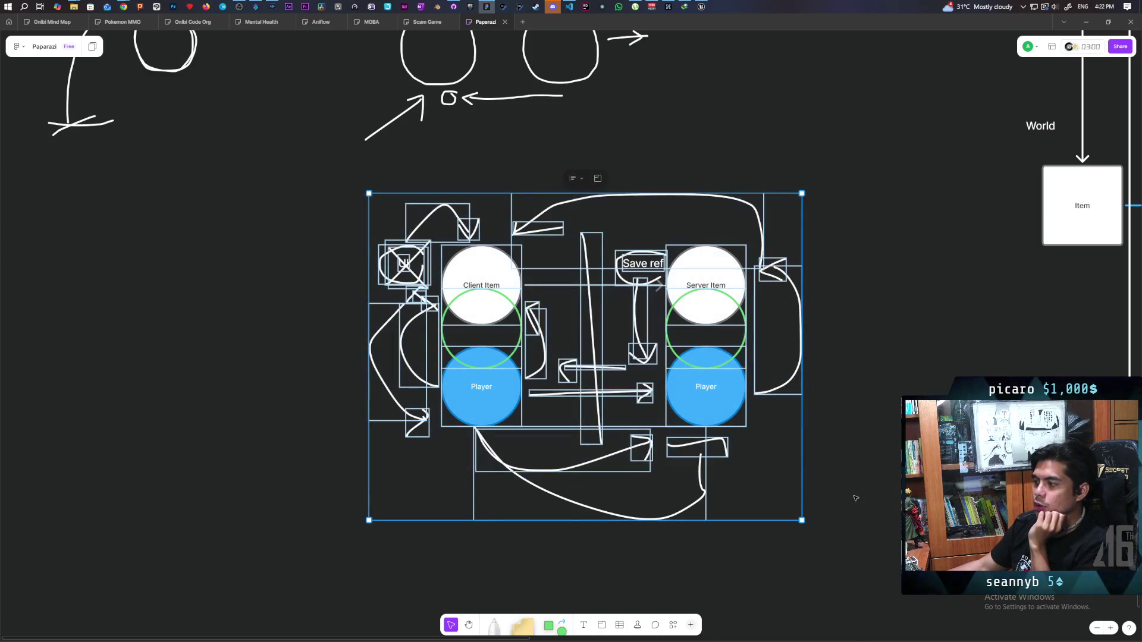
{"action": "left_click", "coordinate": [848, 489]}
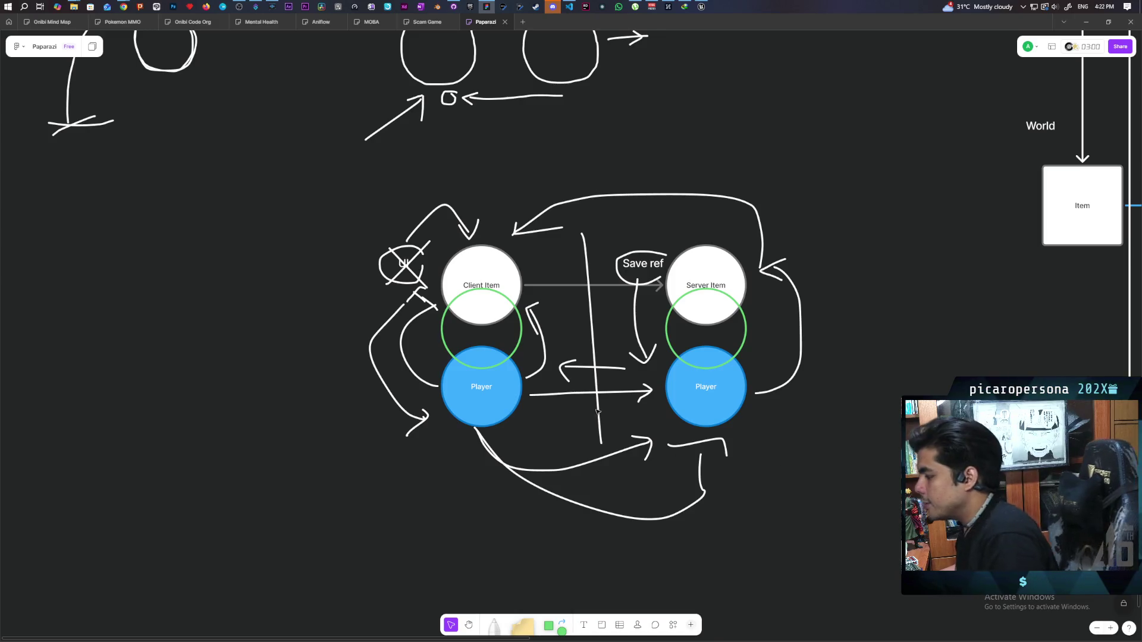
{"action": "left_click", "coordinate": [483, 401]}
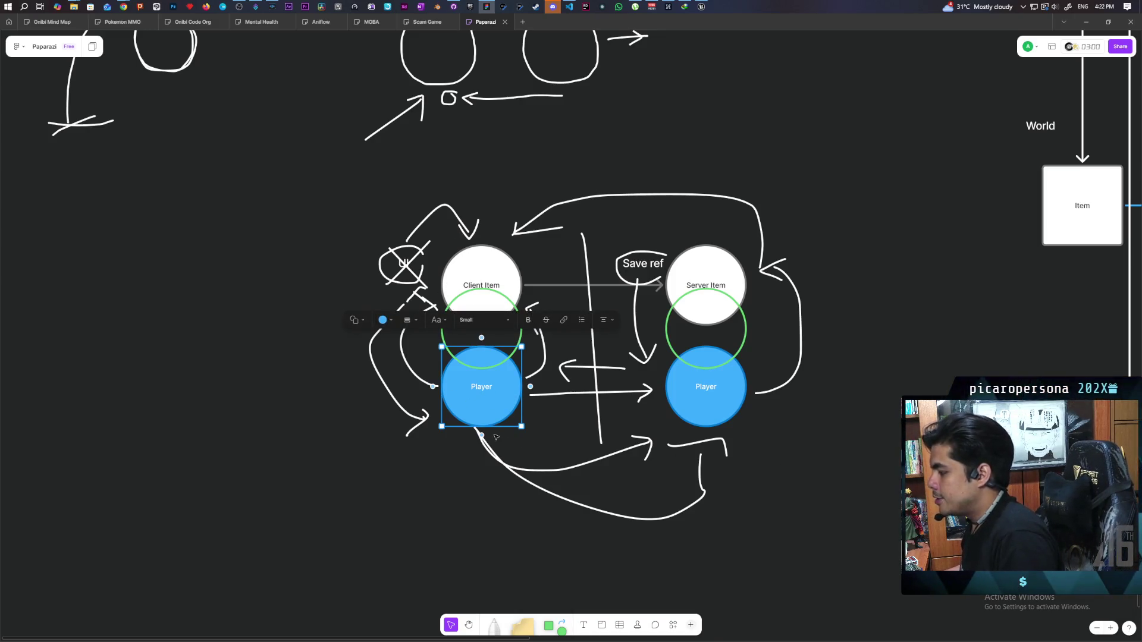
{"action": "left_click", "coordinate": [728, 418]}
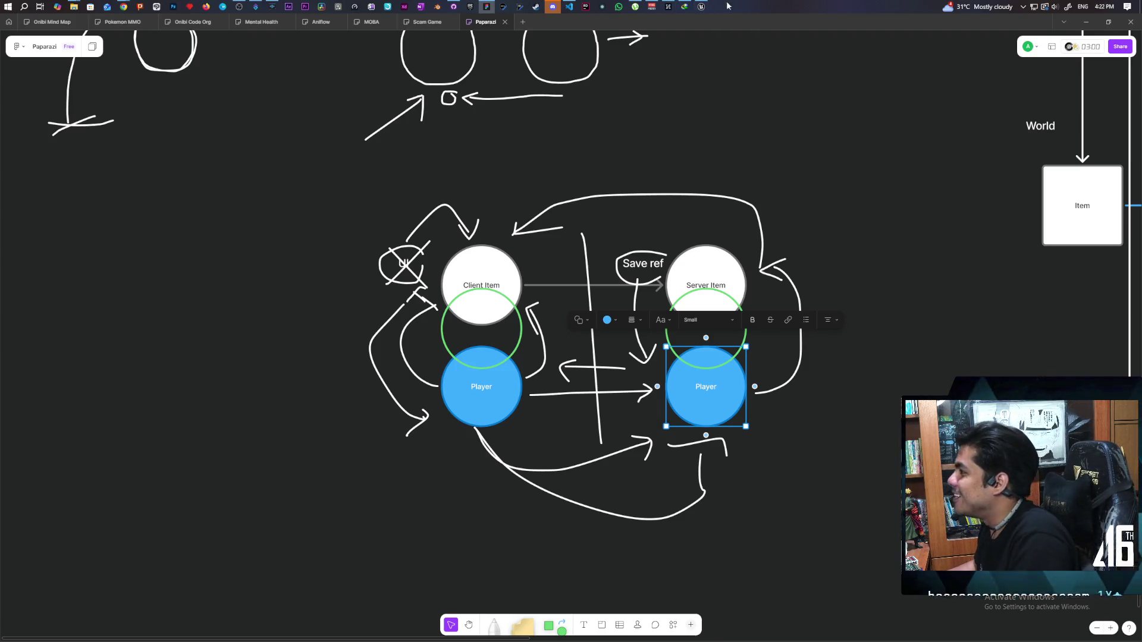
{"action": "left_click", "coordinate": [702, 6]}
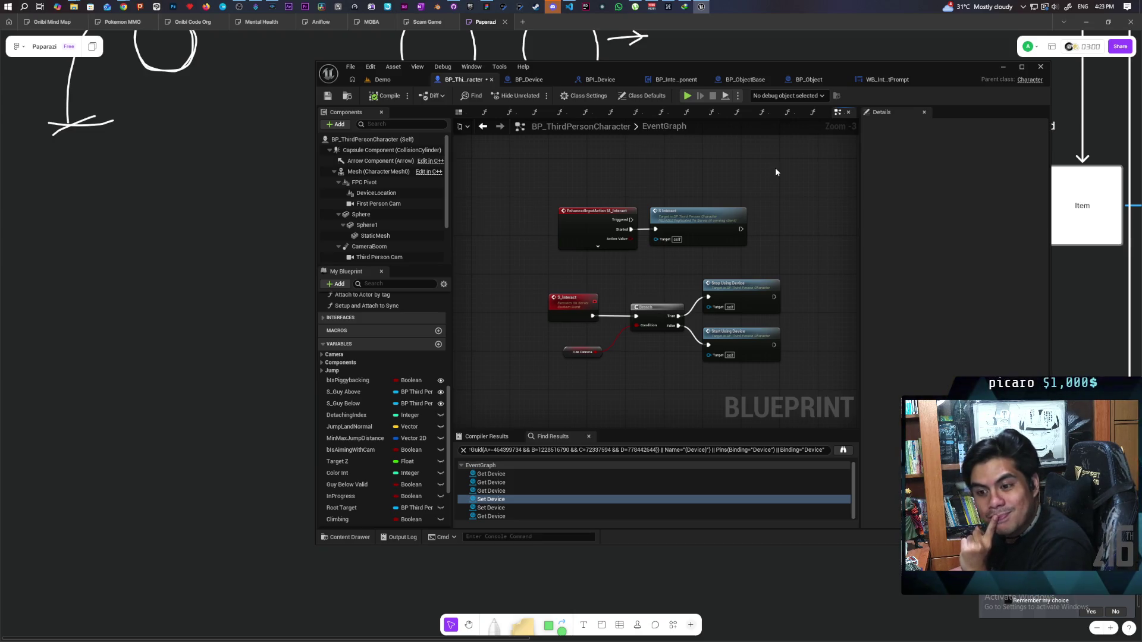
Switch to the BP_InteractComponent blueprint's Event Graph
{"action": "left_click", "coordinate": [676, 79]}
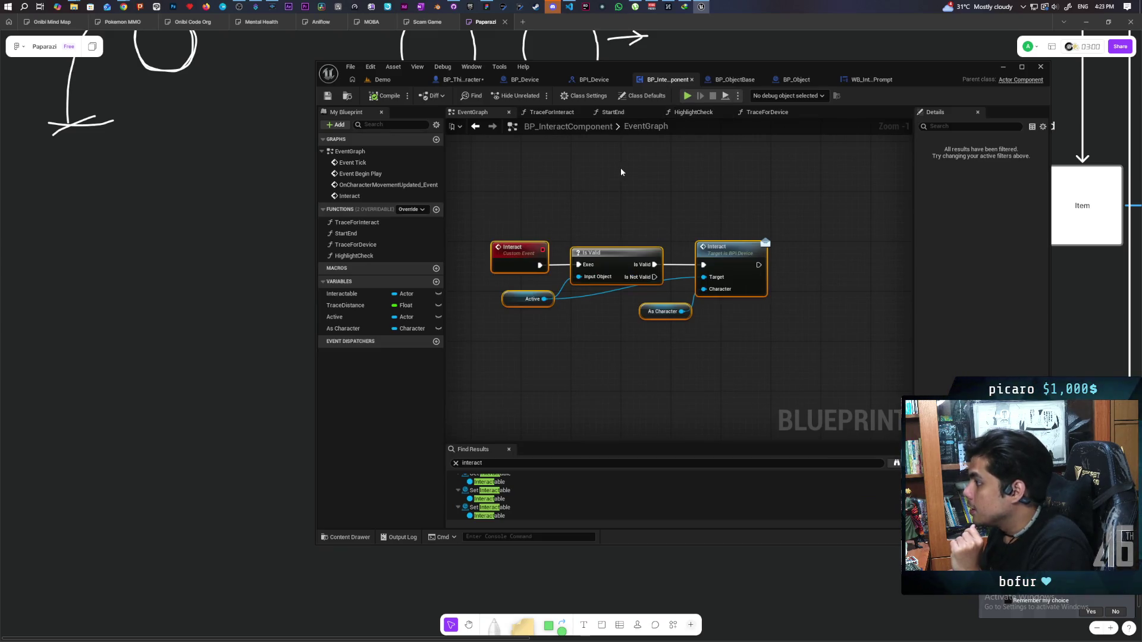
{"action": "scroll", "coordinate": [620, 173], "scroll_direction": "down", "scroll_amount": 1}
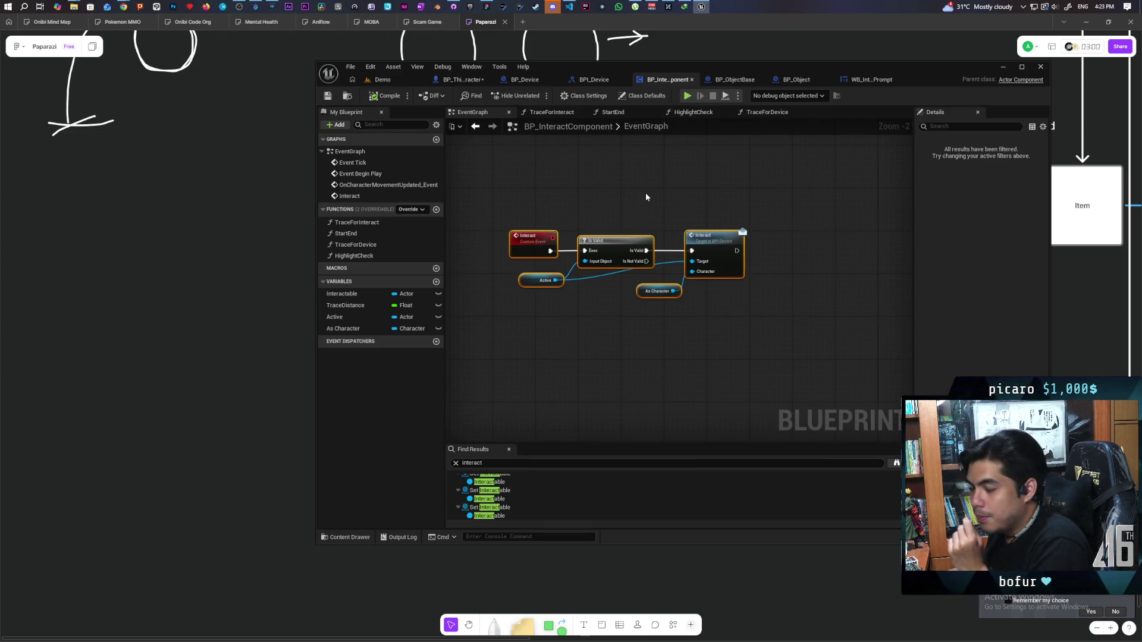
{"action": "scroll", "coordinate": [645, 191], "scroll_direction": "down", "scroll_amount": 5}
{"action": "scroll", "coordinate": [609, 262], "scroll_direction": "up", "scroll_amount": 5}
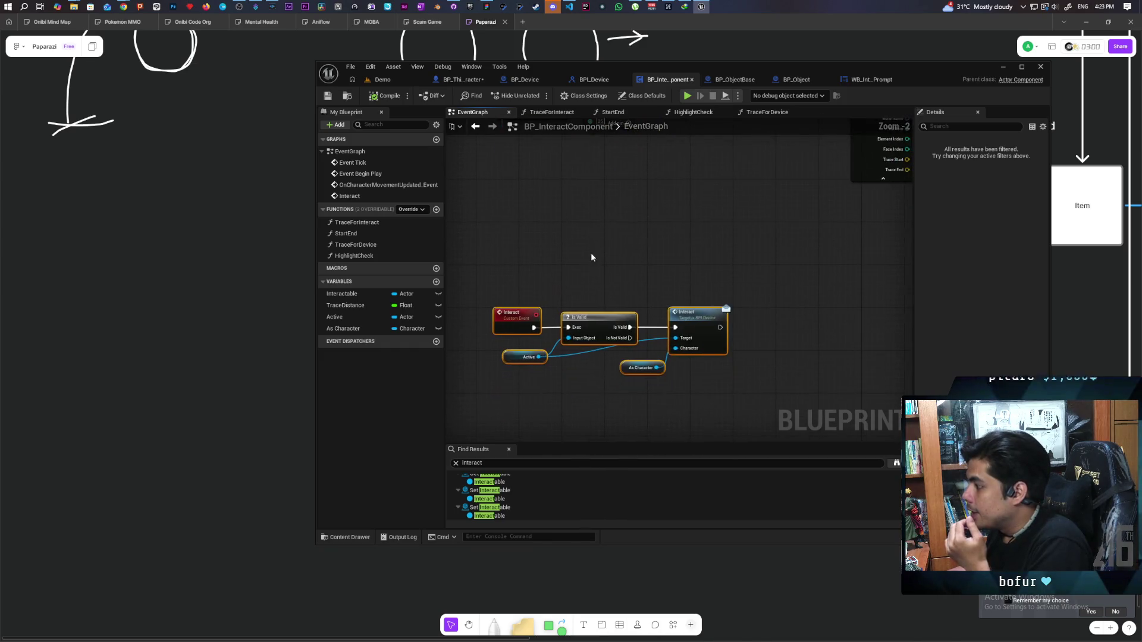
Marquee-select the Interact node chain and pan the trace nodes toward the graph centre
{"action": "mouse_move", "coordinate": [506, 312]}
{"action": "left_mouse_down"}
{"action": "mouse_move", "coordinate": [801, 402]}
{"action": "mouse_move", "coordinate": [847, 400]}
{"action": "left_mouse_up"}
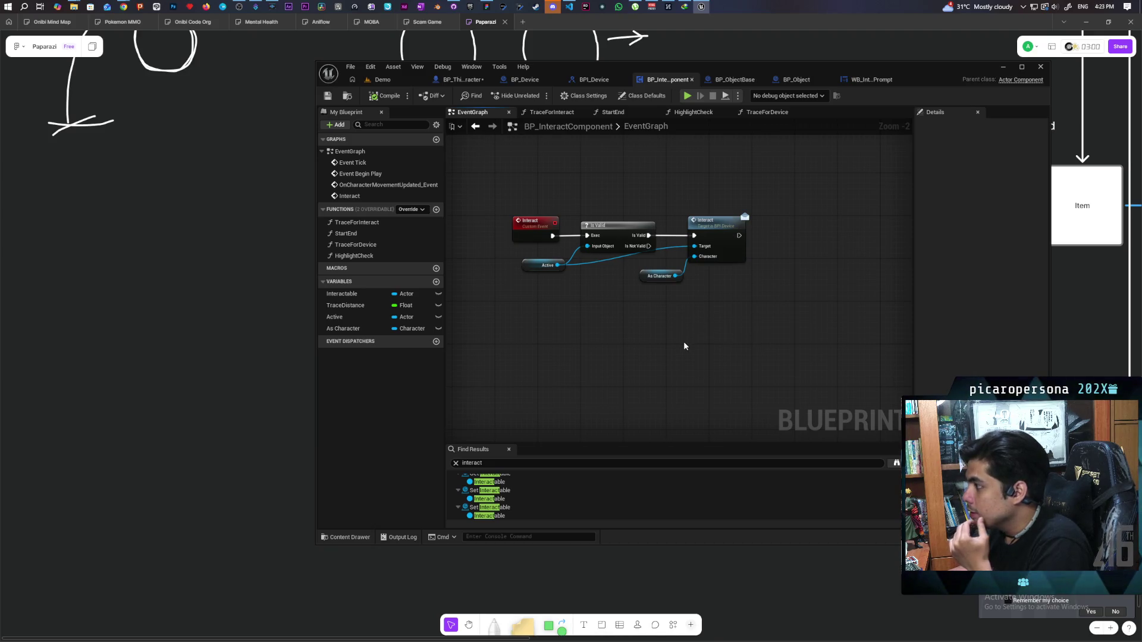
{"action": "left_click_drag", "start_coordinate": [511, 209], "coordinate": [852, 339]}
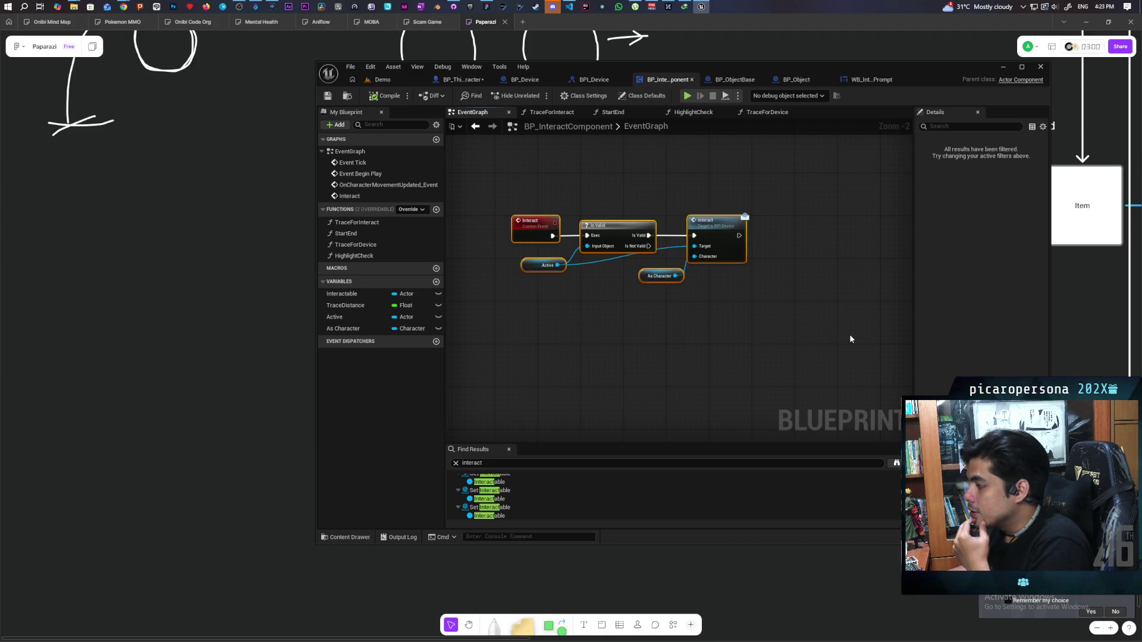
{"action": "scroll", "coordinate": [653, 339], "scroll_direction": "down", "scroll_amount": 5}
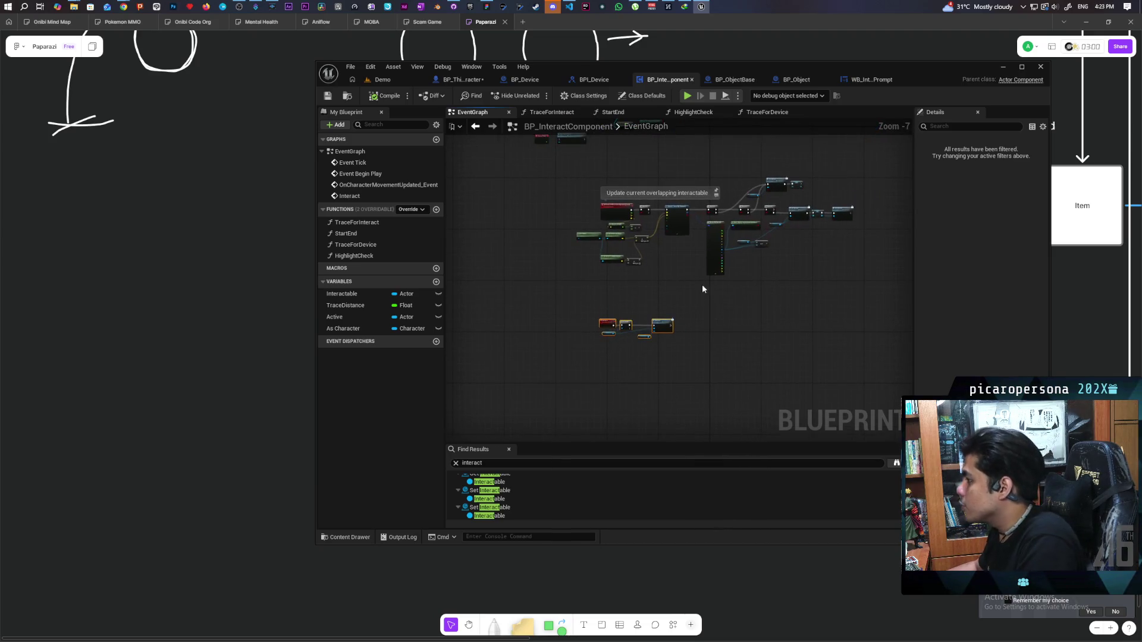
{"action": "scroll", "coordinate": [702, 289], "scroll_direction": "up", "scroll_amount": 4}
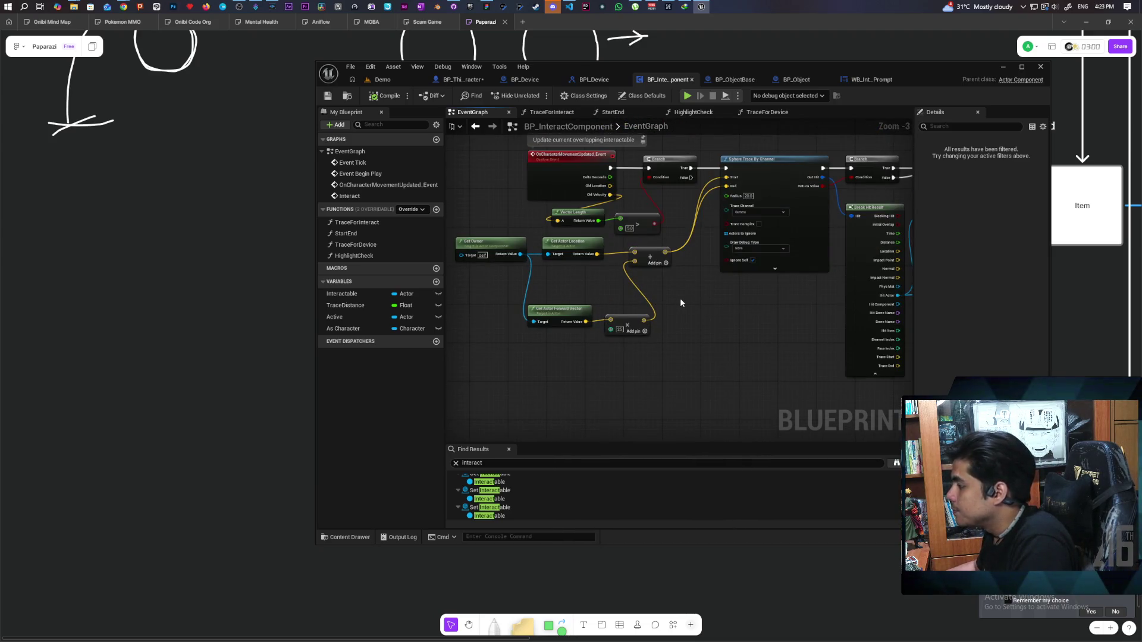
{"action": "scroll", "coordinate": [681, 303], "scroll_direction": "down", "scroll_amount": 3}
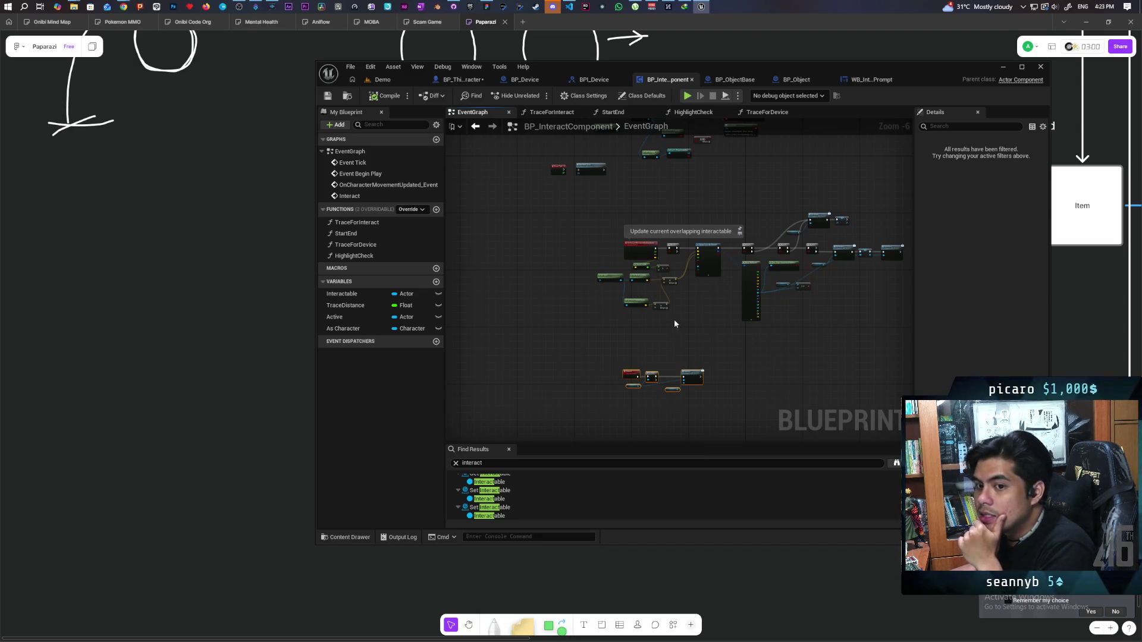
{"action": "mouse_move", "coordinate": [675, 323]}
{"action": "left_mouse_down"}
{"action": "mouse_move", "coordinate": [629, 323]}
{"action": "mouse_move", "coordinate": [596, 346]}
{"action": "left_mouse_up"}
Maximize the Unreal Editor window and bring the movement trace logic into view
{"action": "double_click", "coordinate": [908, 75]}
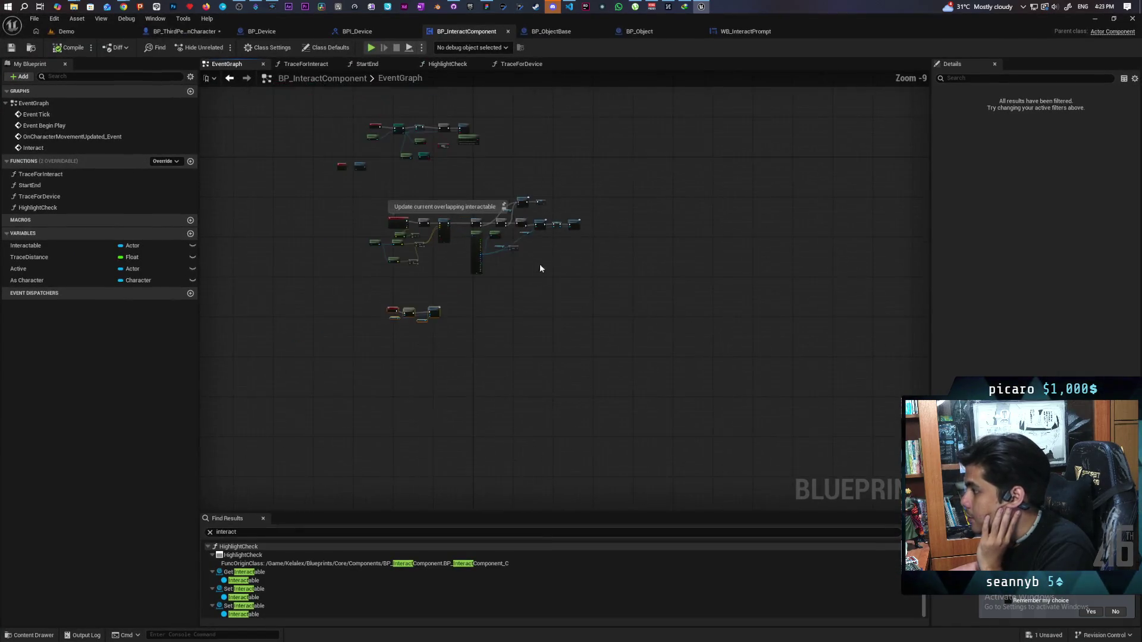
{"action": "scroll", "coordinate": [598, 311], "scroll_direction": "up", "scroll_amount": 5}
{"action": "scroll", "coordinate": [566, 311], "scroll_direction": "down", "scroll_amount": 3}
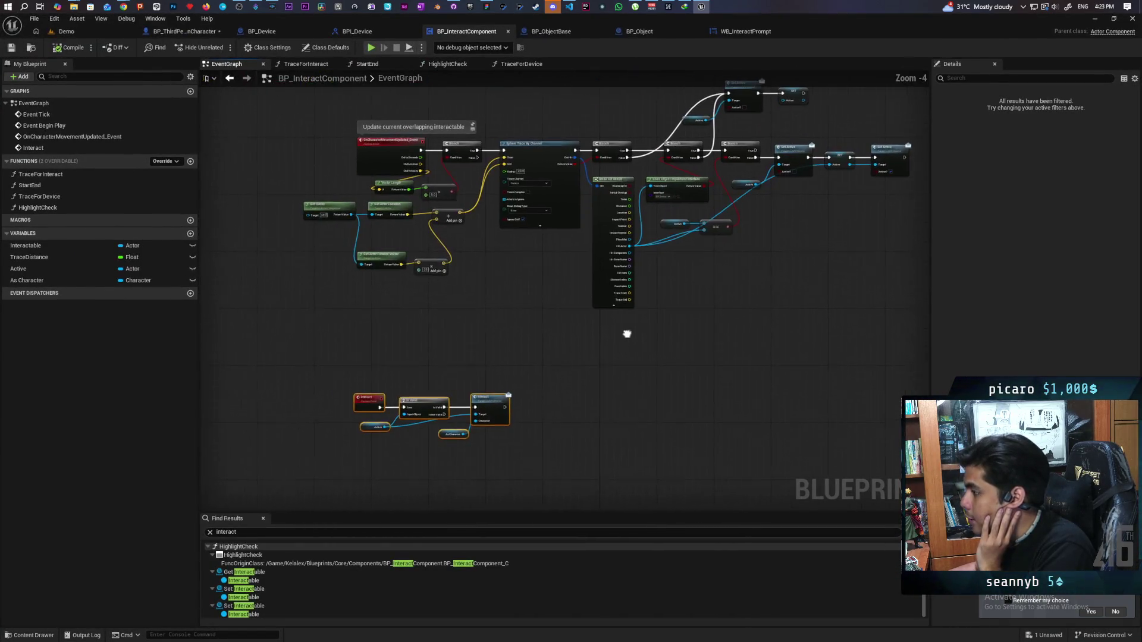
{"action": "left_click_drag", "start_coordinate": [614, 331], "coordinate": [683, 311]}
{"action": "left_click_drag", "start_coordinate": [565, 326], "coordinate": [685, 311]}
Move the movement event and Branch nodes left and paste a new custom event before the sphere trace
{"action": "left_click_drag", "start_coordinate": [572, 145], "coordinate": [703, 221]}
{"action": "left_click_drag", "start_coordinate": [671, 171], "coordinate": [489, 172]}
{"action": "scroll", "coordinate": [599, 191], "scroll_direction": "up", "scroll_amount": 2}
{"action": "left_click_drag", "start_coordinate": [599, 191], "coordinate": [622, 286]}
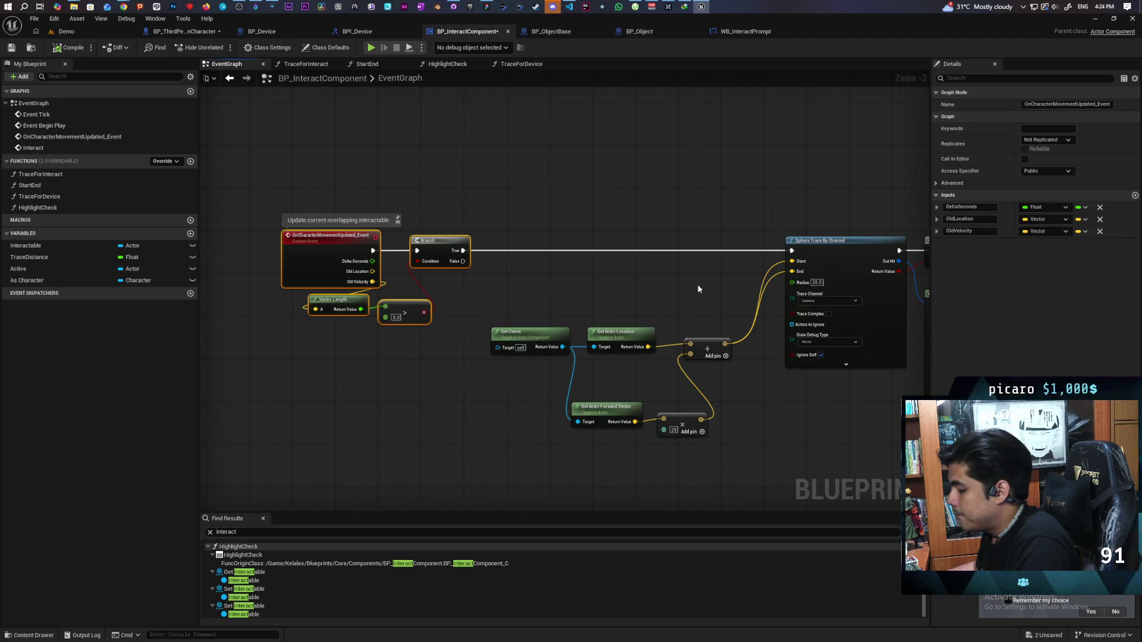
{"action": "key", "text": "ctrl+v"}
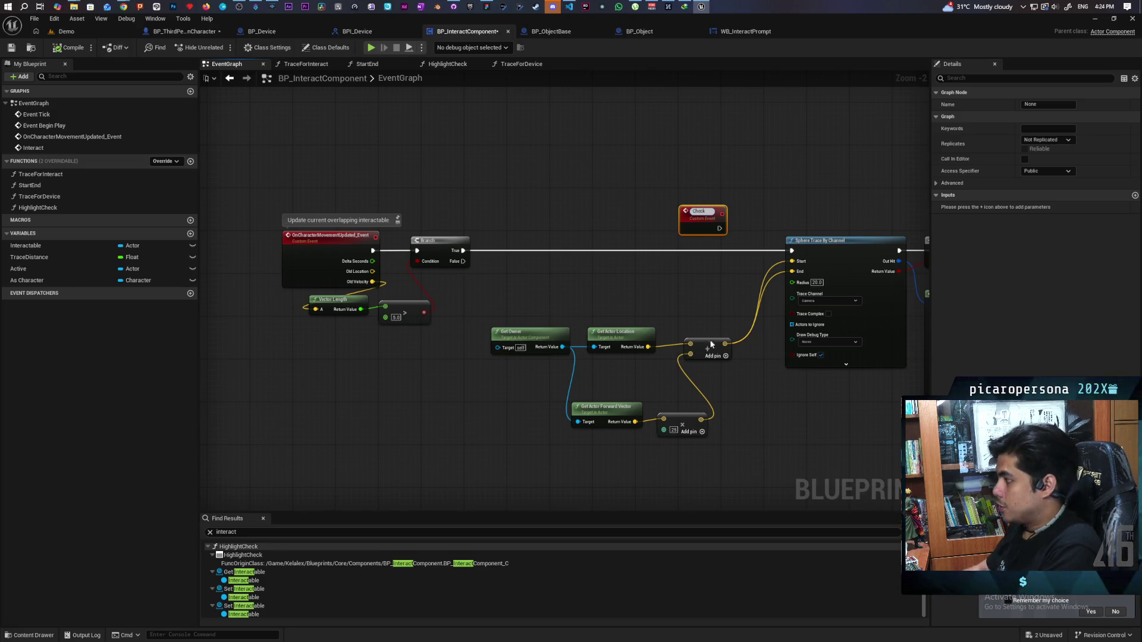
Name the custom event Check, wire it into the Sphere Trace, and disconnect the Branch
{"action": "left_click", "coordinate": [708, 304]}
{"action": "left_click_drag", "start_coordinate": [719, 224], "coordinate": [791, 251]}
{"action": "left_click", "coordinate": [725, 255], "text": "alt"}
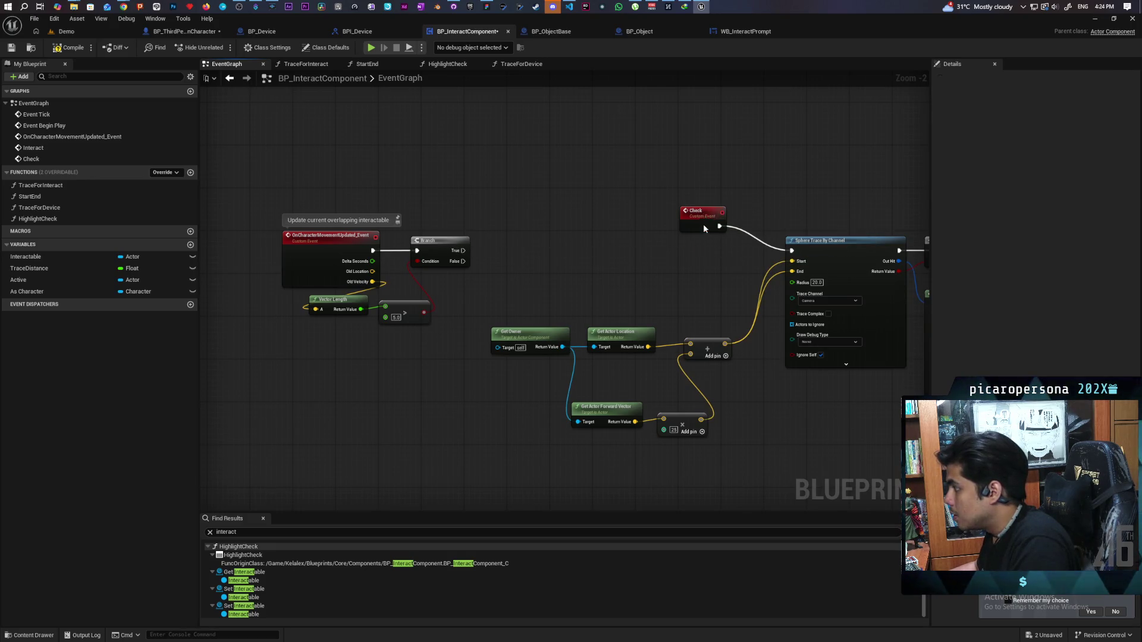
{"action": "left_click_drag", "start_coordinate": [705, 223], "coordinate": [708, 248]}
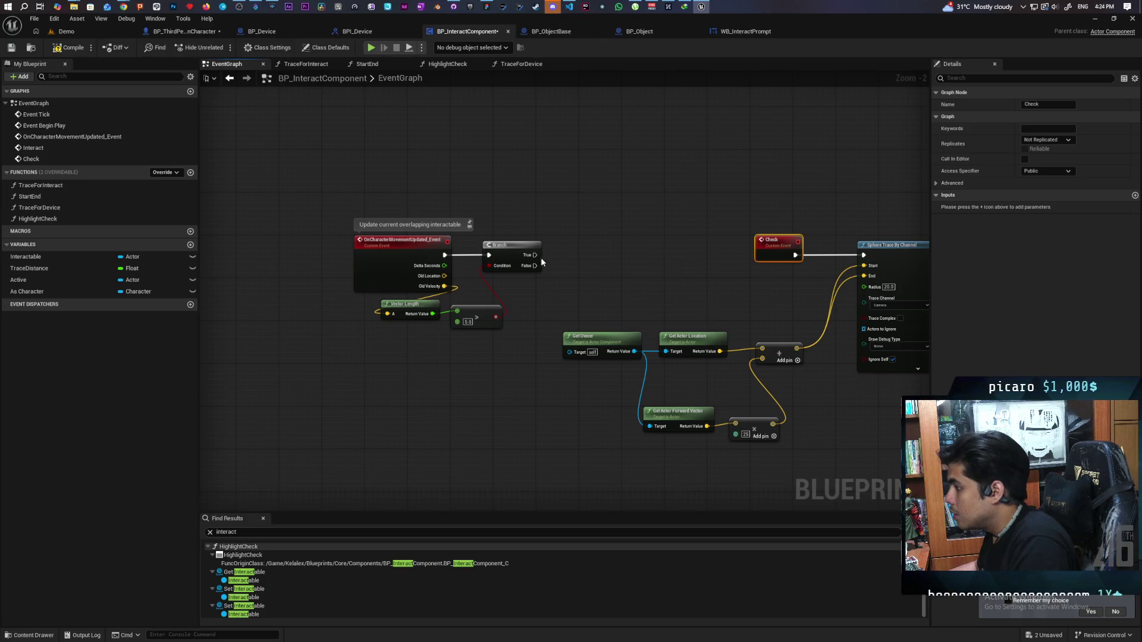
Add a Check function call on the Branch True output and align it
{"action": "left_click_drag", "start_coordinate": [538, 260], "coordinate": [601, 257]}
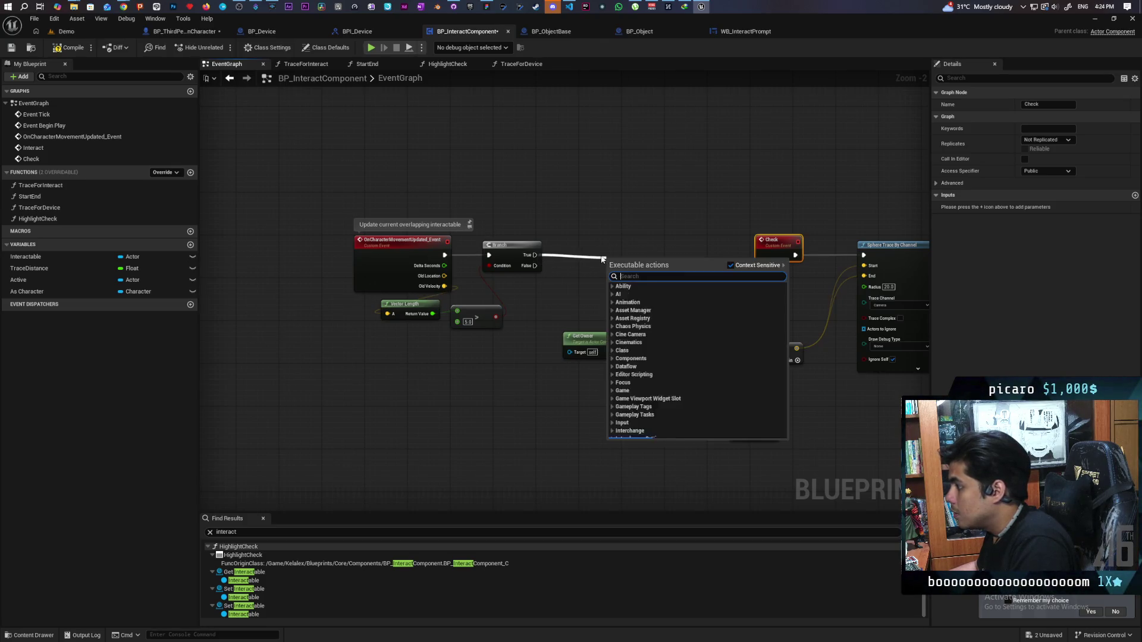
{"action": "type", "text": "check"}
{"action": "key", "text": "Return"}
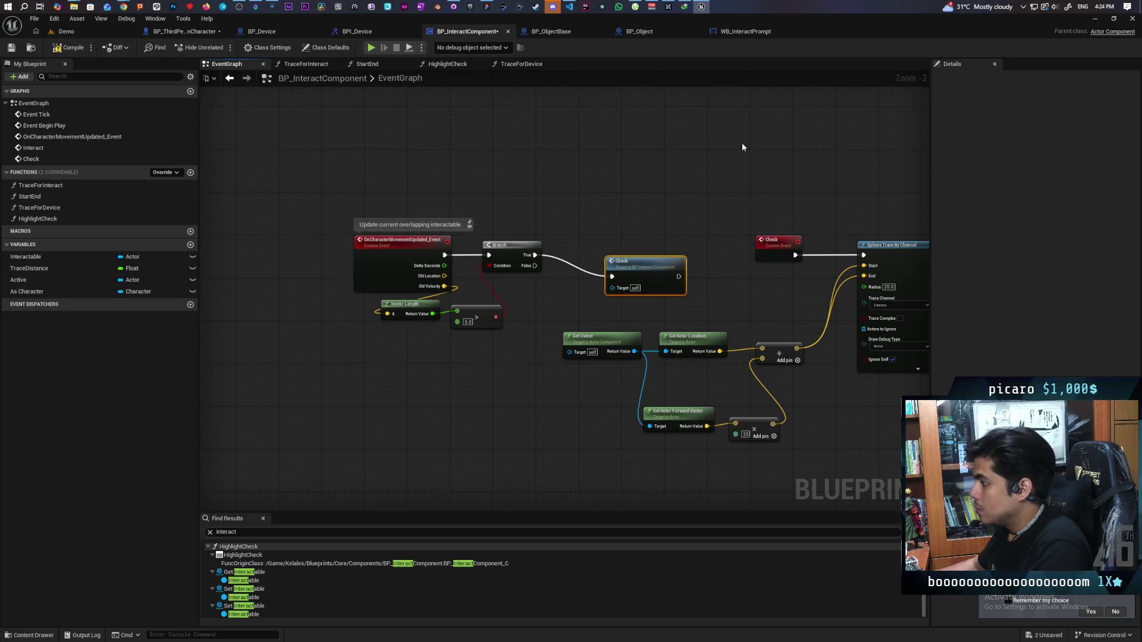
{"action": "left_click_drag", "start_coordinate": [635, 269], "coordinate": [604, 249]}
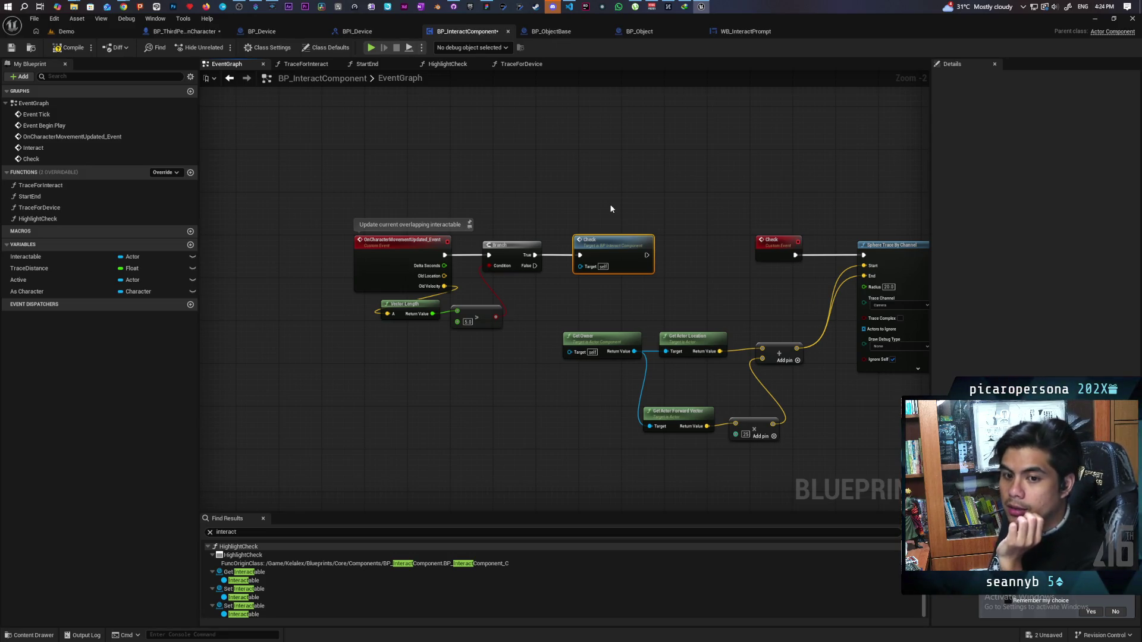
Save the blueprint and move the movement-update event group up and right, above the trace chain
{"action": "key", "text": "ctrl+shift+s"}
{"action": "scroll", "coordinate": [620, 210], "scroll_direction": "down", "scroll_amount": 2}
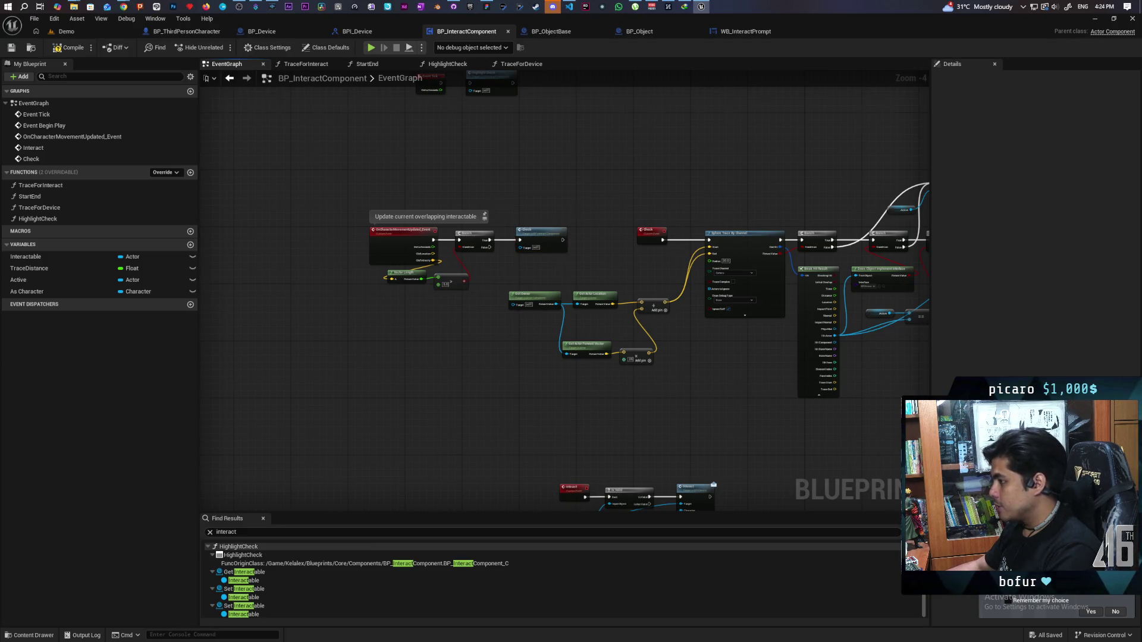
{"action": "scroll", "coordinate": [618, 377], "scroll_direction": "down", "scroll_amount": 2}
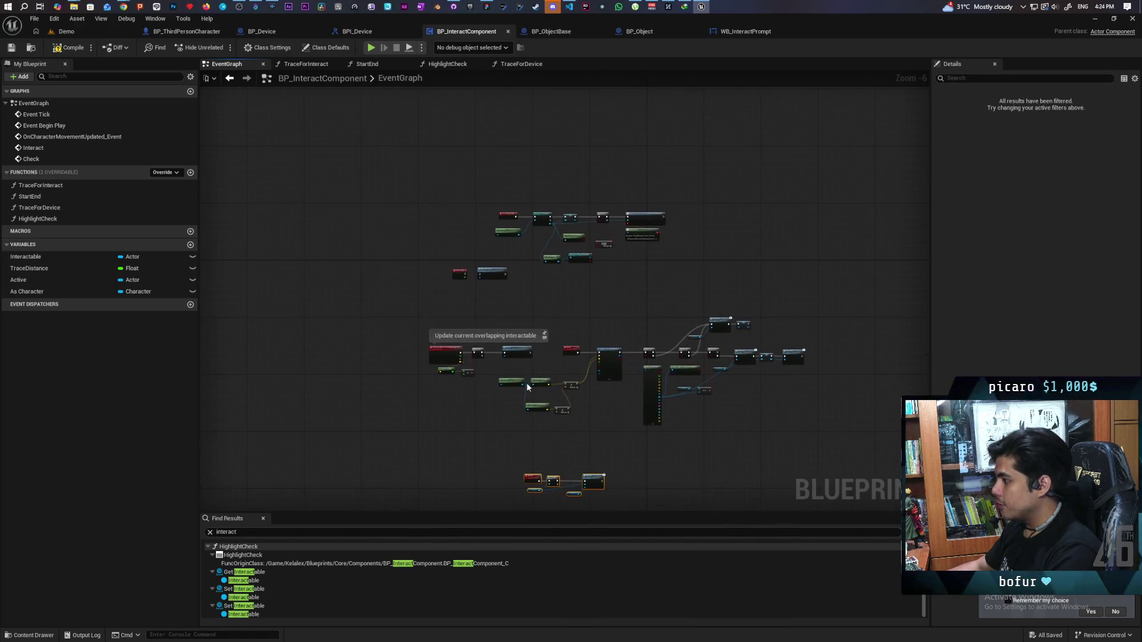
{"action": "scroll", "coordinate": [510, 389], "scroll_direction": "up", "scroll_amount": 2}
{"action": "scroll", "coordinate": [510, 388], "scroll_direction": "up", "scroll_amount": 1}
{"action": "mouse_move", "coordinate": [355, 271]}
{"action": "left_mouse_down"}
{"action": "mouse_move", "coordinate": [386, 333]}
{"action": "mouse_move", "coordinate": [550, 366]}
{"action": "left_mouse_up"}
{"action": "mouse_move", "coordinate": [531, 318]}
{"action": "left_mouse_down"}
{"action": "mouse_move", "coordinate": [556, 177]}
{"action": "mouse_move", "coordinate": [907, 179]}
{"action": "mouse_move", "coordinate": [886, 156]}
{"action": "left_mouse_up"}
Pan the graph to bring the top event group into view
{"action": "scroll", "coordinate": [645, 186], "scroll_direction": "down", "scroll_amount": 1}
{"action": "mouse_move", "coordinate": [669, 186]}
{"action": "left_mouse_down"}
{"action": "mouse_move", "coordinate": [668, 227]}
{"action": "mouse_move", "coordinate": [558, 219]}
{"action": "mouse_move", "coordinate": [640, 142]}
{"action": "mouse_move", "coordinate": [562, 220]}
{"action": "mouse_move", "coordinate": [842, 386]}
{"action": "mouse_move", "coordinate": [772, 379]}
{"action": "left_mouse_up"}
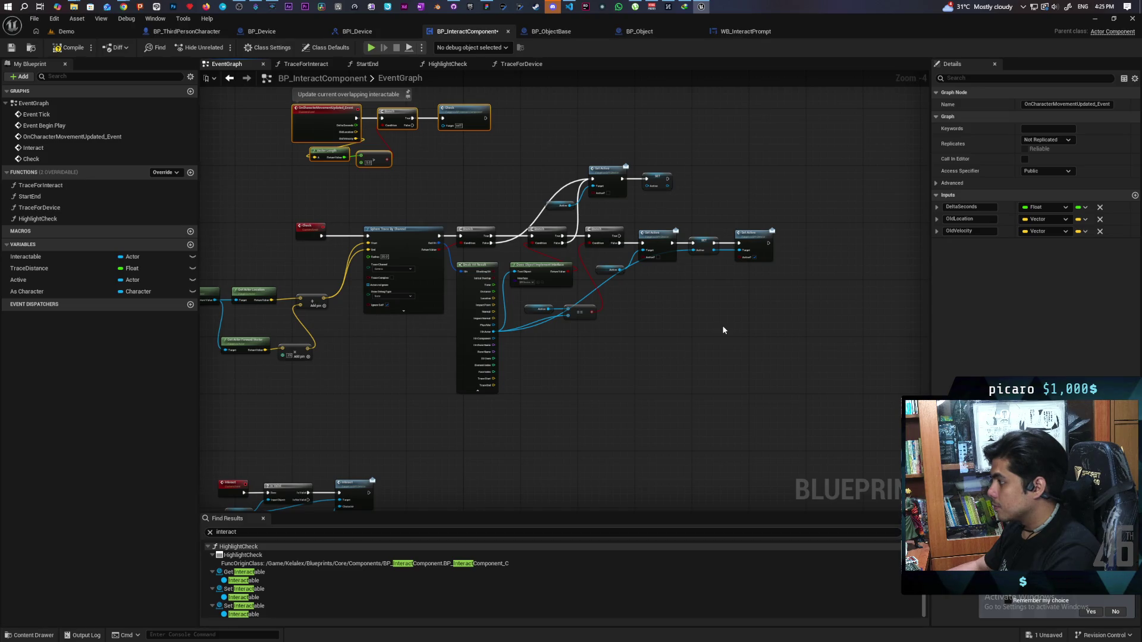
{"action": "scroll", "coordinate": [726, 321], "scroll_direction": "up", "scroll_amount": 1}
{"action": "left_click_drag", "start_coordinate": [719, 298], "coordinate": [721, 346]}
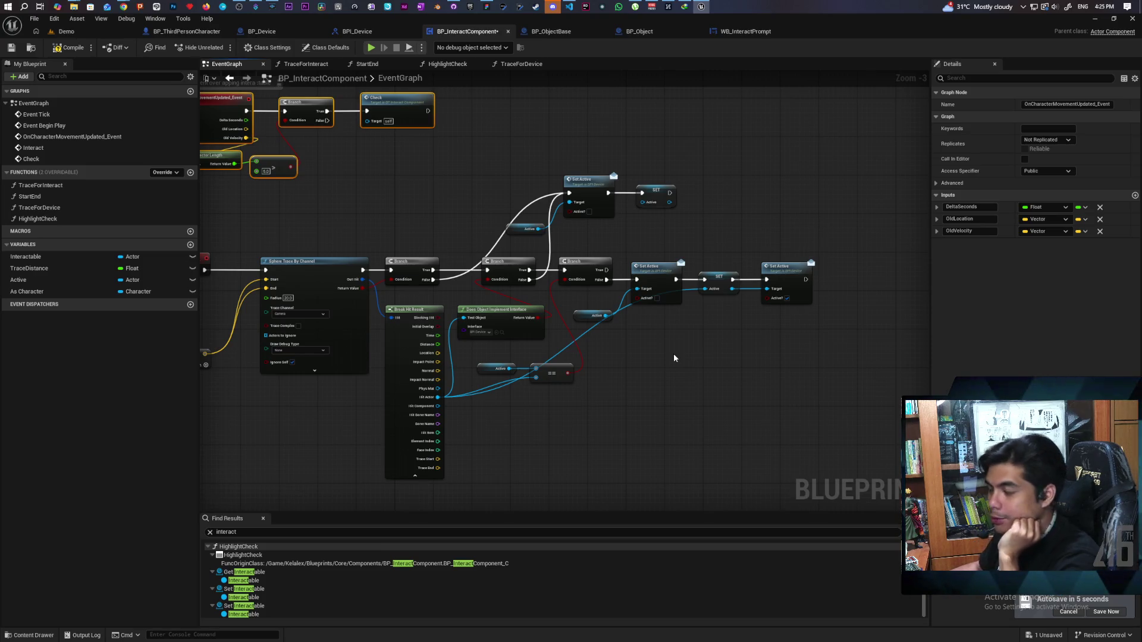
{"action": "mouse_move", "coordinate": [673, 358]}
{"action": "left_mouse_down"}
{"action": "mouse_move", "coordinate": [713, 429]}
{"action": "mouse_move", "coordinate": [833, 314]}
{"action": "mouse_move", "coordinate": [667, 404]}
{"action": "mouse_move", "coordinate": [696, 341]}
{"action": "left_mouse_up"}
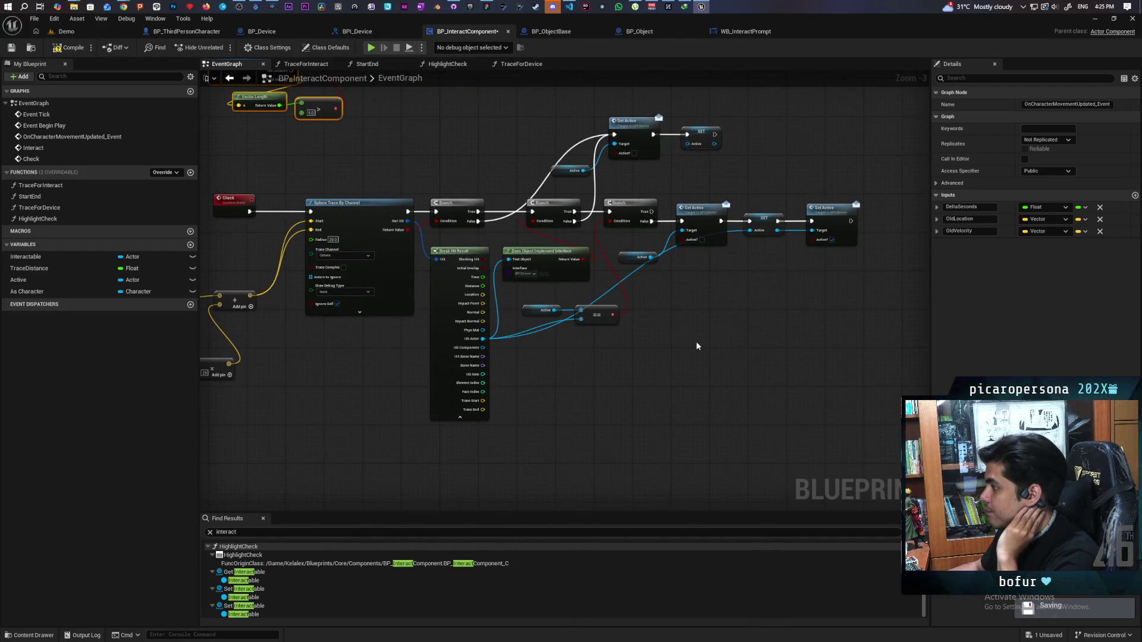
{"action": "left_click_drag", "start_coordinate": [688, 324], "coordinate": [678, 385]}
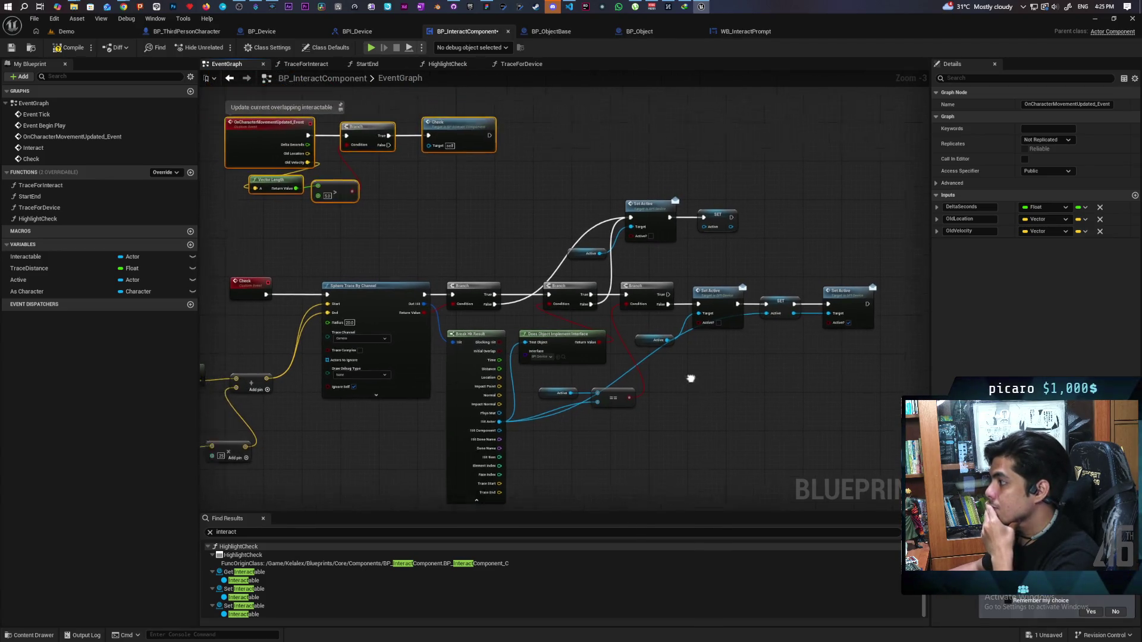
Select the Set Active, SET and Active nodes, then add another custom event in empty space
{"action": "left_click_drag", "start_coordinate": [583, 195], "coordinate": [732, 262]}
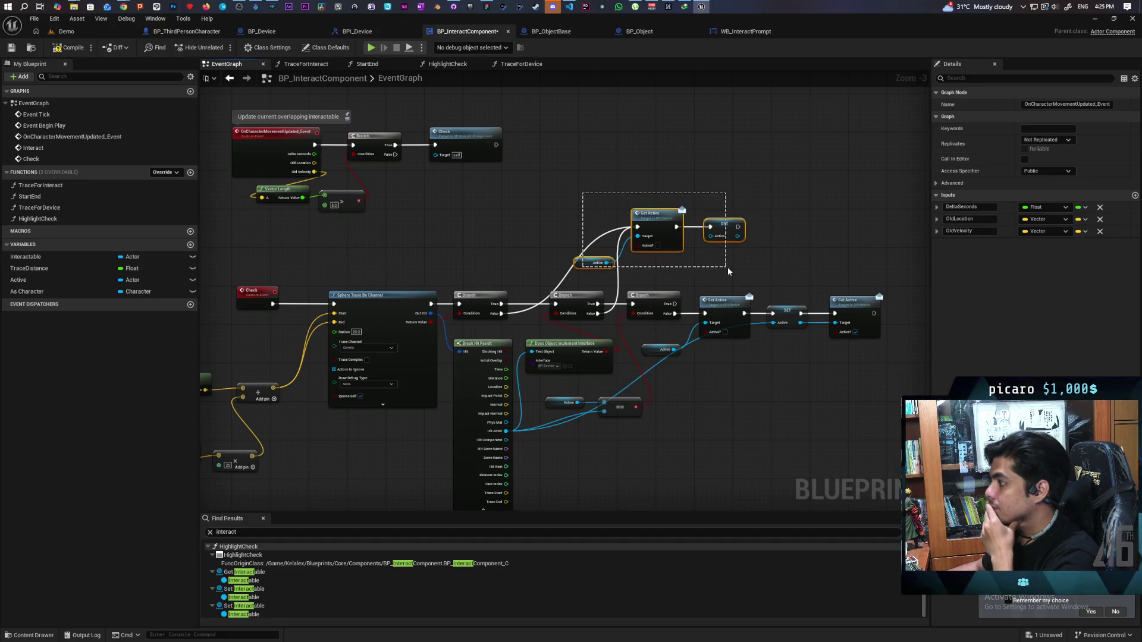
{"action": "scroll", "coordinate": [701, 261], "scroll_direction": "up", "scroll_amount": 2}
{"action": "scroll", "coordinate": [668, 266], "scroll_direction": "down", "scroll_amount": 1}
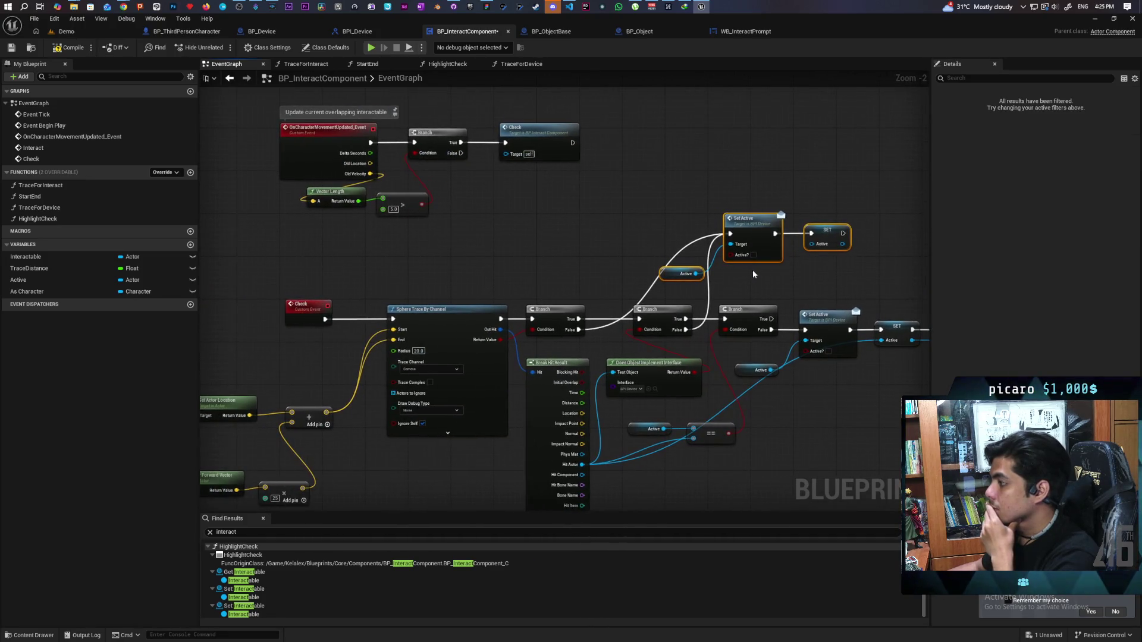
{"action": "mouse_move", "coordinate": [763, 274]}
{"action": "left_mouse_down"}
{"action": "mouse_move", "coordinate": [705, 272]}
{"action": "mouse_move", "coordinate": [700, 289]}
{"action": "left_mouse_up"}
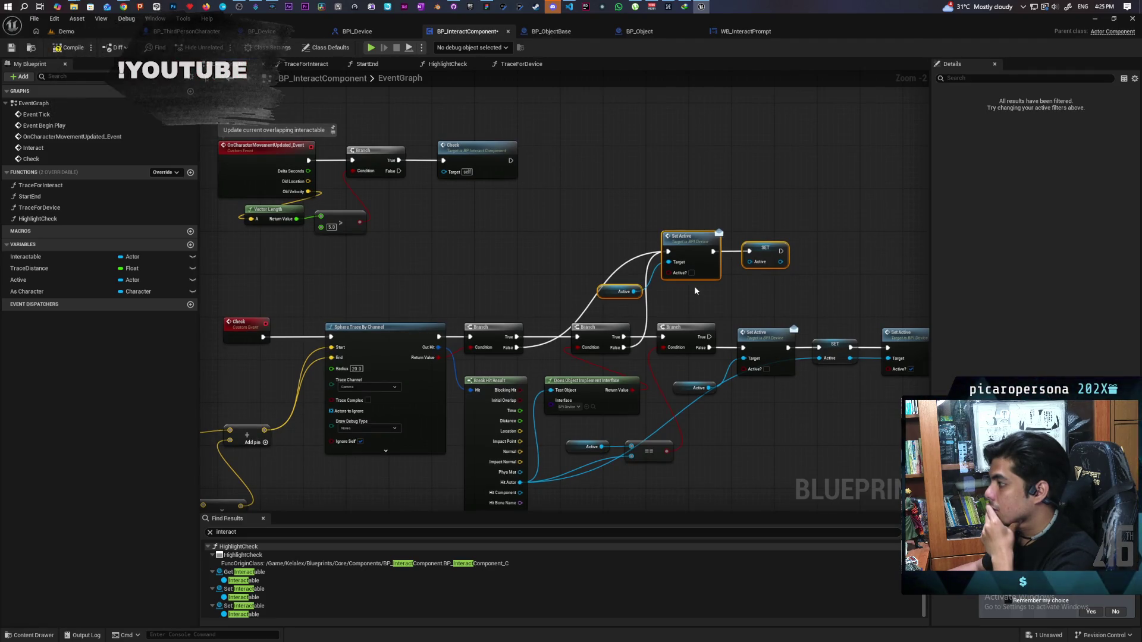
{"action": "scroll", "coordinate": [693, 286], "scroll_direction": "up", "scroll_amount": 1}
{"action": "scroll", "coordinate": [761, 306], "scroll_direction": "down", "scroll_amount": 1}
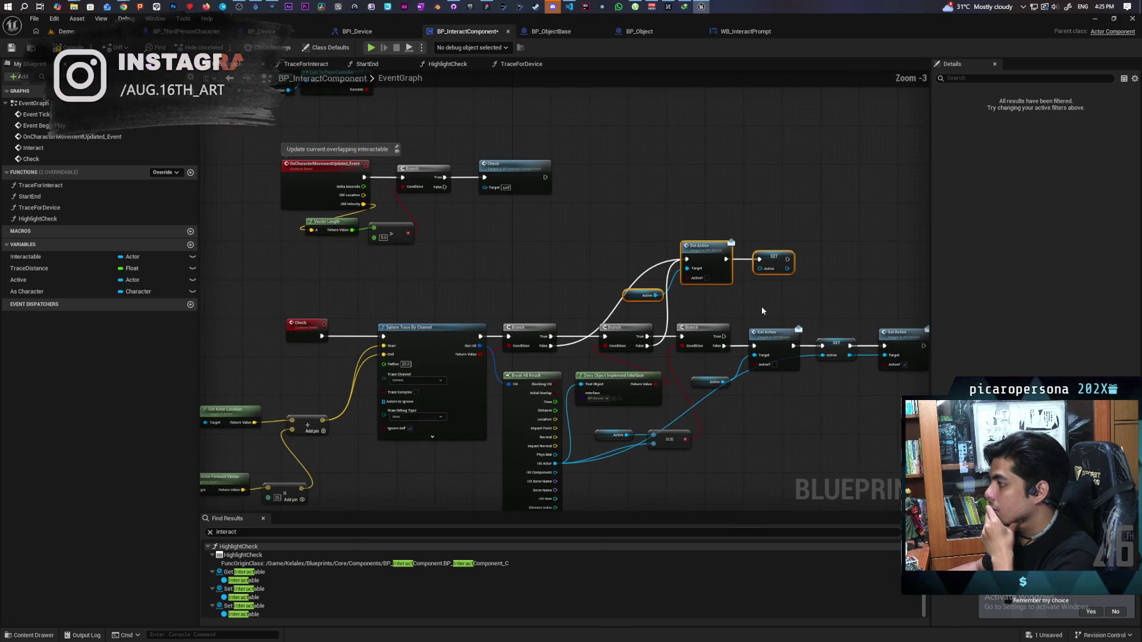
{"action": "scroll", "coordinate": [749, 303], "scroll_direction": "down", "scroll_amount": 1}
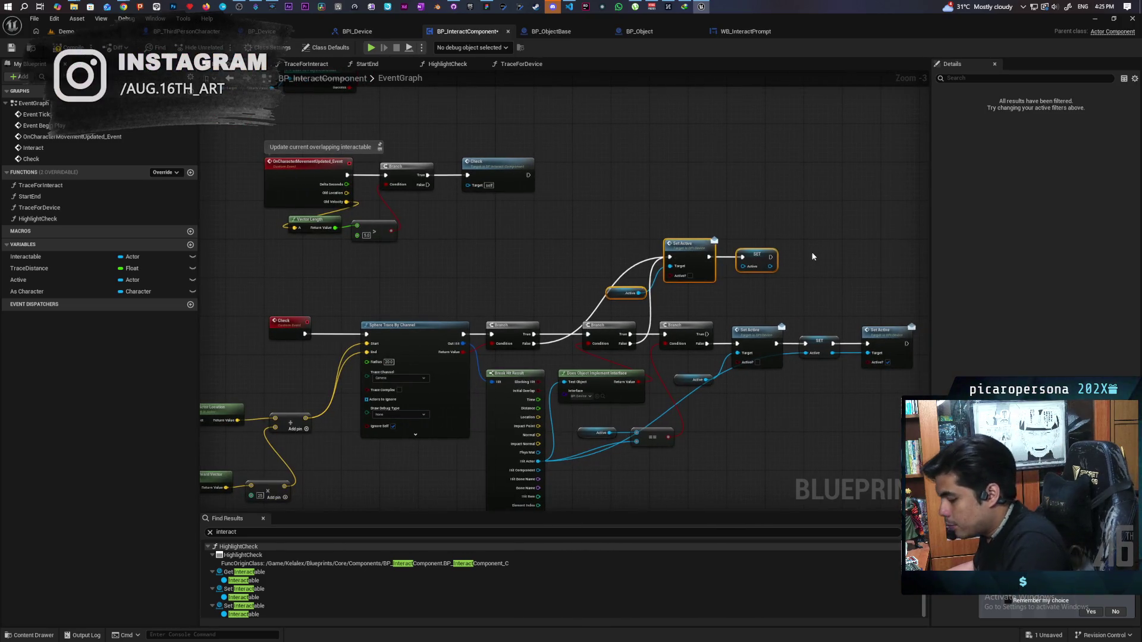
{"action": "right_click", "coordinate": [790, 173]}
Name the new custom event S_Clear and nudge it into place
{"action": "type", "text": "S_C"}
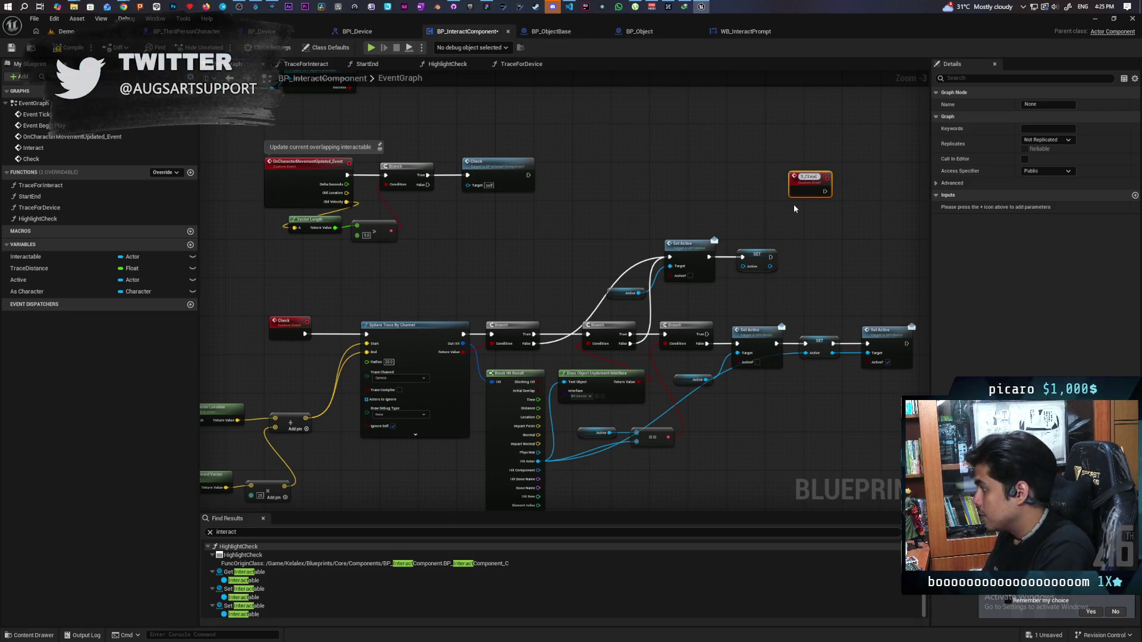
{"action": "key", "text": "BackSpace"}
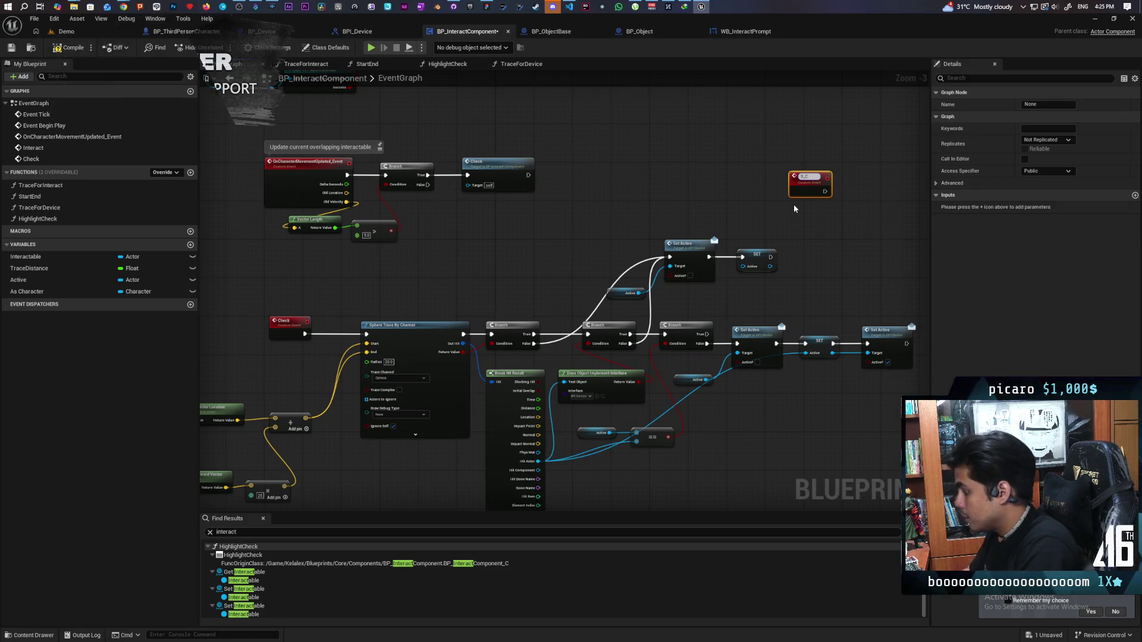
{"action": "key", "text": "Return"}
{"action": "scroll", "coordinate": [793, 205], "scroll_direction": "up", "scroll_amount": 3}
{"action": "left_click_drag", "start_coordinate": [786, 209], "coordinate": [767, 236]}
{"action": "mouse_move", "coordinate": [814, 167]}
{"action": "left_mouse_down"}
{"action": "mouse_move", "coordinate": [804, 186]}
{"action": "mouse_move", "coordinate": [807, 174]}
{"action": "left_mouse_up"}
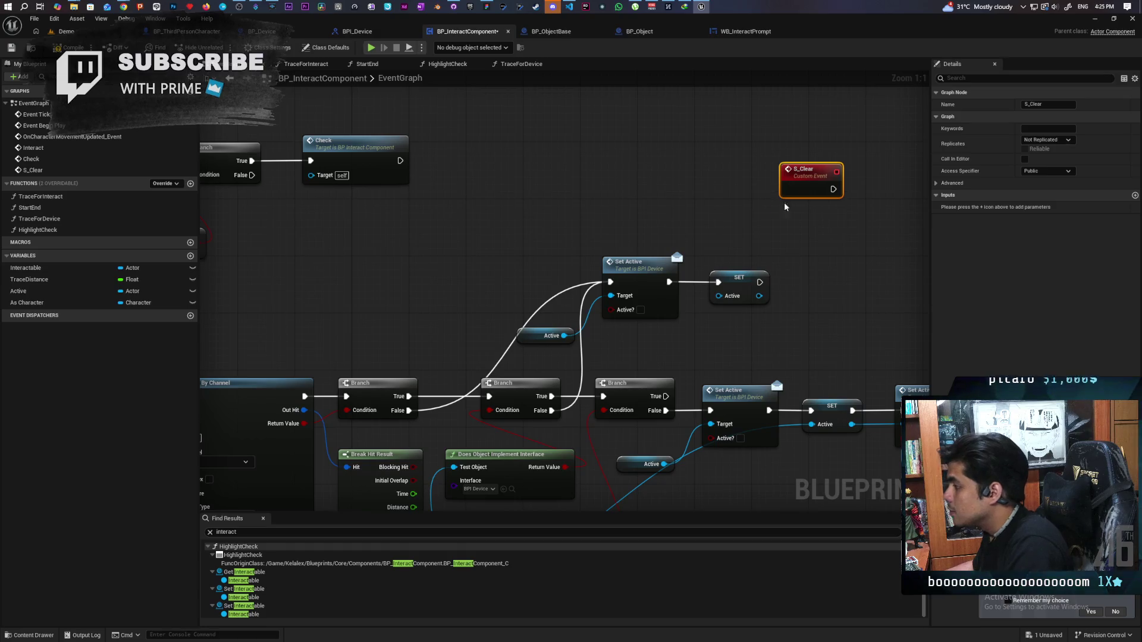
Select the Set Active and SET nodes, inspect S_Clear, and reposition it up and left
{"action": "mouse_move", "coordinate": [818, 242]}
{"action": "left_mouse_down"}
{"action": "mouse_move", "coordinate": [754, 293]}
{"action": "mouse_move", "coordinate": [512, 345]}
{"action": "left_mouse_up"}
{"action": "left_click", "coordinate": [808, 201]}
{"action": "left_click", "coordinate": [808, 200]}
{"action": "left_click", "coordinate": [836, 267]}
{"action": "scroll", "coordinate": [773, 238], "scroll_direction": "down", "scroll_amount": 3}
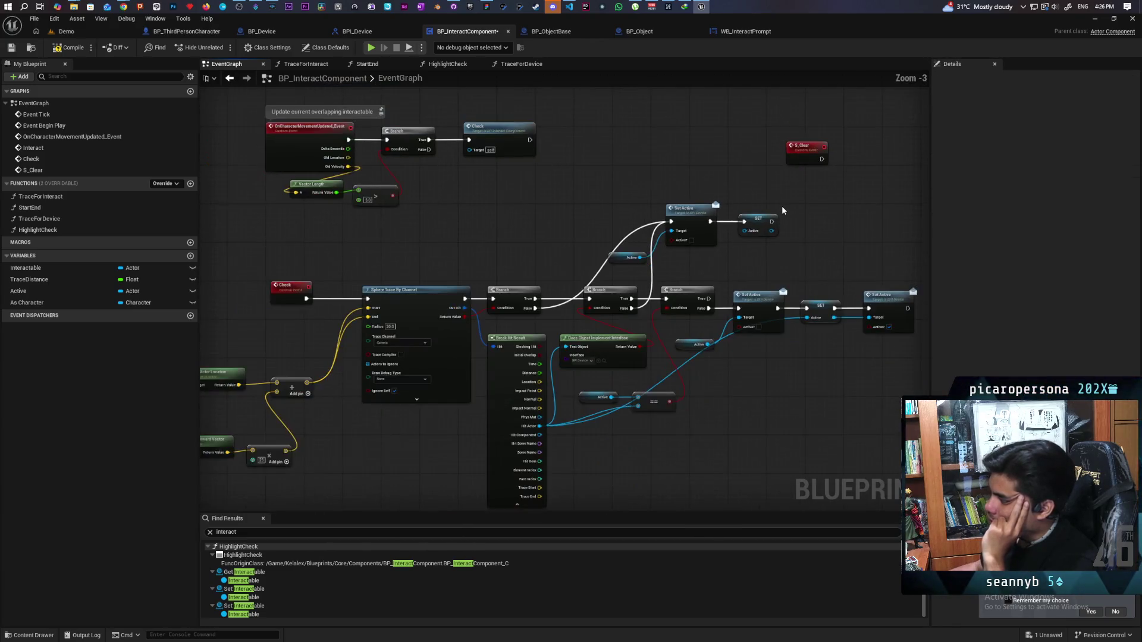
{"action": "scroll", "coordinate": [781, 205], "scroll_direction": "up", "scroll_amount": 1}
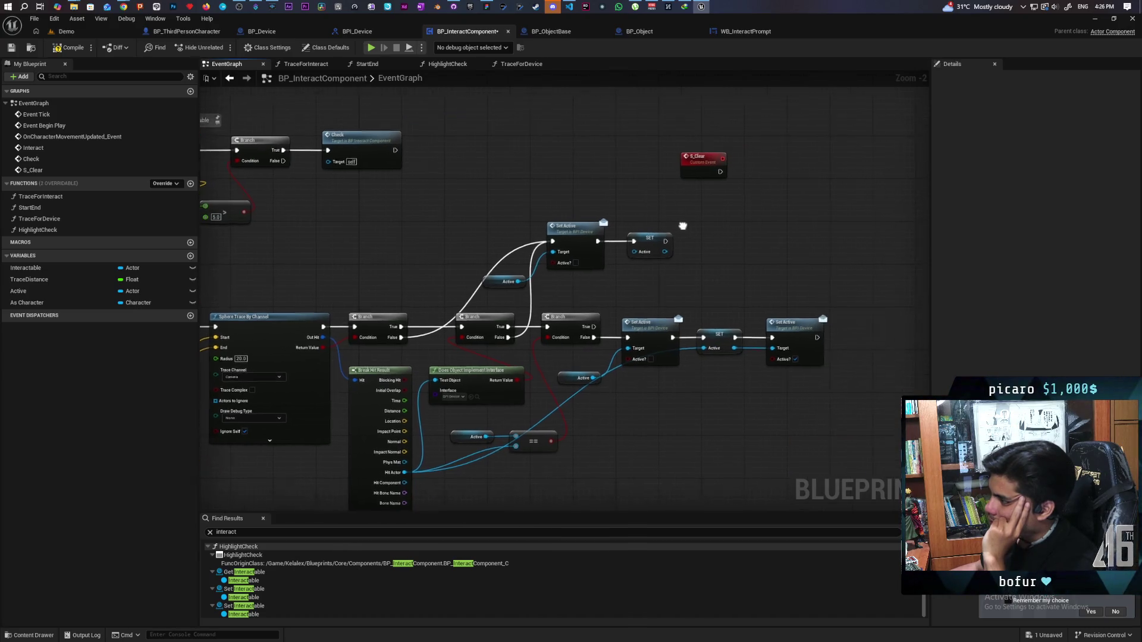
{"action": "scroll", "coordinate": [705, 225], "scroll_direction": "up", "scroll_amount": 1}
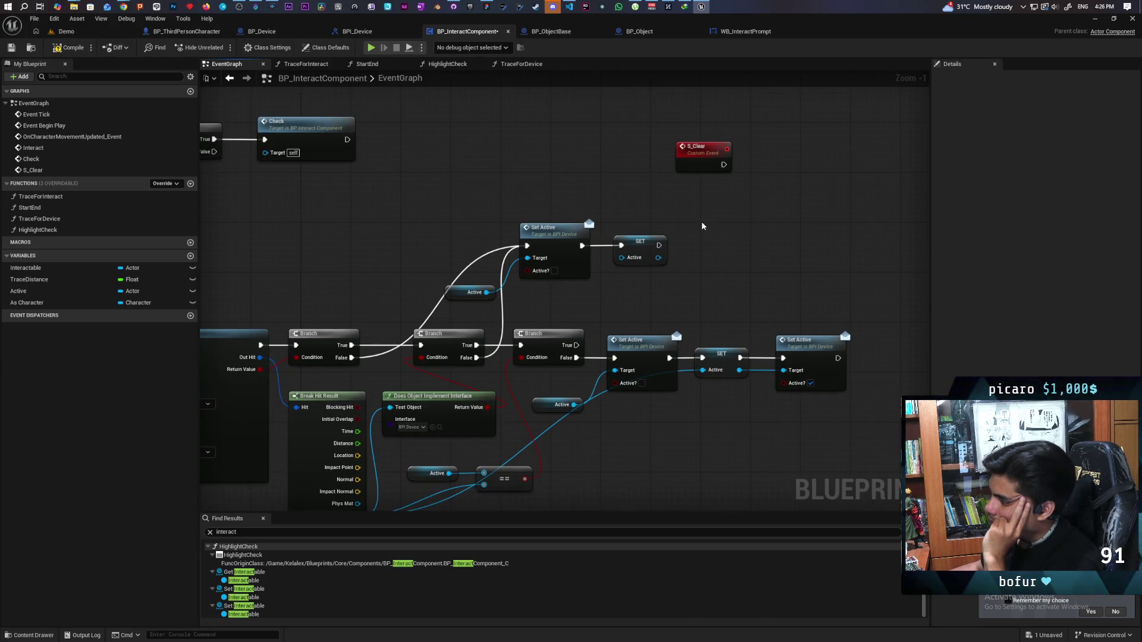
{"action": "mouse_move", "coordinate": [685, 214]}
{"action": "left_mouse_down"}
{"action": "mouse_move", "coordinate": [718, 271]}
{"action": "mouse_move", "coordinate": [777, 257]}
{"action": "mouse_move", "coordinate": [743, 293]}
{"action": "left_mouse_up"}
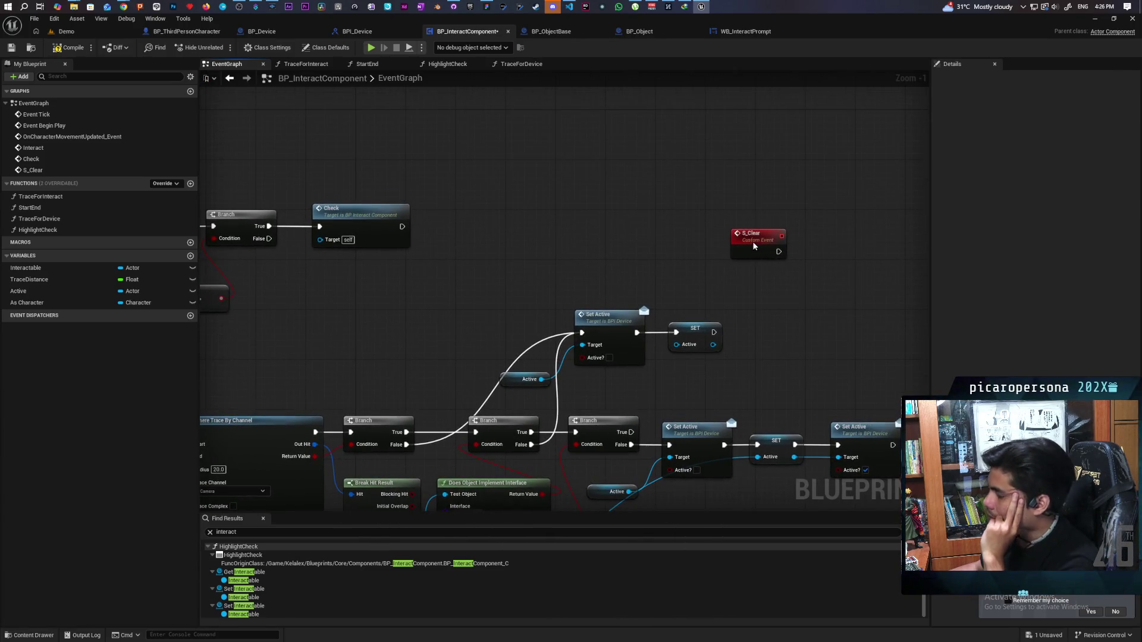
{"action": "left_click_drag", "start_coordinate": [756, 252], "coordinate": [742, 226]}
Set S_Clear to replicate Run on Server, Reliable, and save the blueprint
{"action": "left_click", "coordinate": [1047, 140]}
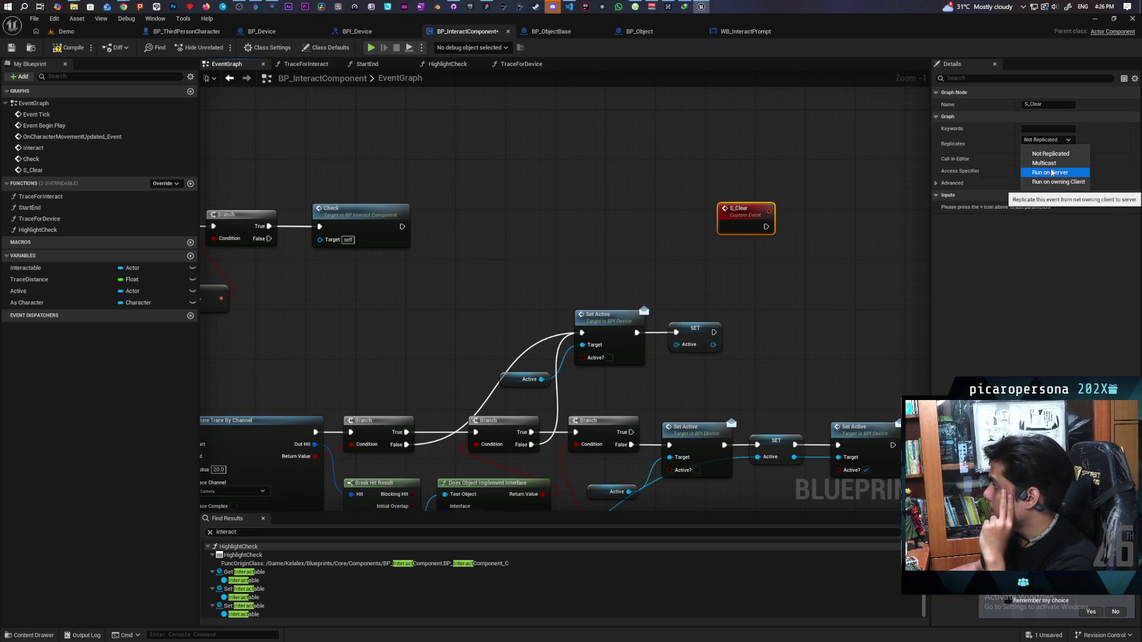
{"action": "left_click", "coordinate": [1050, 173]}
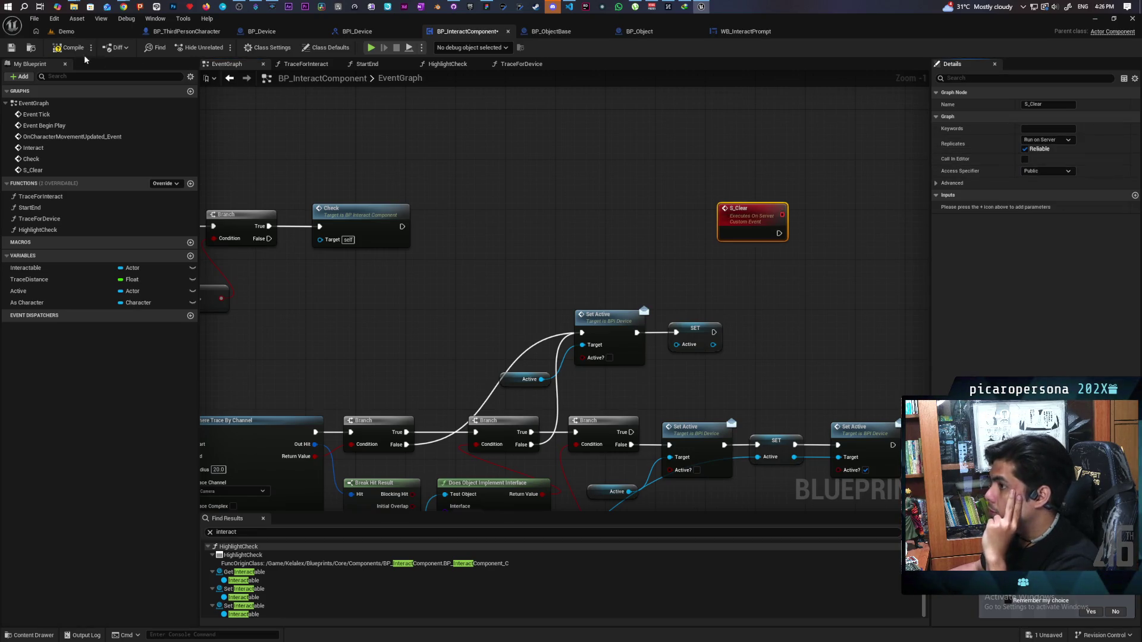
{"action": "key", "text": "ctrl+s"}
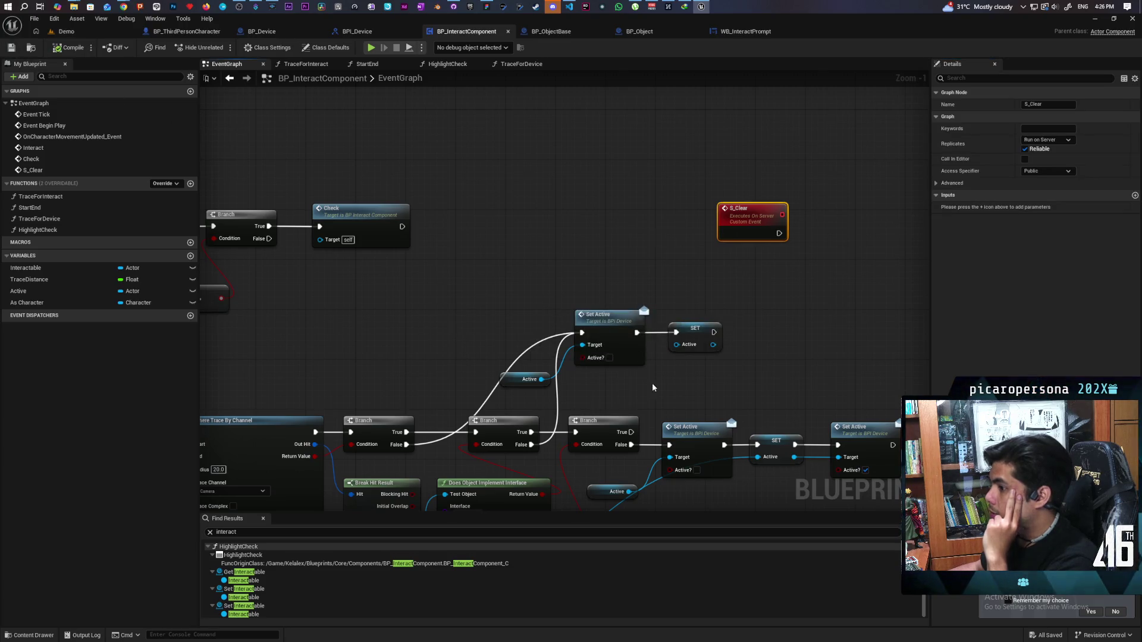
Add an S_Clear call after the Active SET node, lined up with SET
{"action": "left_click_drag", "start_coordinate": [713, 331], "coordinate": [780, 325]}
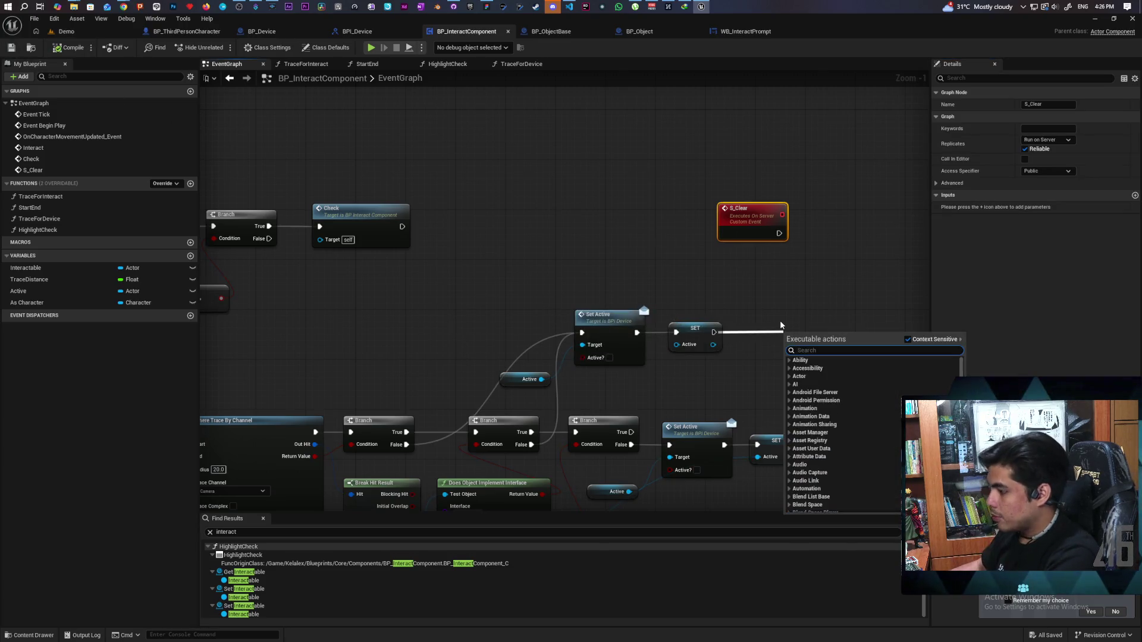
{"action": "type", "text": "s clear"}
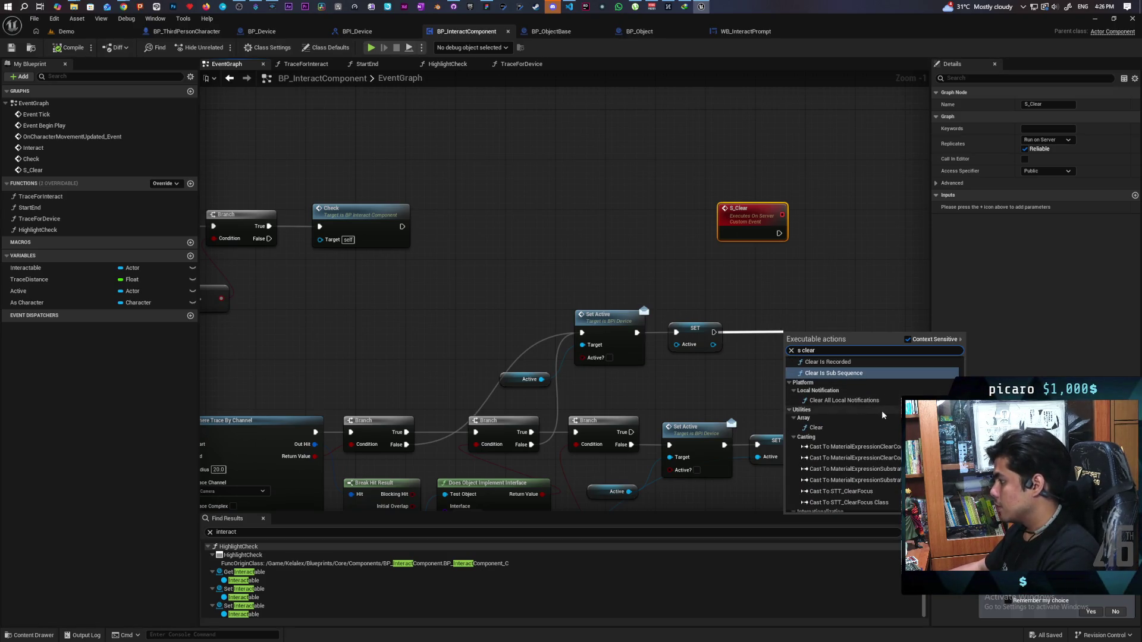
{"action": "scroll", "coordinate": [881, 420], "scroll_direction": "down", "scroll_amount": 5}
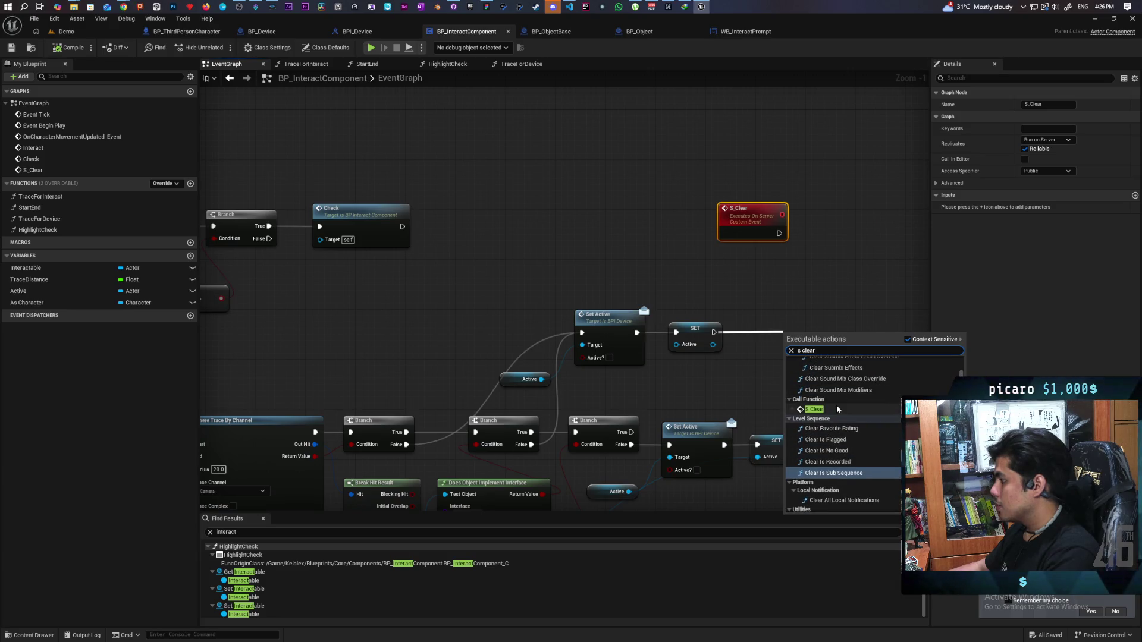
{"action": "left_click", "coordinate": [828, 400]}
{"action": "mouse_move", "coordinate": [820, 391]}
{"action": "left_mouse_down"}
{"action": "mouse_move", "coordinate": [726, 326]}
{"action": "mouse_move", "coordinate": [820, 301]}
{"action": "left_mouse_up"}
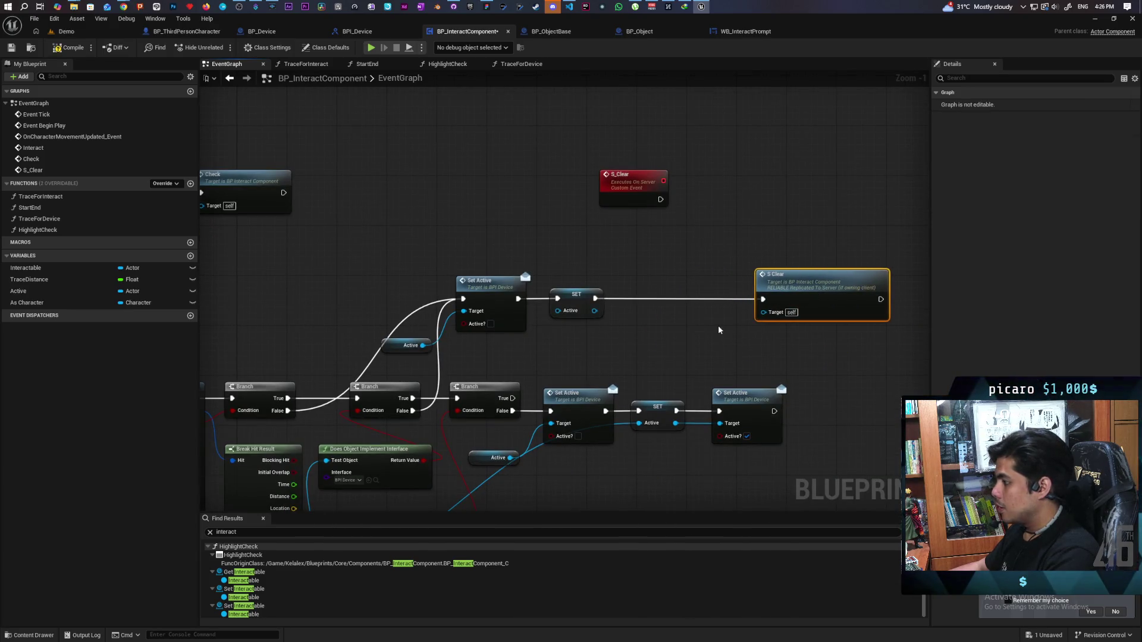
Insert a Branch before S_Clear, conditioned by an Is Server node
{"action": "right_click", "coordinate": [676, 328]}
{"action": "type", "text": "is server"}
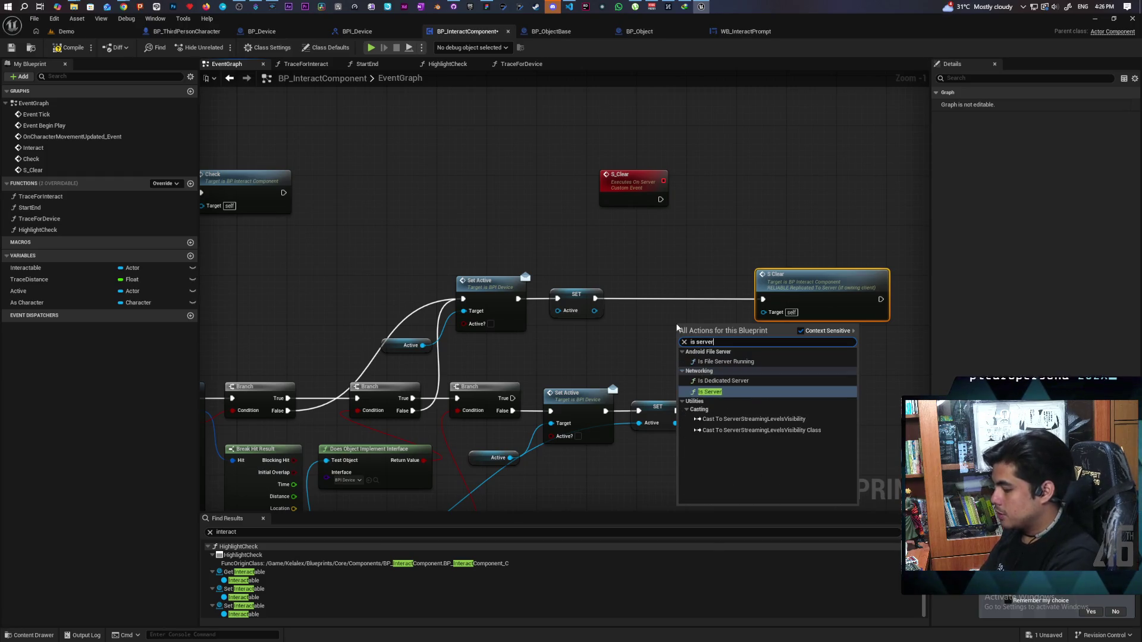
{"action": "key", "text": "Return"}
{"action": "mouse_move", "coordinate": [693, 333]}
{"action": "left_mouse_down"}
{"action": "mouse_move", "coordinate": [593, 338]}
{"action": "mouse_move", "coordinate": [655, 282]}
{"action": "left_mouse_up"}
{"action": "scroll", "coordinate": [642, 331], "scroll_direction": "up", "scroll_amount": 1}
{"action": "left_click", "coordinate": [641, 332]}
{"action": "left_click_drag", "start_coordinate": [610, 344], "coordinate": [648, 315]}
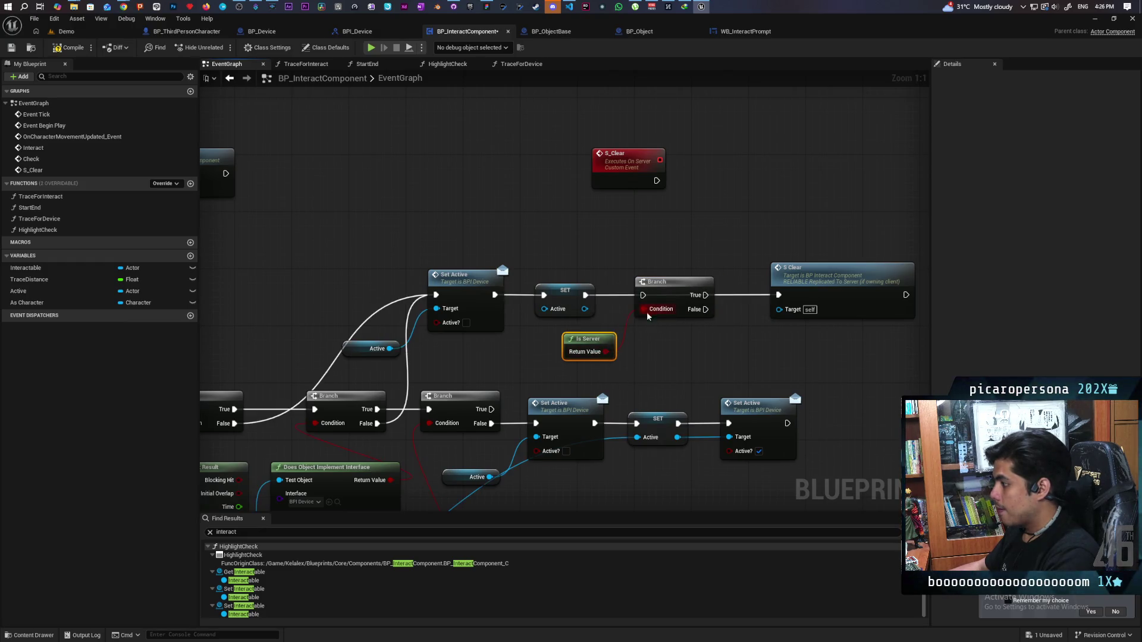
Move S_Clear from the Branch's True output to its False output, then save
{"action": "left_click", "coordinate": [705, 295], "text": "alt"}
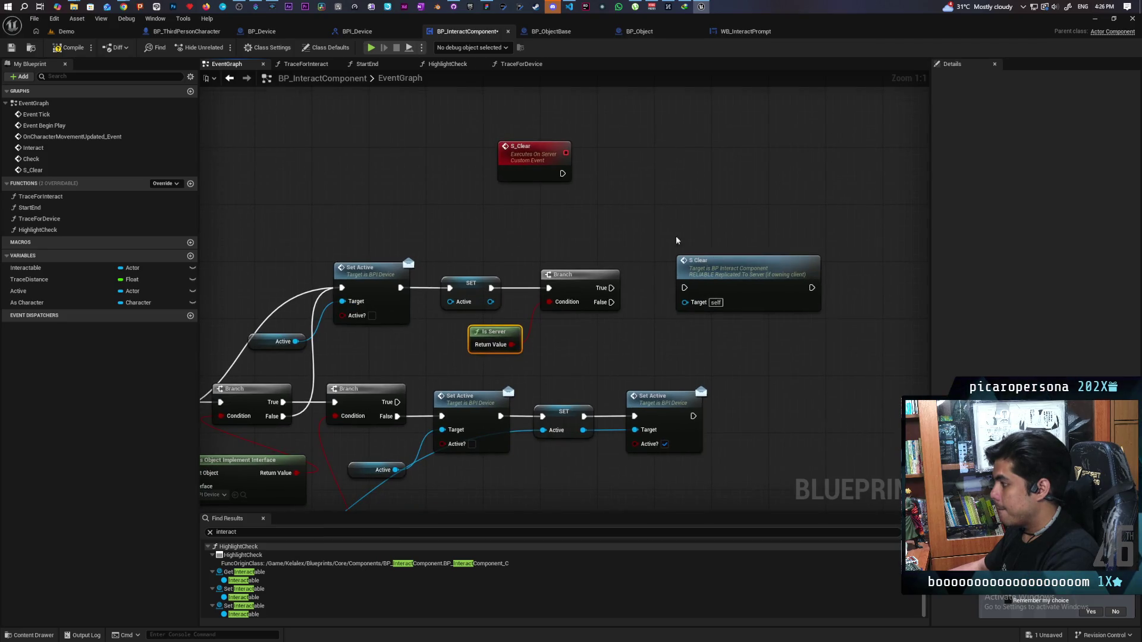
{"action": "mouse_move", "coordinate": [611, 302]}
{"action": "left_mouse_down"}
{"action": "mouse_move", "coordinate": [684, 288]}
{"action": "mouse_move", "coordinate": [676, 338]}
{"action": "mouse_move", "coordinate": [716, 265]}
{"action": "mouse_move", "coordinate": [684, 232]}
{"action": "left_mouse_up"}
{"action": "left_click_drag", "start_coordinate": [754, 318], "coordinate": [854, 308]}
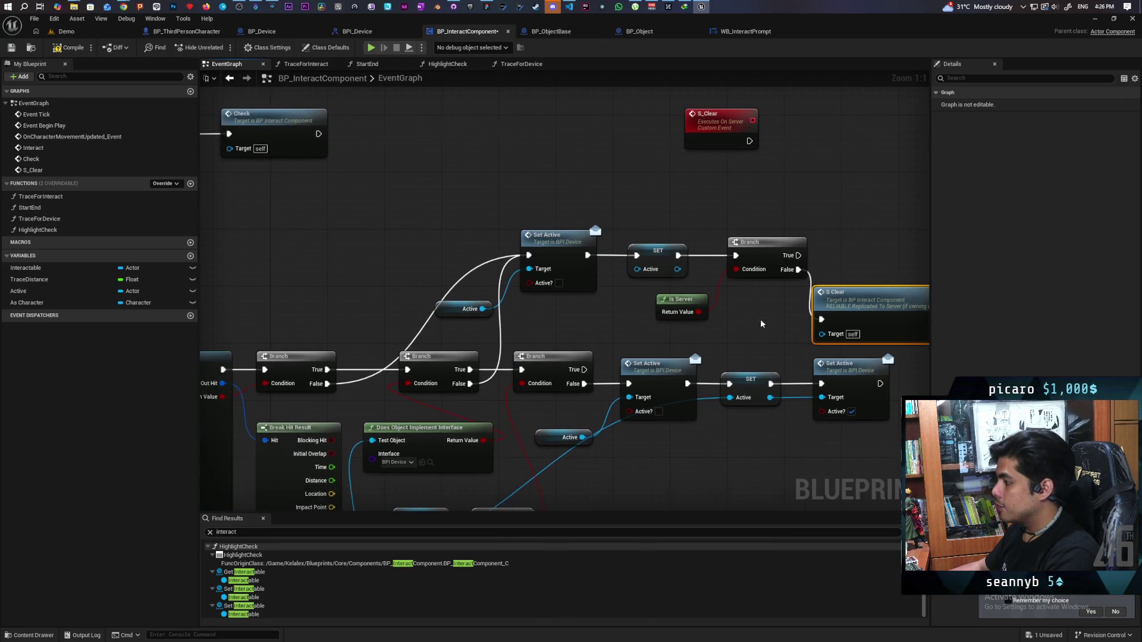
{"action": "key", "text": "ctrl+s"}
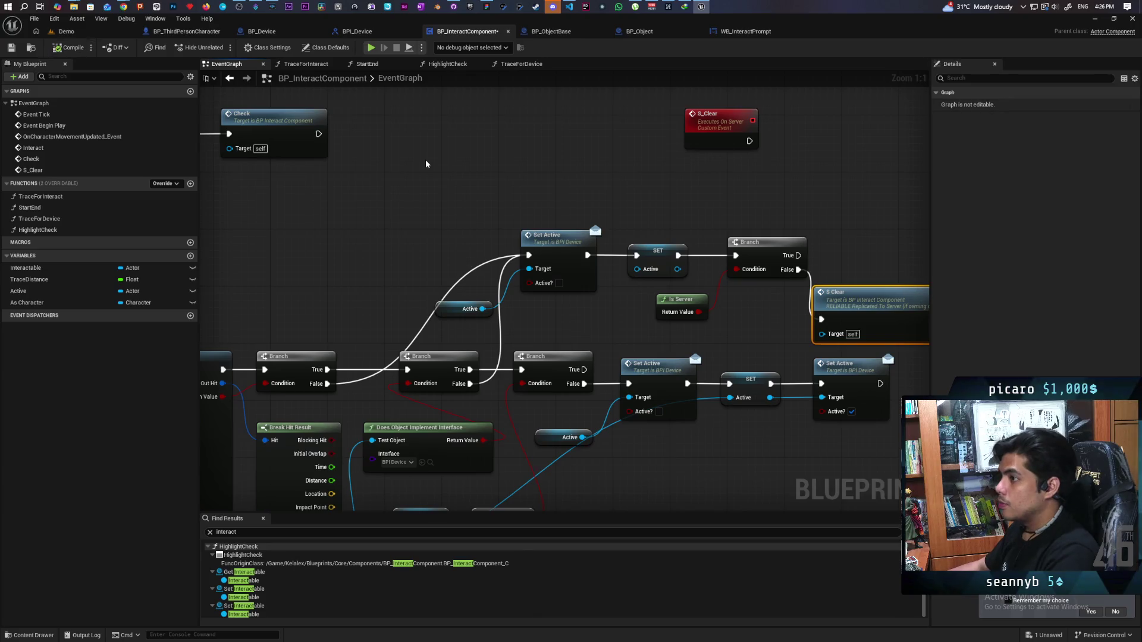
{"action": "left_click_drag", "start_coordinate": [470, 174], "coordinate": [526, 183]}
{"action": "left_click_drag", "start_coordinate": [719, 148], "coordinate": [250, 248]}
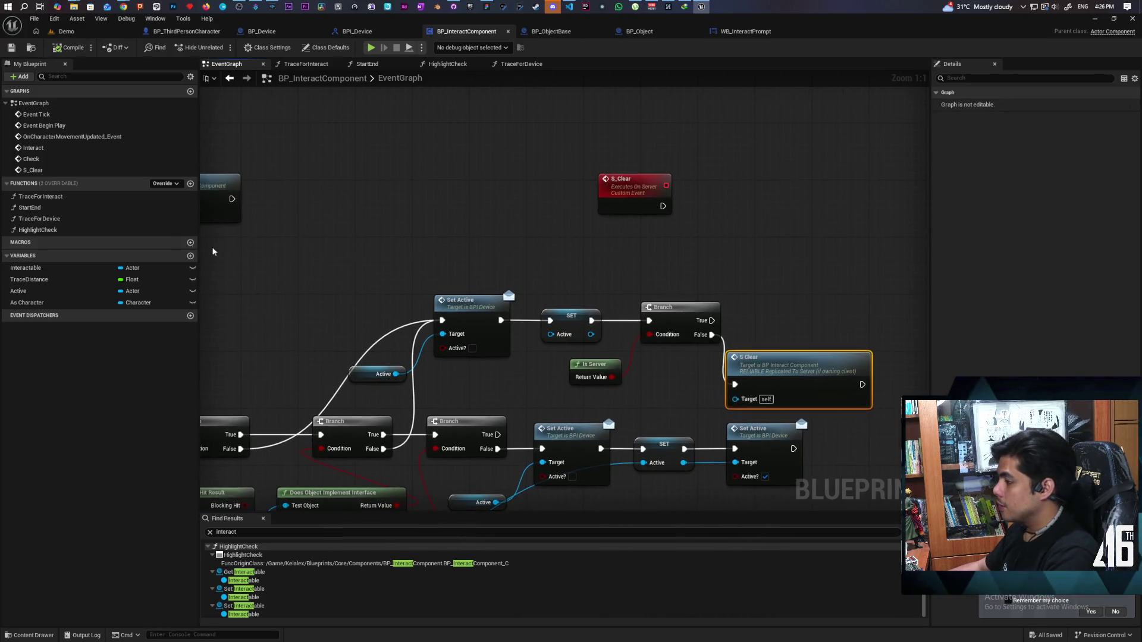
Add a SET Active node after the S_Clear event and compile the blueprint
{"action": "mouse_move", "coordinate": [42, 307]}
{"action": "left_mouse_down"}
{"action": "mouse_move", "coordinate": [579, 250]}
{"action": "mouse_move", "coordinate": [660, 212]}
{"action": "left_mouse_up"}
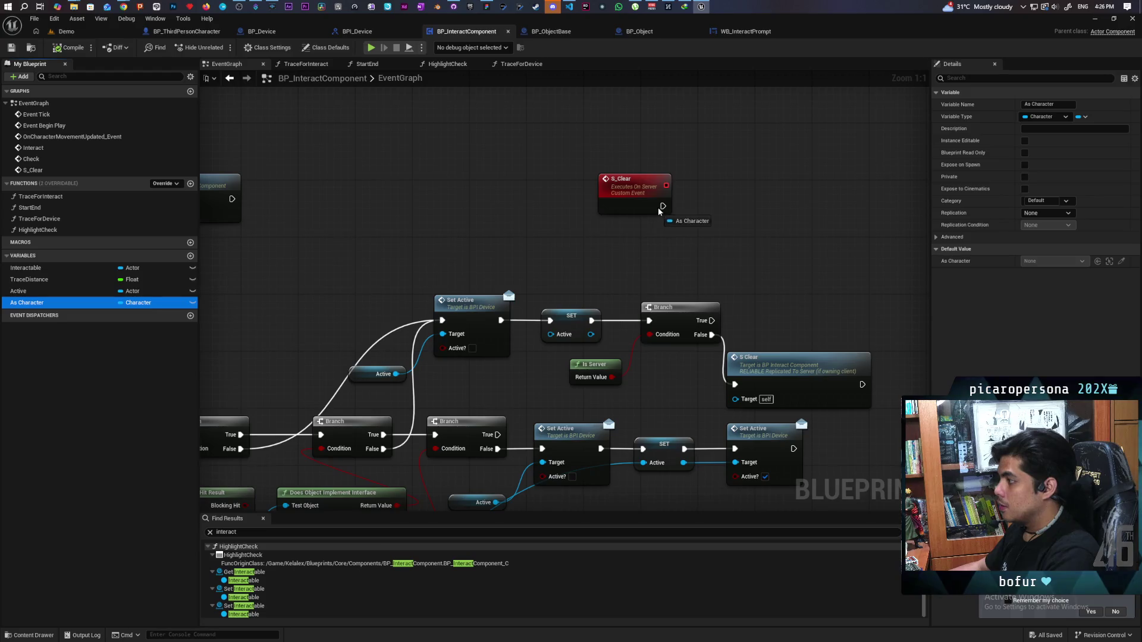
{"action": "mouse_move", "coordinate": [24, 290]}
{"action": "left_mouse_down"}
{"action": "mouse_move", "coordinate": [268, 288]}
{"action": "mouse_move", "coordinate": [658, 208]}
{"action": "mouse_move", "coordinate": [702, 184]}
{"action": "mouse_move", "coordinate": [716, 219]}
{"action": "left_mouse_up"}
{"action": "left_click", "coordinate": [650, 153]}
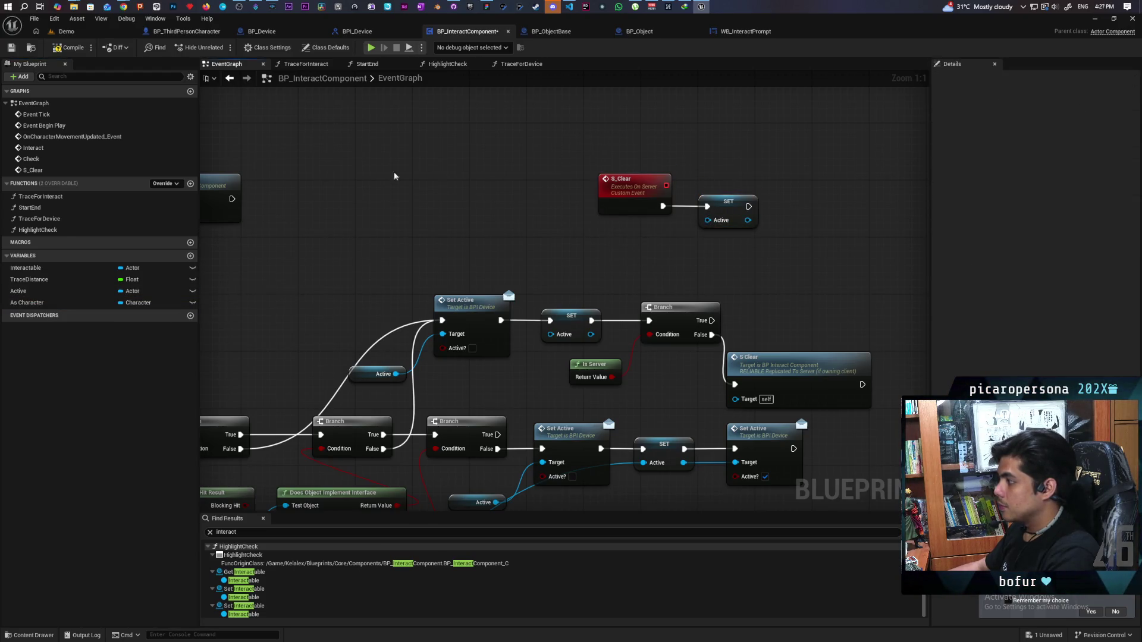
{"action": "left_click", "coordinate": [60, 52]}
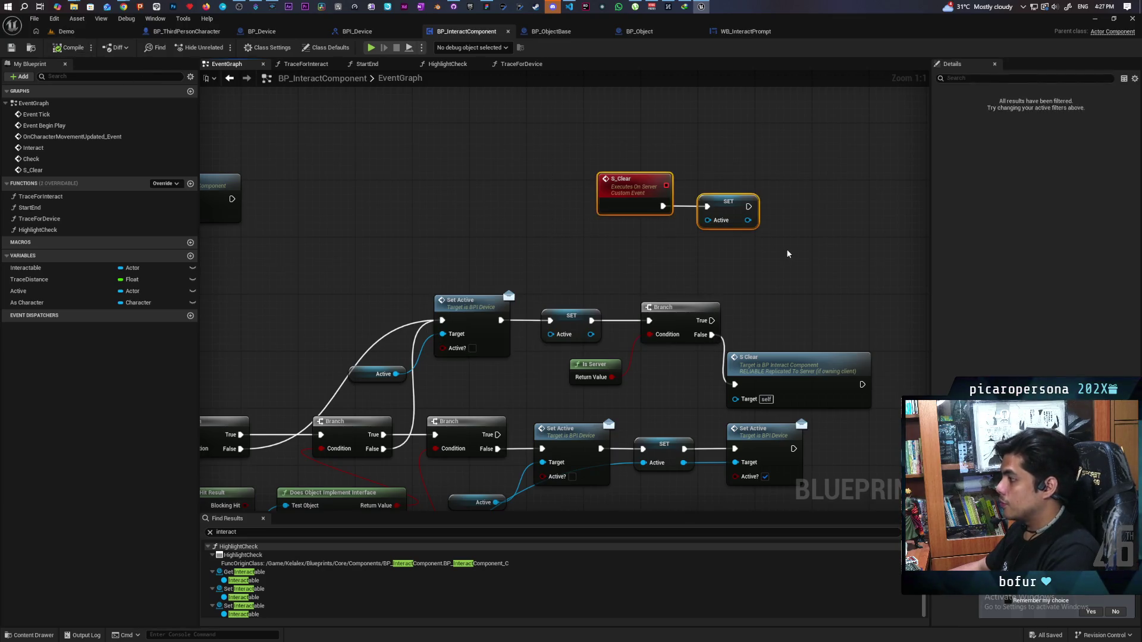
Move the S_Clear event and its SET Active node up together
{"action": "left_click_drag", "start_coordinate": [593, 162], "coordinate": [773, 244]}
{"action": "left_click_drag", "start_coordinate": [646, 193], "coordinate": [487, 119]}
{"action": "left_click", "coordinate": [547, 181]}
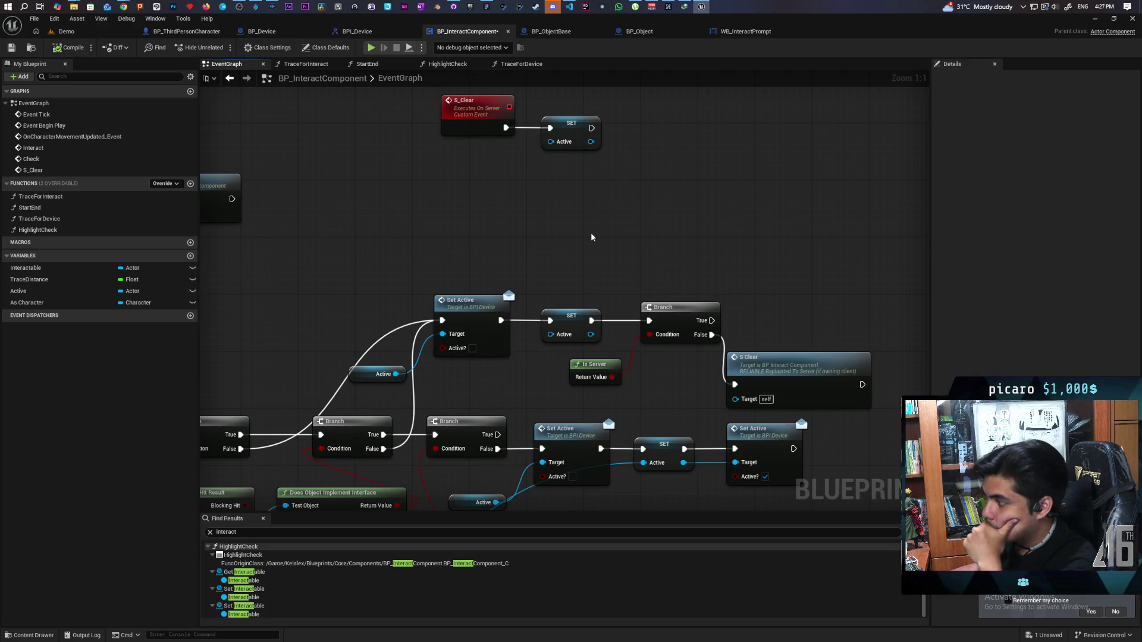
{"action": "mouse_move", "coordinate": [590, 232]}
{"action": "left_mouse_down"}
{"action": "mouse_move", "coordinate": [507, 198]}
{"action": "mouse_move", "coordinate": [456, 205]}
{"action": "left_mouse_up"}
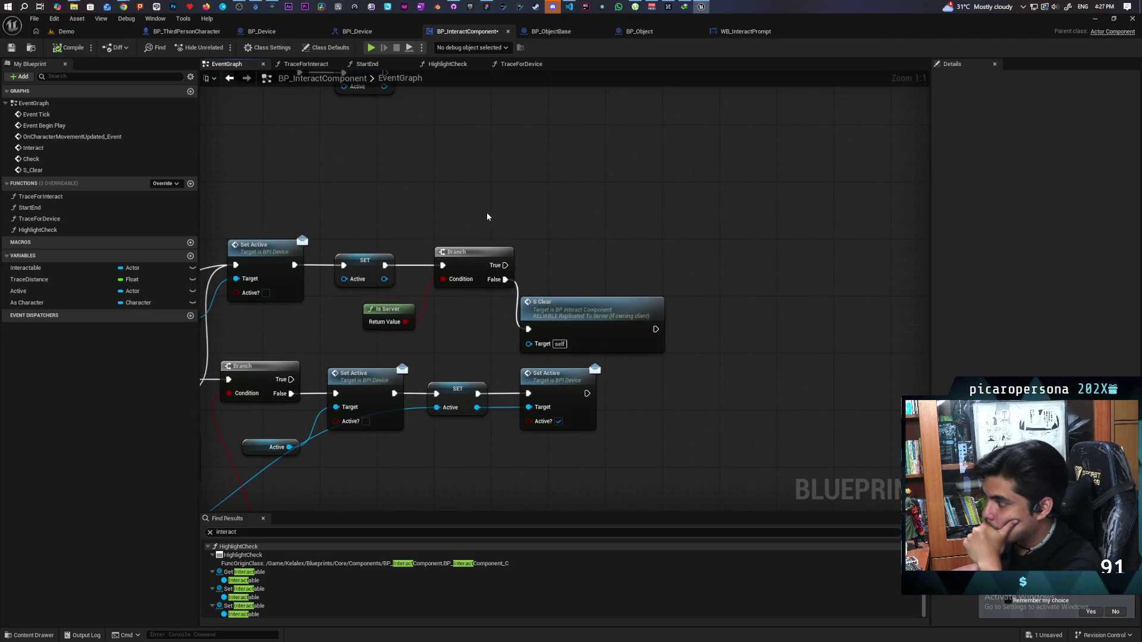
{"action": "scroll", "coordinate": [487, 247], "scroll_direction": "down", "scroll_amount": 2}
{"action": "mouse_move", "coordinate": [487, 247]}
{"action": "left_mouse_down"}
{"action": "mouse_move", "coordinate": [759, 242]}
{"action": "mouse_move", "coordinate": [634, 233]}
{"action": "mouse_move", "coordinate": [691, 319]}
{"action": "mouse_move", "coordinate": [714, 319]}
{"action": "mouse_move", "coordinate": [605, 312]}
{"action": "mouse_move", "coordinate": [466, 219]}
{"action": "mouse_move", "coordinate": [598, 181]}
{"action": "mouse_move", "coordinate": [589, 293]}
{"action": "left_mouse_up"}
Adjust the Is Server branch group and shift the Active getter up and right
{"action": "mouse_move", "coordinate": [358, 270]}
{"action": "left_mouse_down"}
{"action": "mouse_move", "coordinate": [699, 361]}
{"action": "mouse_move", "coordinate": [701, 323]}
{"action": "left_mouse_up"}
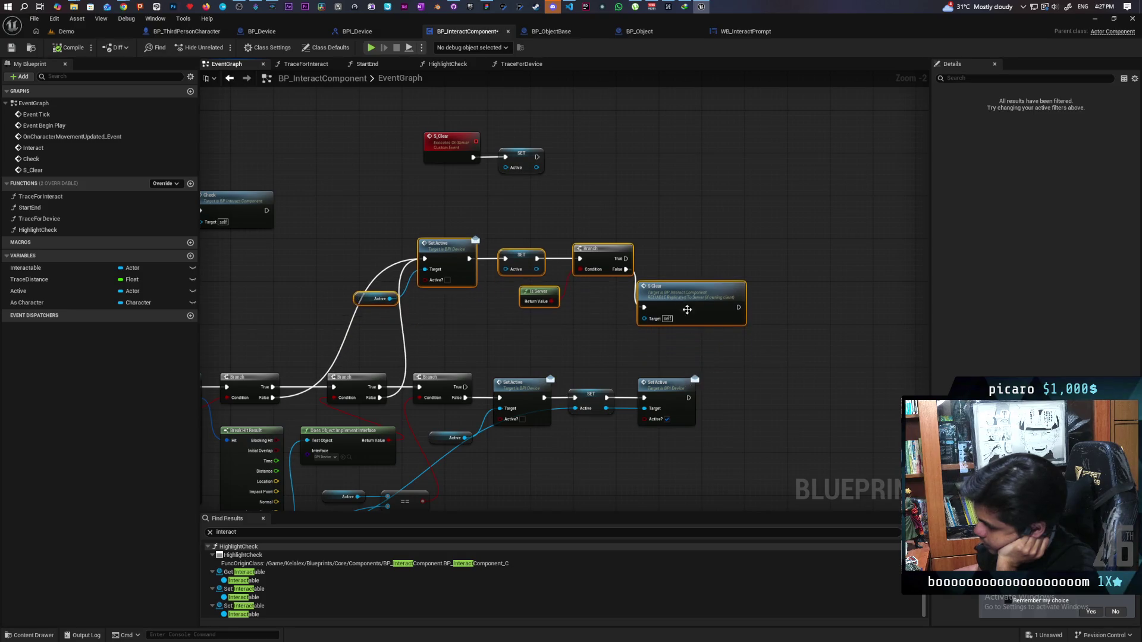
{"action": "scroll", "coordinate": [552, 320], "scroll_direction": "up", "scroll_amount": 2}
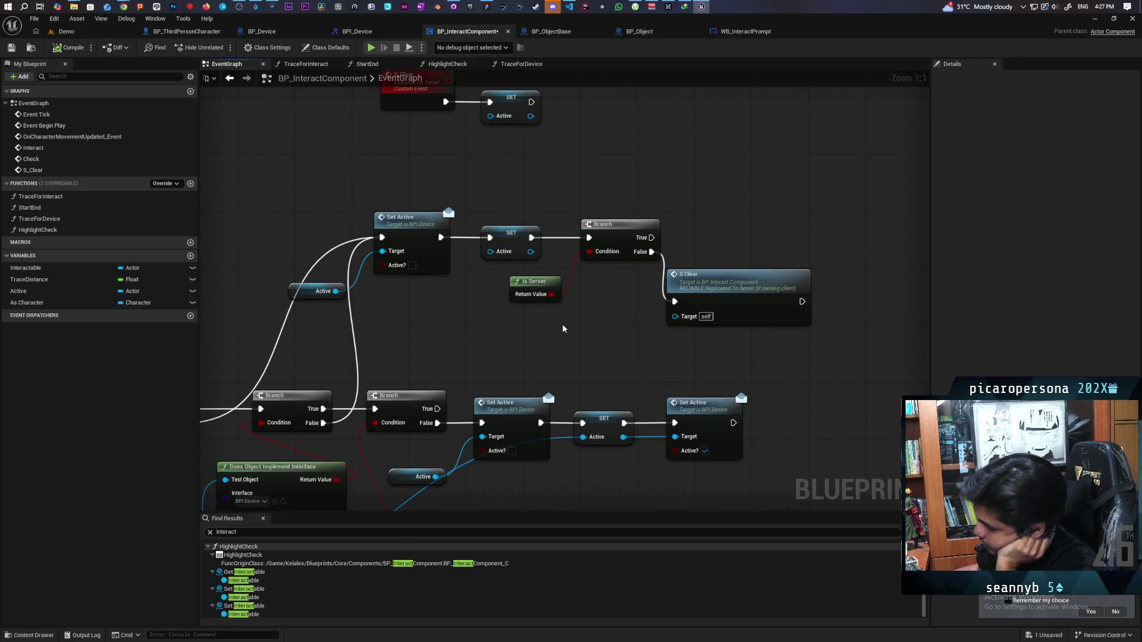
{"action": "mouse_move", "coordinate": [563, 329]}
{"action": "left_mouse_down"}
{"action": "mouse_move", "coordinate": [555, 384]}
{"action": "mouse_move", "coordinate": [574, 396]}
{"action": "left_mouse_up"}
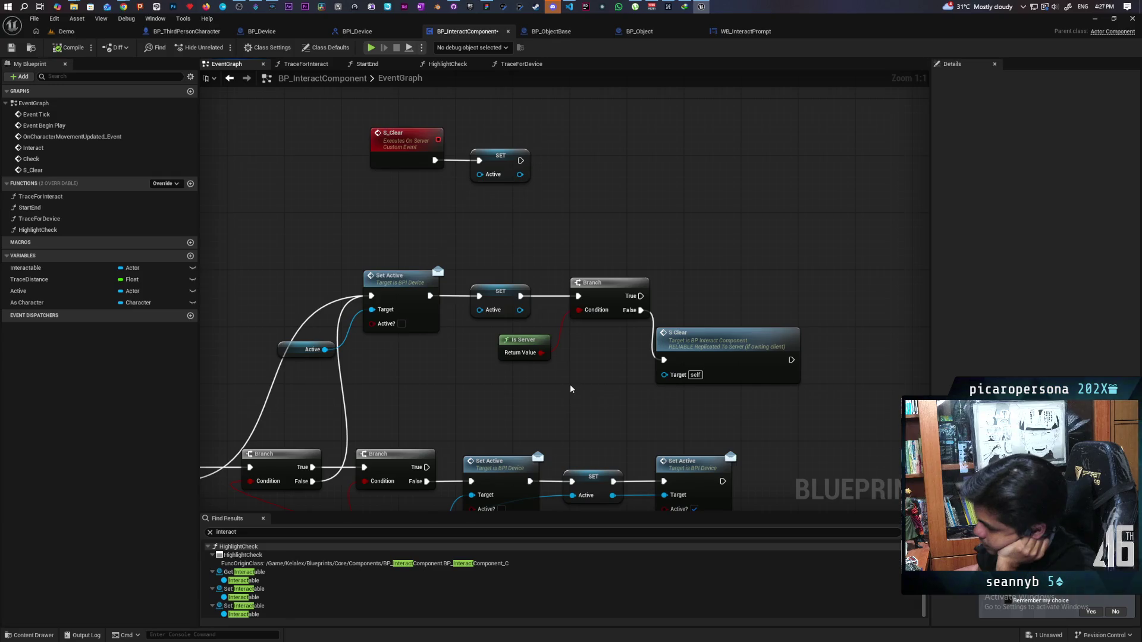
{"action": "scroll", "coordinate": [486, 390], "scroll_direction": "down", "scroll_amount": 3}
{"action": "mouse_move", "coordinate": [486, 390]}
{"action": "left_mouse_down"}
{"action": "mouse_move", "coordinate": [738, 371]}
{"action": "mouse_move", "coordinate": [680, 309]}
{"action": "mouse_move", "coordinate": [594, 319]}
{"action": "mouse_move", "coordinate": [670, 322]}
{"action": "mouse_move", "coordinate": [627, 291]}
{"action": "mouse_move", "coordinate": [631, 326]}
{"action": "mouse_move", "coordinate": [694, 313]}
{"action": "mouse_move", "coordinate": [692, 301]}
{"action": "left_mouse_up"}
{"action": "scroll", "coordinate": [692, 301], "scroll_direction": "up", "scroll_amount": 3}
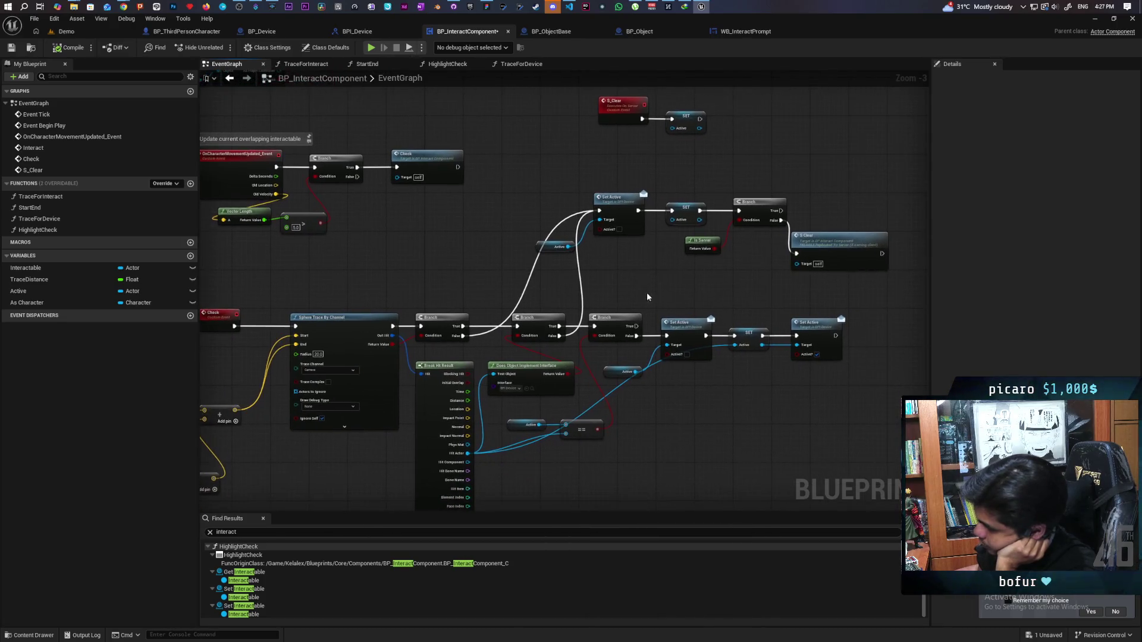
{"action": "left_click_drag", "start_coordinate": [584, 298], "coordinate": [585, 157]}
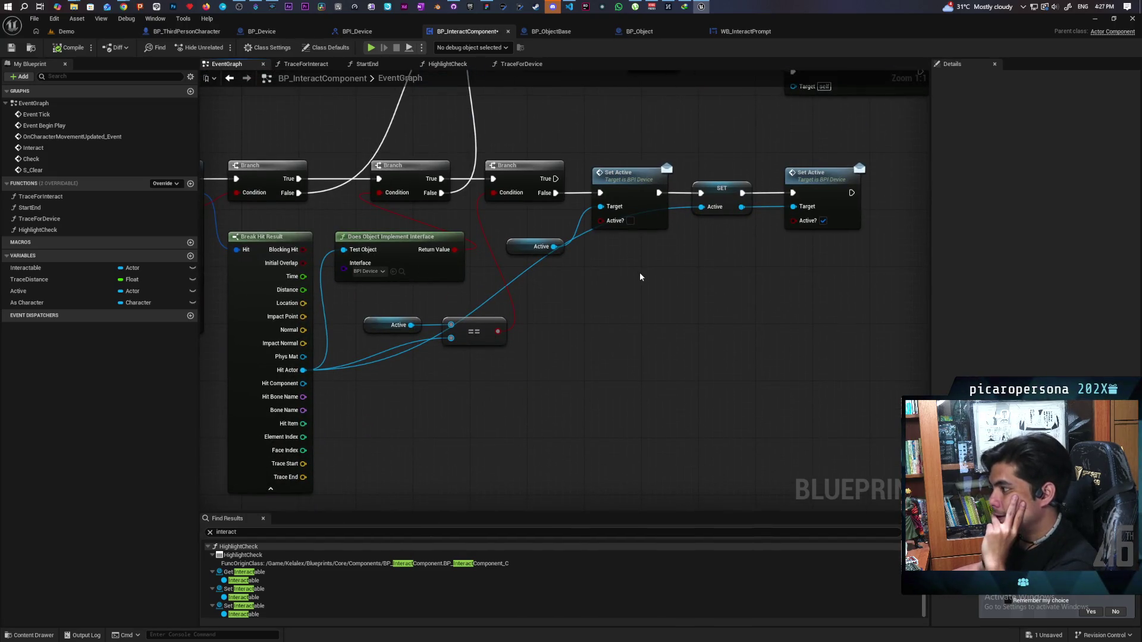
{"action": "left_click_drag", "start_coordinate": [639, 277], "coordinate": [645, 344]}
{"action": "mouse_move", "coordinate": [463, 410]}
{"action": "left_mouse_down"}
{"action": "mouse_move", "coordinate": [589, 363]}
{"action": "mouse_move", "coordinate": [598, 272]}
{"action": "left_mouse_up"}
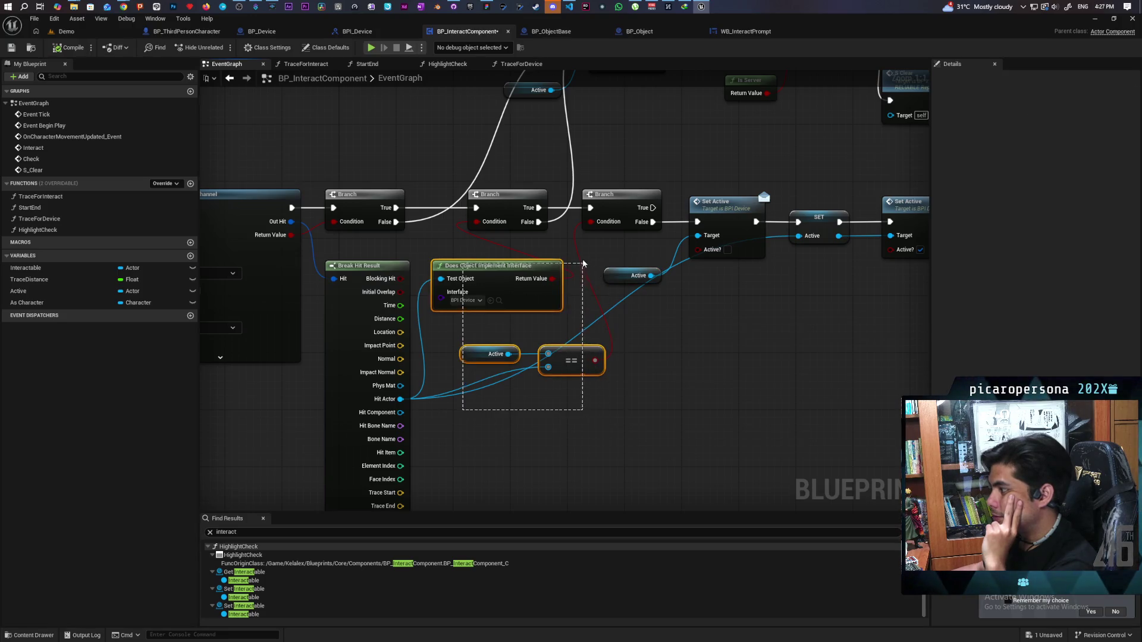
{"action": "left_click", "coordinate": [684, 351]}
{"action": "mouse_move", "coordinate": [684, 351]}
{"action": "left_mouse_down"}
{"action": "mouse_move", "coordinate": [618, 347]}
{"action": "mouse_move", "coordinate": [608, 329]}
{"action": "left_mouse_up"}
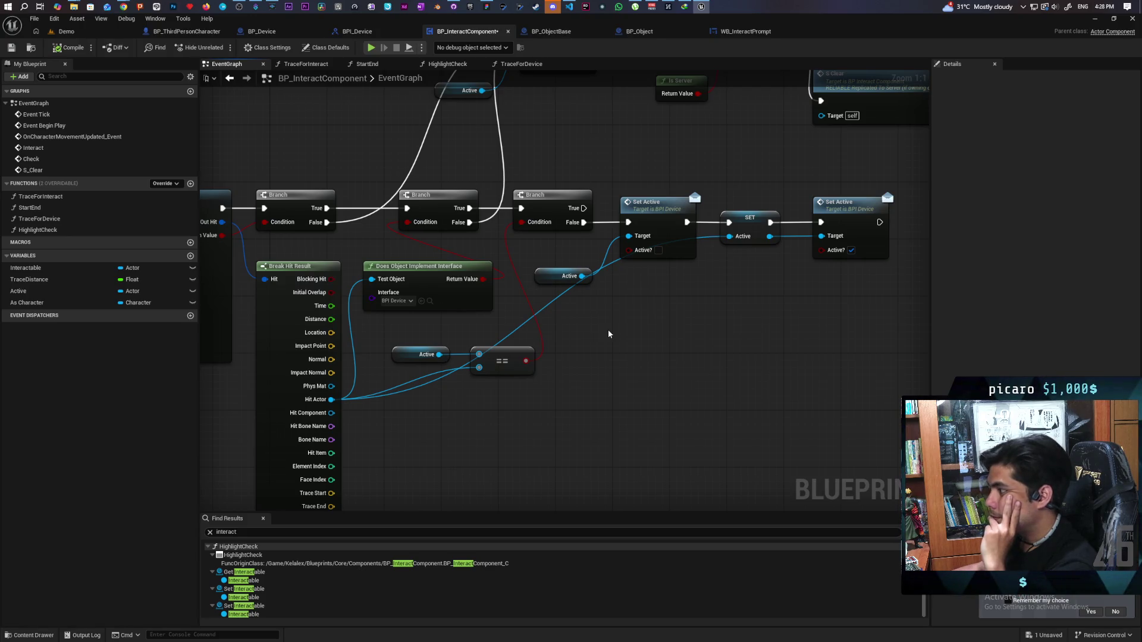
{"action": "scroll", "coordinate": [608, 329], "scroll_direction": "down", "scroll_amount": 4}
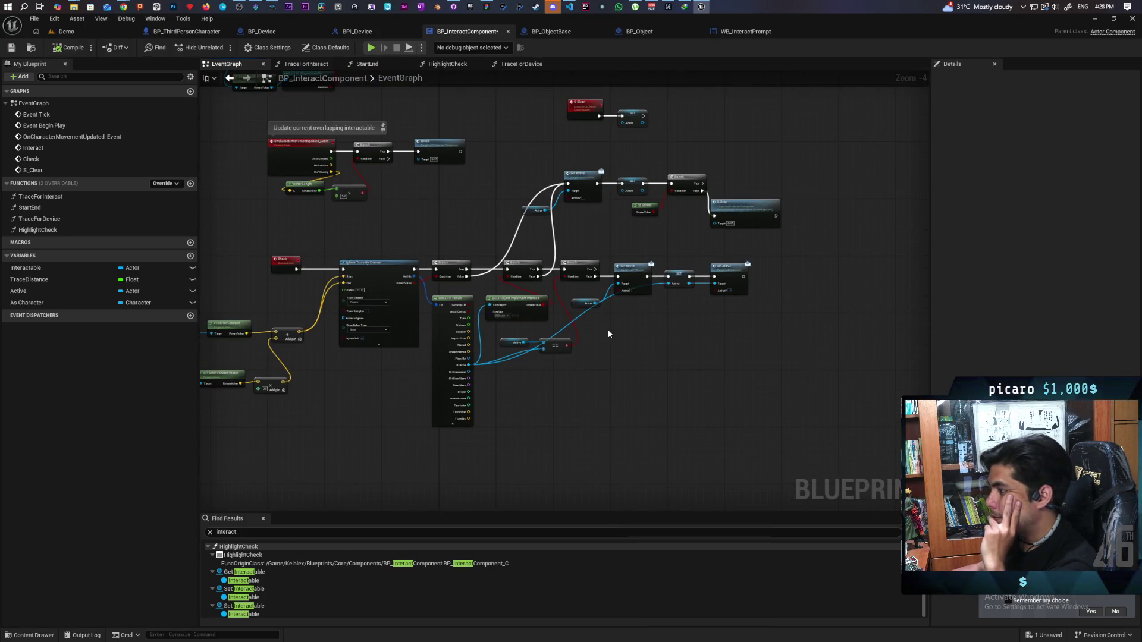
{"action": "scroll", "coordinate": [608, 331], "scroll_direction": "up", "scroll_amount": 1}
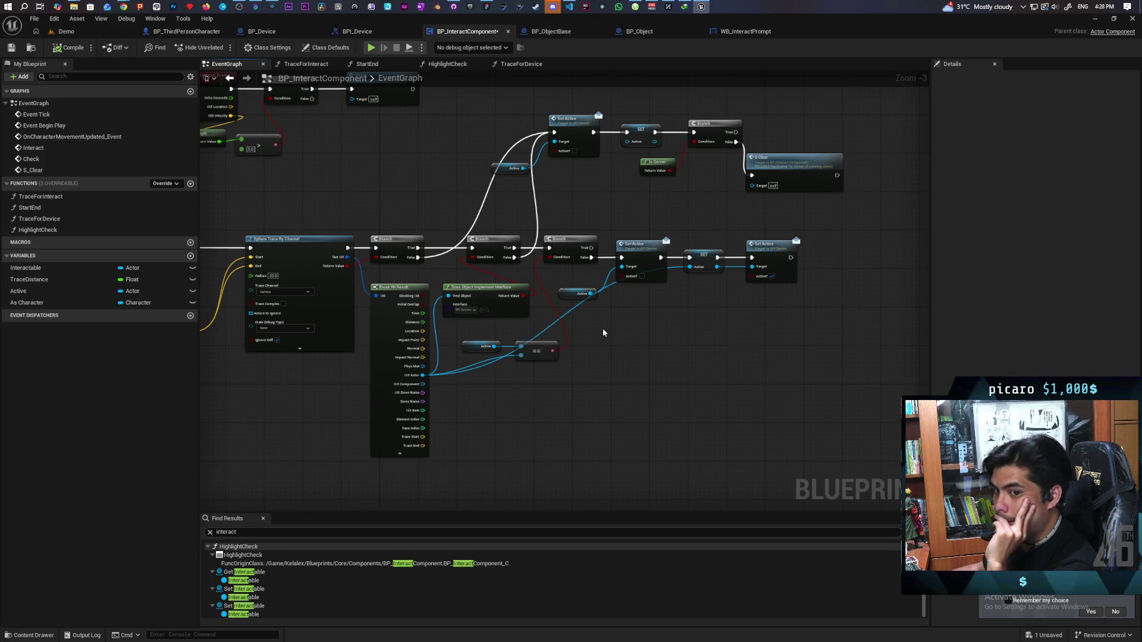
{"action": "scroll", "coordinate": [603, 332], "scroll_direction": "up", "scroll_amount": 3}
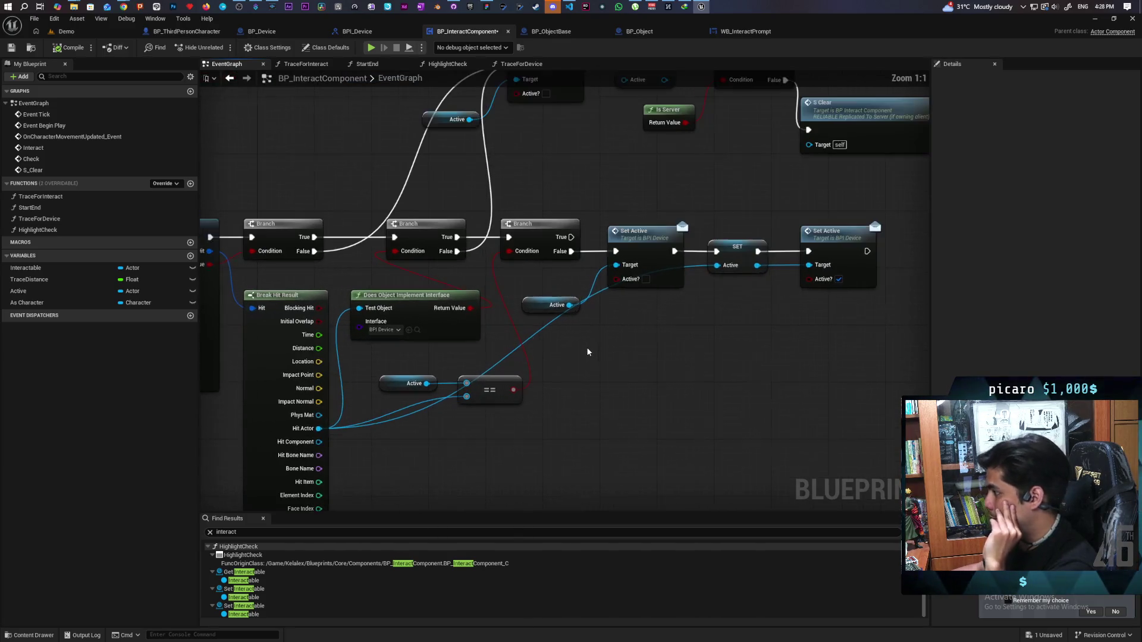
{"action": "left_click_drag", "start_coordinate": [540, 304], "coordinate": [554, 283]}
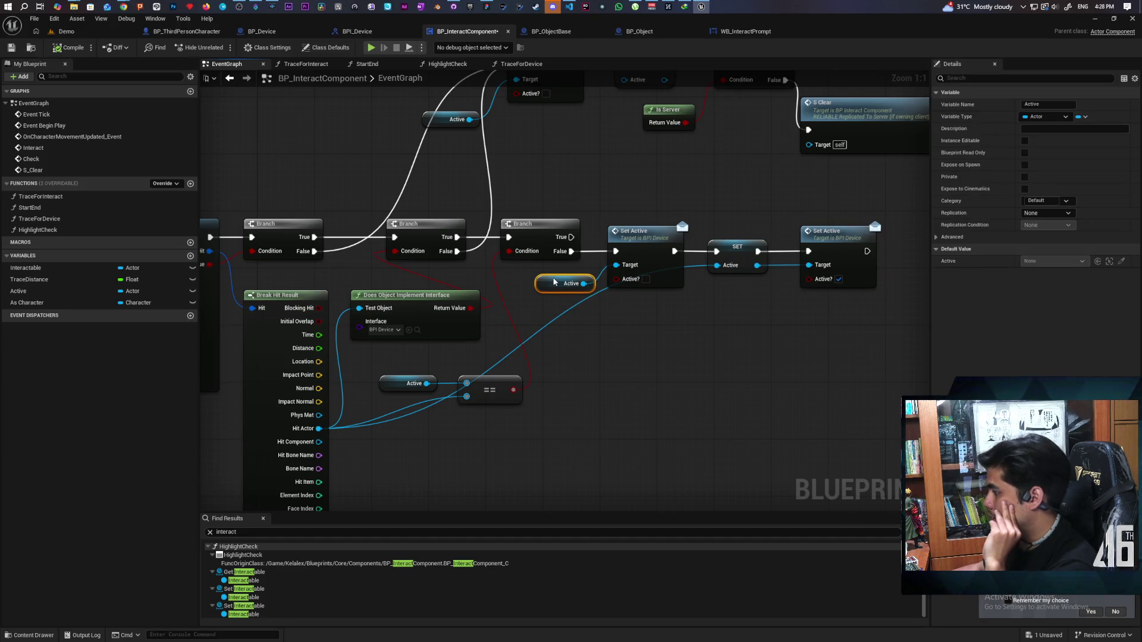
Move the Set Active chain and its Active getter lower in the graph
{"action": "left_click_drag", "start_coordinate": [571, 333], "coordinate": [807, 300]}
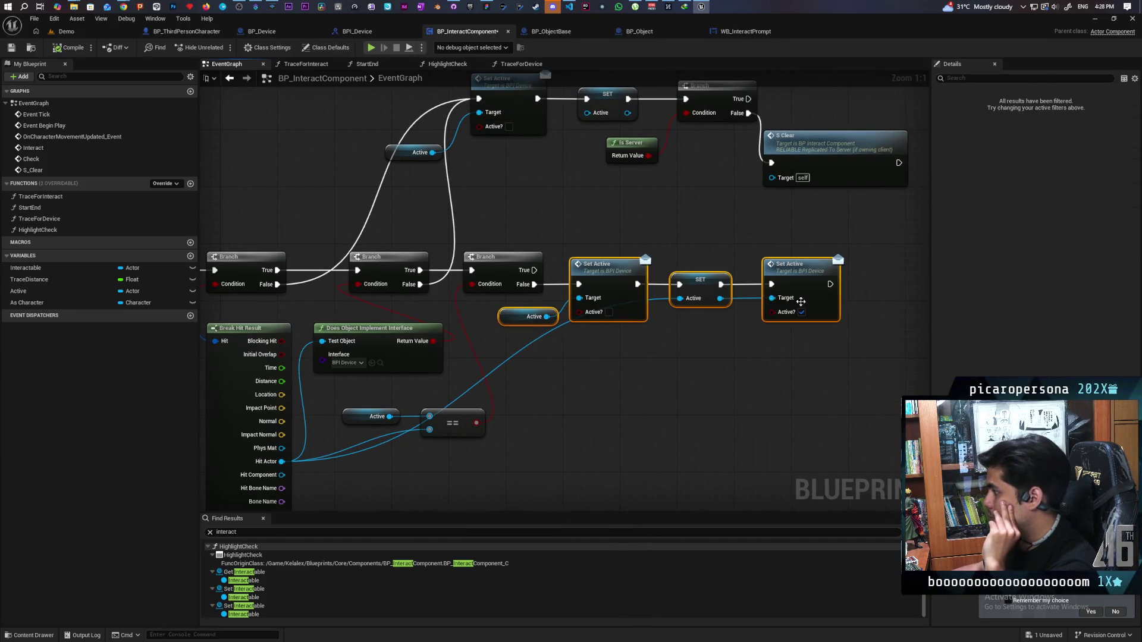
{"action": "mouse_move", "coordinate": [616, 279]}
{"action": "left_mouse_down"}
{"action": "mouse_move", "coordinate": [649, 349]}
{"action": "mouse_move", "coordinate": [645, 393]}
{"action": "left_mouse_up"}
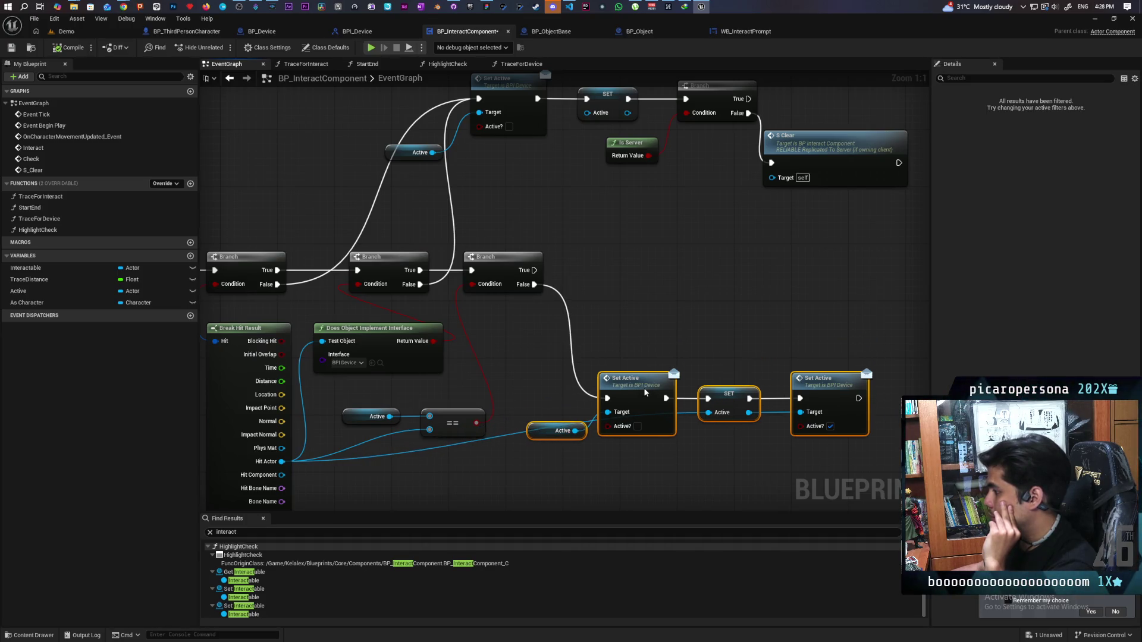
{"action": "left_click", "coordinate": [640, 355]}
{"action": "mouse_move", "coordinate": [553, 348]}
{"action": "left_mouse_down"}
{"action": "mouse_move", "coordinate": [545, 339]}
{"action": "mouse_move", "coordinate": [533, 372]}
{"action": "left_mouse_up"}
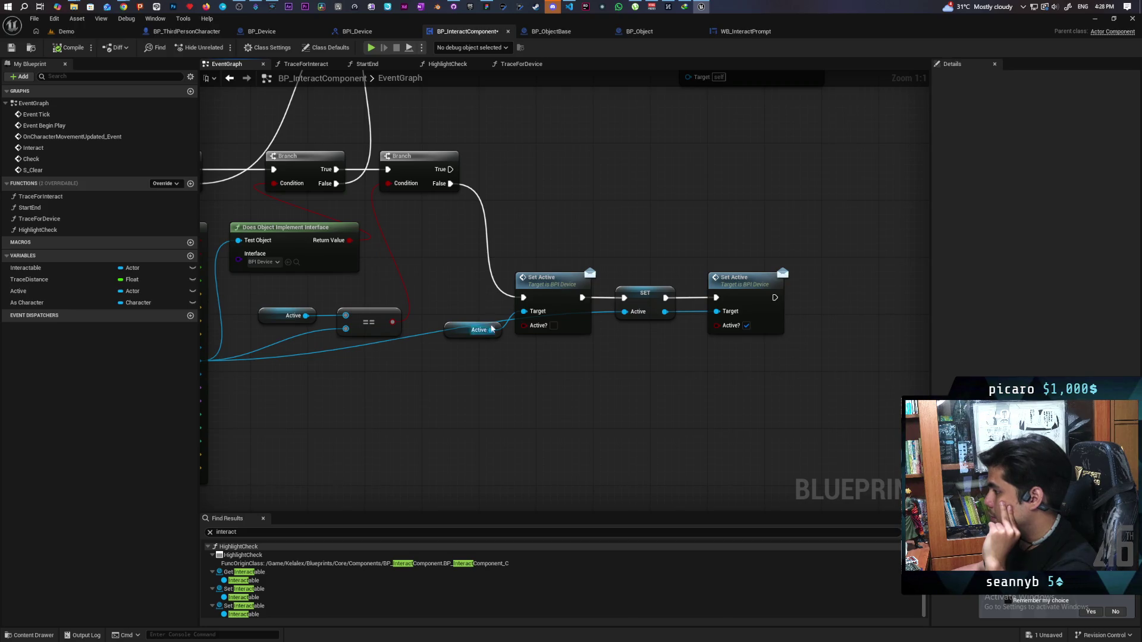
{"action": "left_click_drag", "start_coordinate": [507, 335], "coordinate": [549, 377]}
{"action": "left_click_drag", "start_coordinate": [456, 269], "coordinate": [542, 374]}
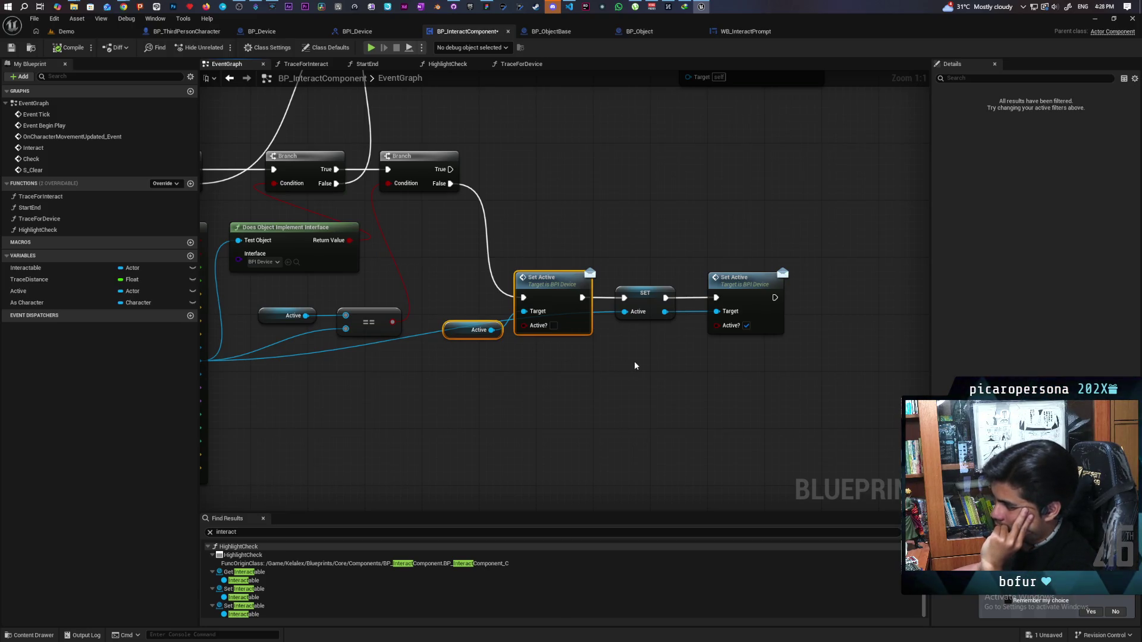
{"action": "left_click_drag", "start_coordinate": [629, 266], "coordinate": [644, 357]}
{"action": "mouse_move", "coordinate": [733, 245]}
{"action": "left_mouse_down"}
{"action": "mouse_move", "coordinate": [760, 373]}
{"action": "mouse_move", "coordinate": [743, 391]}
{"action": "left_mouse_up"}
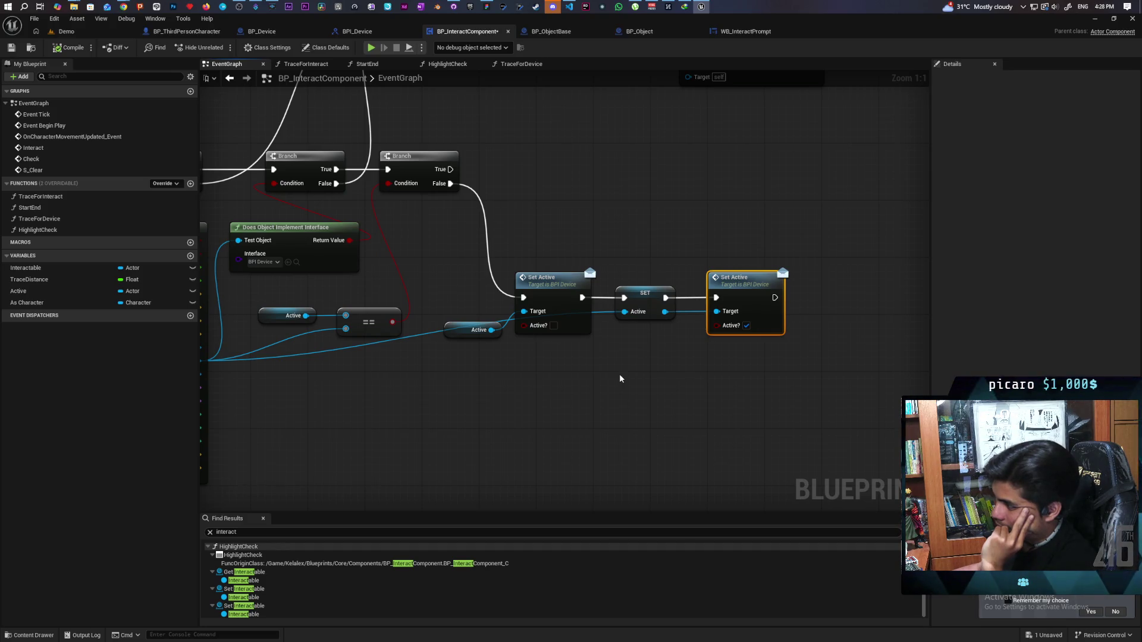
{"action": "left_click", "coordinate": [620, 378]}
{"action": "scroll", "coordinate": [521, 356], "scroll_direction": "down", "scroll_amount": 3}
{"action": "scroll", "coordinate": [521, 356], "scroll_direction": "up", "scroll_amount": 1}
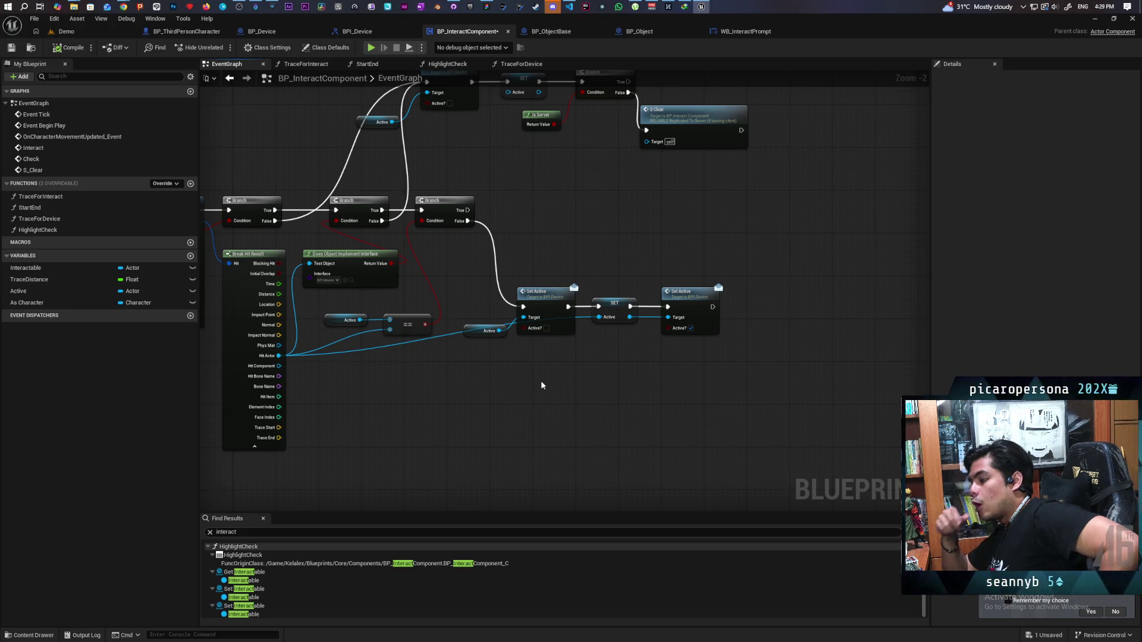
Add an As Character getter with an Is Locally Controlled node near the Branch
{"action": "left_click", "coordinate": [27, 302]}
{"action": "mouse_move", "coordinate": [248, 338]}
{"action": "left_mouse_down"}
{"action": "mouse_move", "coordinate": [424, 375]}
{"action": "mouse_move", "coordinate": [471, 408]}
{"action": "left_mouse_up"}
{"action": "left_click", "coordinate": [443, 386]}
{"action": "type", "text": "is locall"}
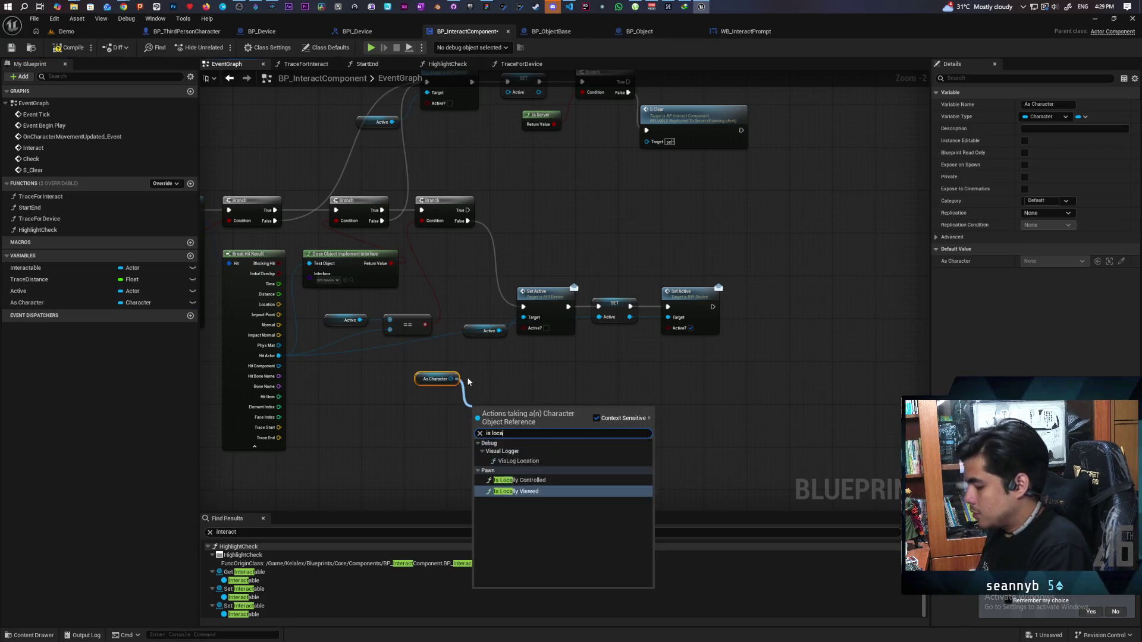
{"action": "key", "text": "Return"}
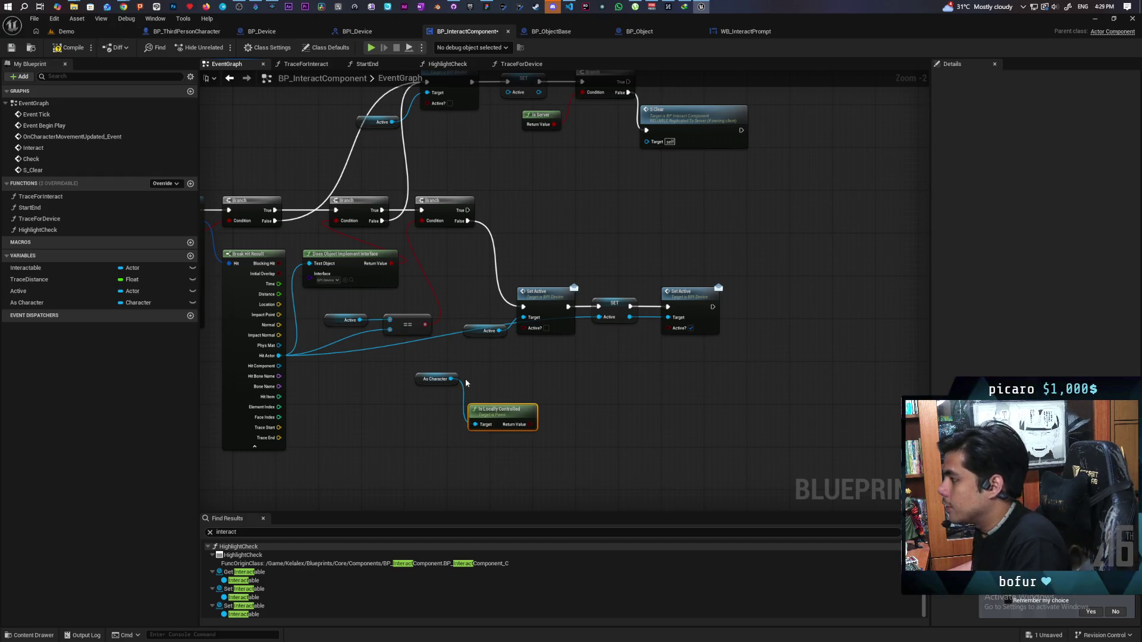
{"action": "scroll", "coordinate": [466, 383], "scroll_direction": "down", "scroll_amount": 1}
{"action": "right_click", "coordinate": [487, 416]}
{"action": "key", "text": "Escape"}
{"action": "left_click_drag", "start_coordinate": [488, 413], "coordinate": [468, 187]}
{"action": "left_click", "coordinate": [424, 374], "text": "ctrl"}
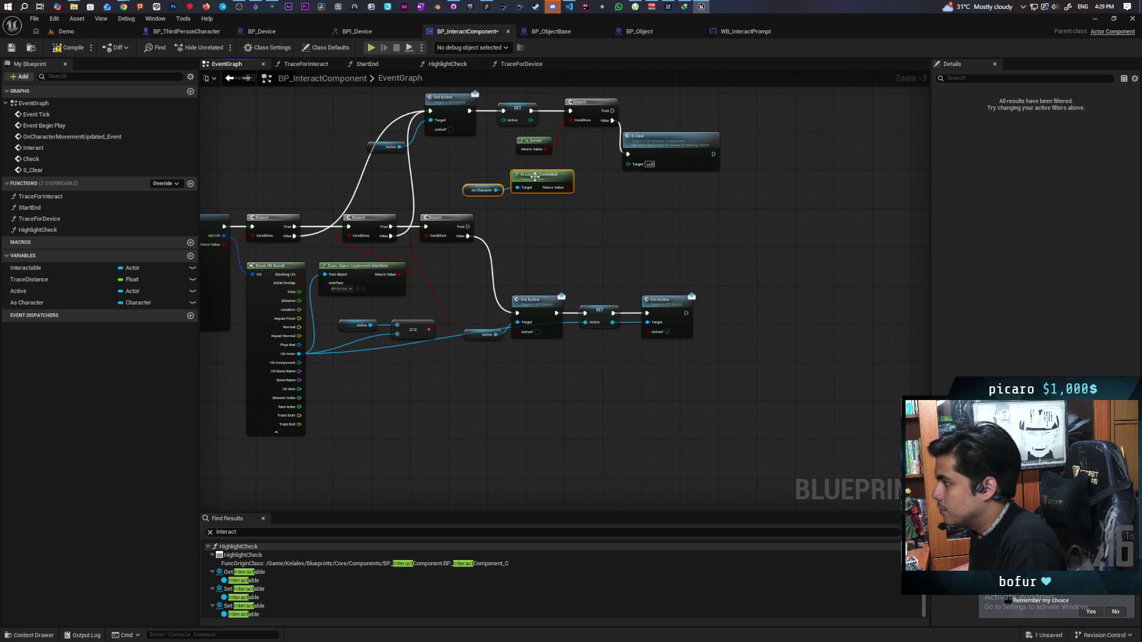
{"action": "scroll", "coordinate": [557, 146], "scroll_direction": "up", "scroll_amount": 3}
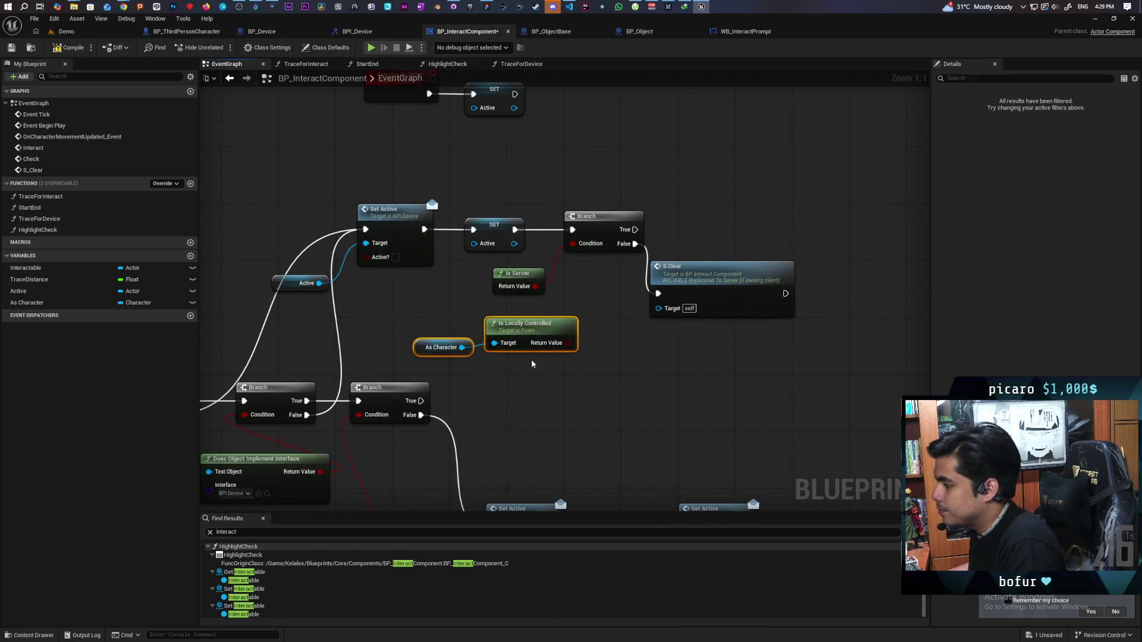
{"action": "left_click_drag", "start_coordinate": [523, 326], "coordinate": [509, 319]}
{"action": "left_click", "coordinate": [581, 301]}
{"action": "left_click_drag", "start_coordinate": [555, 275], "coordinate": [541, 344]}
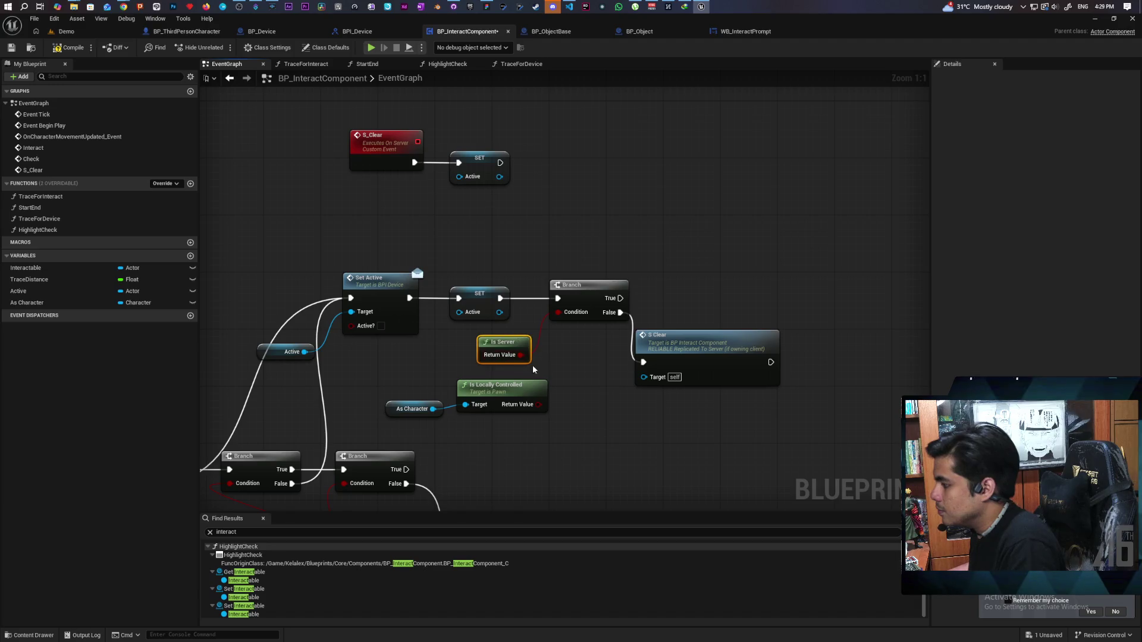
Replace Is Server with Is Locally Controlled as the Branch condition
{"action": "key", "text": "Delete"}
{"action": "left_click_drag", "start_coordinate": [539, 404], "coordinate": [558, 313]}
{"action": "mouse_move", "coordinate": [458, 375]}
{"action": "left_mouse_down"}
{"action": "mouse_move", "coordinate": [387, 417]}
{"action": "mouse_move", "coordinate": [416, 388]}
{"action": "left_mouse_up"}
{"action": "left_click", "coordinate": [417, 387]}
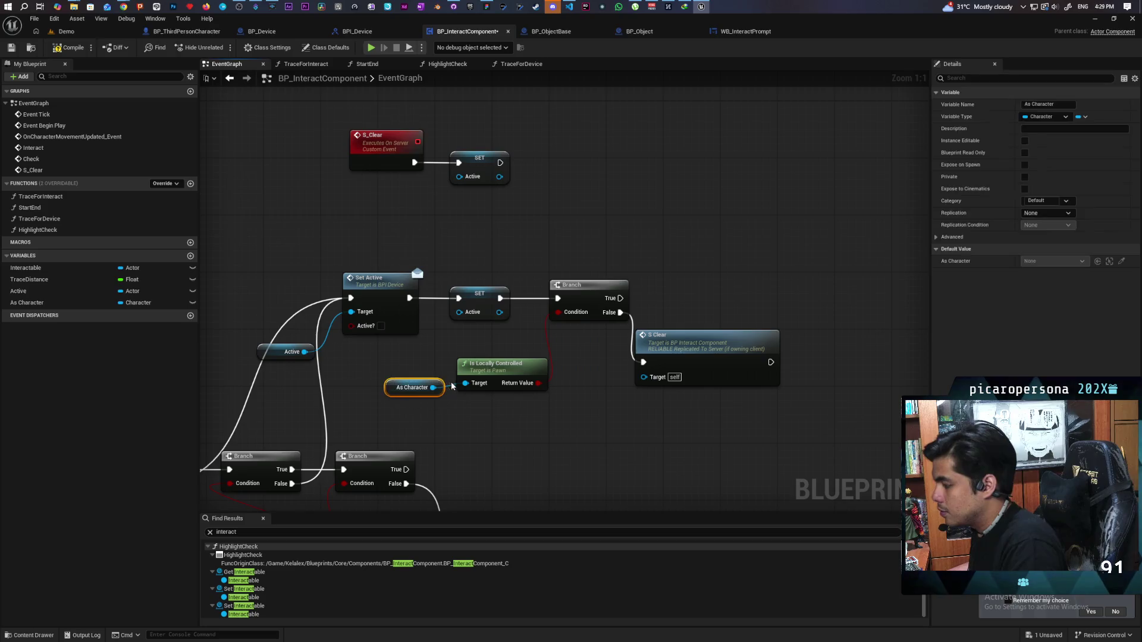
{"action": "left_click", "coordinate": [468, 373], "text": "ctrl"}
{"action": "key", "text": "q"}
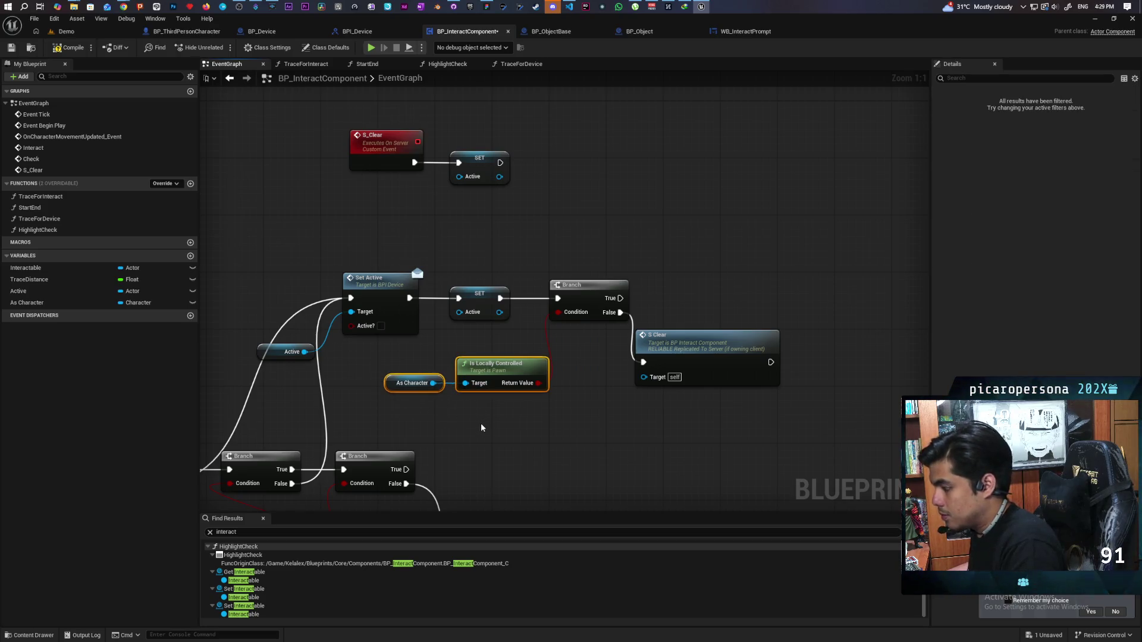
{"action": "left_click", "coordinate": [480, 423]}
Drive S_Clear from the Branch's True output instead of False
{"action": "mouse_move", "coordinate": [670, 364]}
{"action": "left_mouse_down"}
{"action": "mouse_move", "coordinate": [699, 341]}
{"action": "mouse_move", "coordinate": [706, 255]}
{"action": "left_mouse_up"}
{"action": "left_click_drag", "start_coordinate": [621, 298], "coordinate": [678, 257]}
{"action": "left_click", "coordinate": [644, 307]}
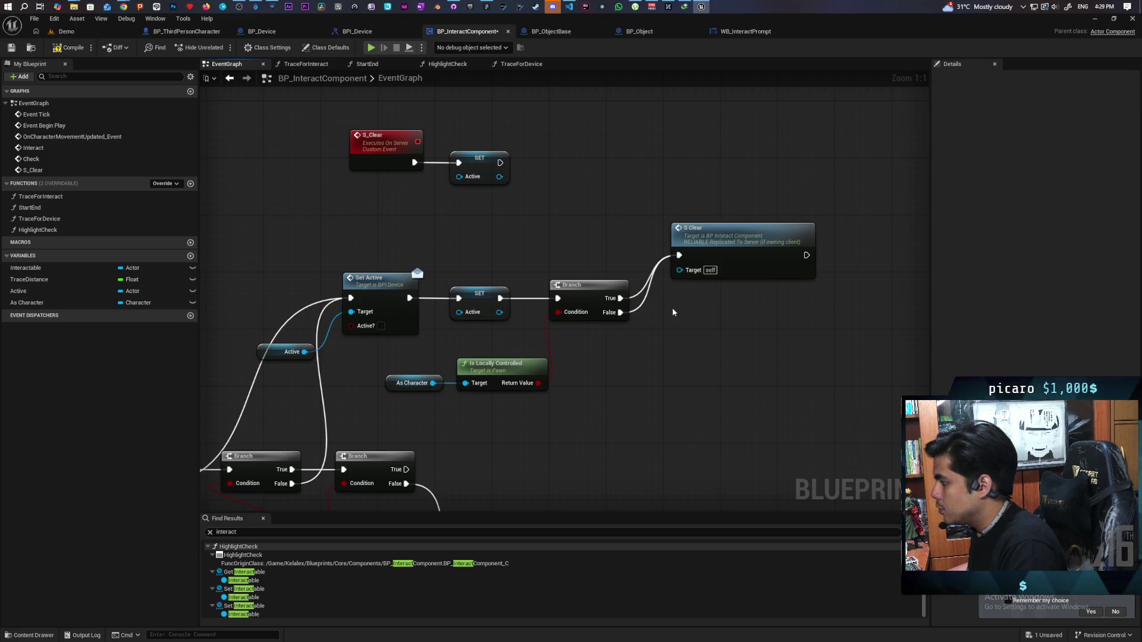
{"action": "left_click", "coordinate": [620, 312], "text": "alt"}
{"action": "left_click_drag", "start_coordinate": [738, 235], "coordinate": [723, 207]}
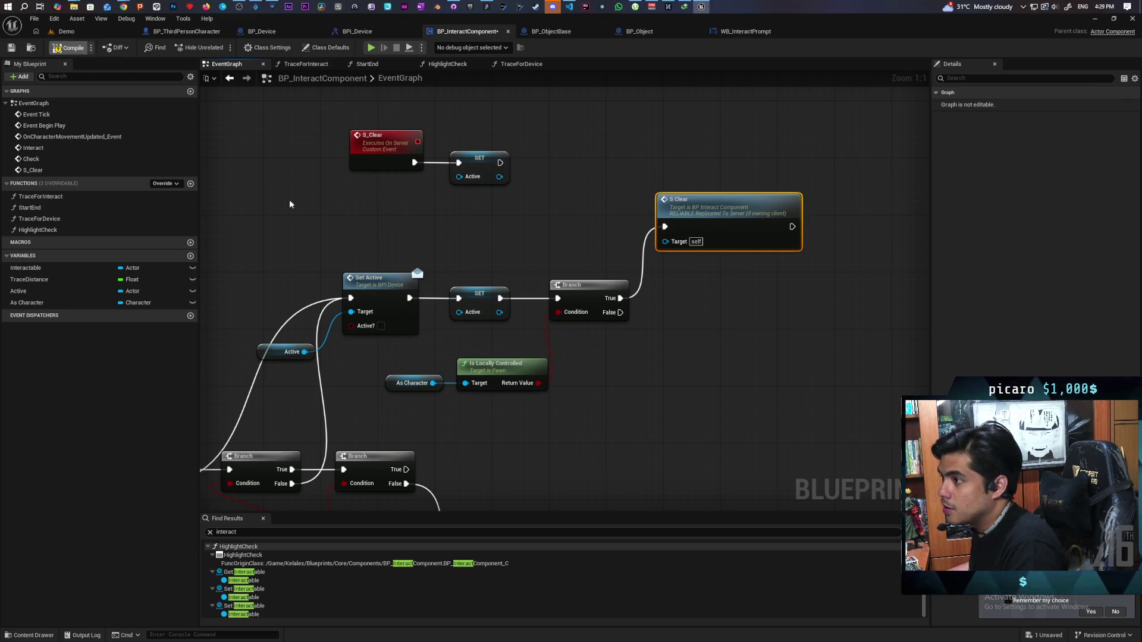
Paste a copy of the Branch check nodes above the lower Set Active chain
{"action": "left_click_drag", "start_coordinate": [301, 193], "coordinate": [523, 141]}
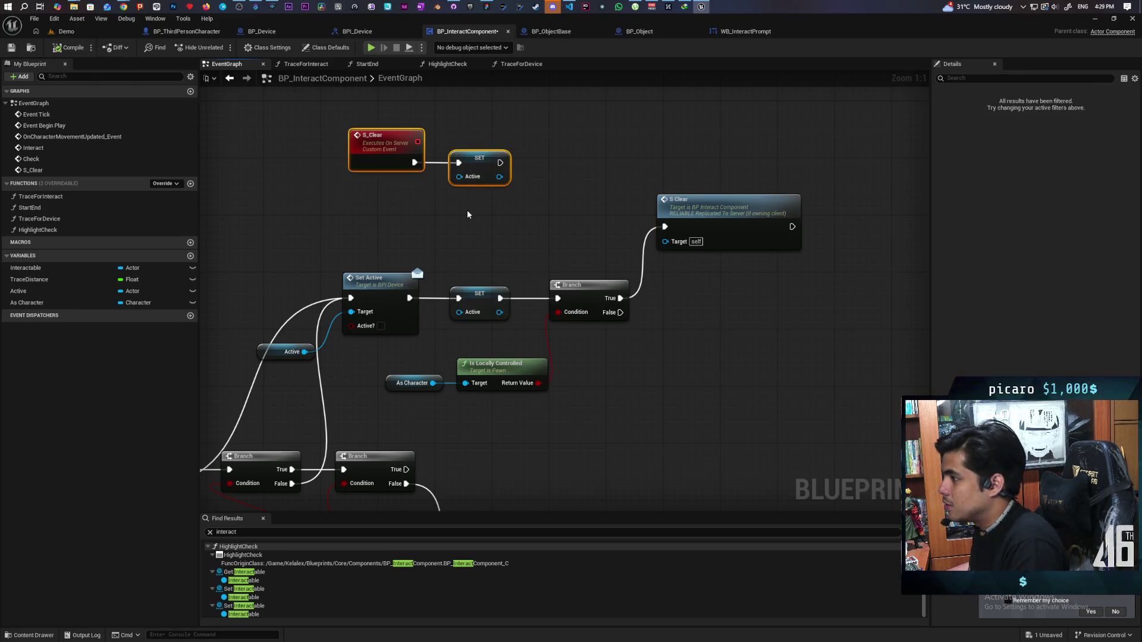
{"action": "scroll", "coordinate": [466, 209], "scroll_direction": "down", "scroll_amount": 2}
{"action": "left_click_drag", "start_coordinate": [548, 198], "coordinate": [637, 172]}
{"action": "left_click", "coordinate": [583, 149]}
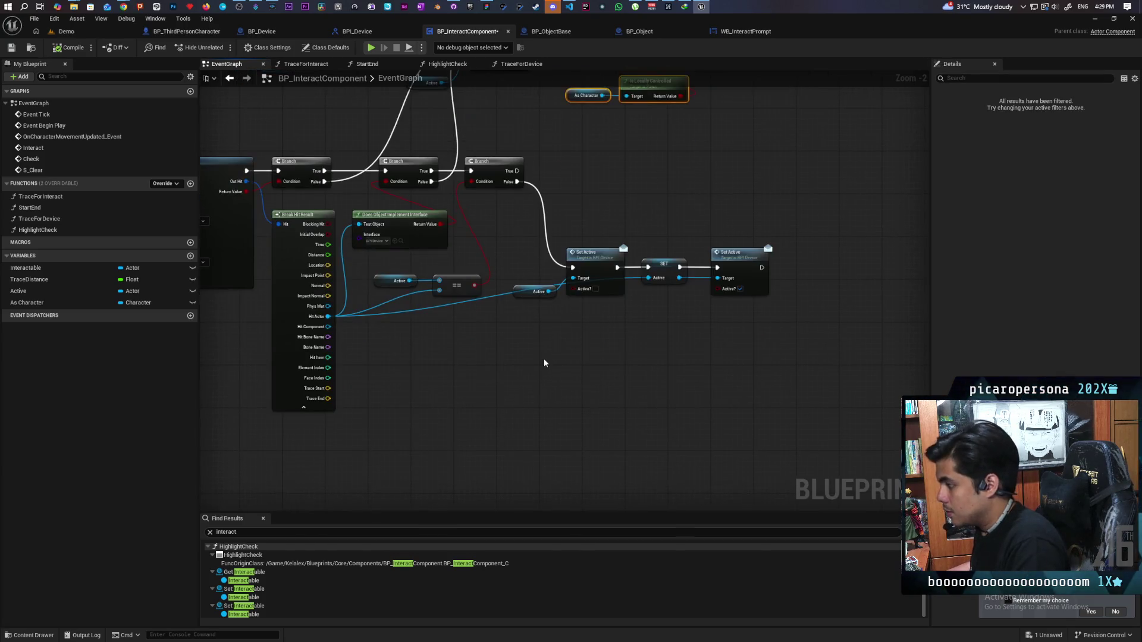
{"action": "key", "text": "ctrl+v"}
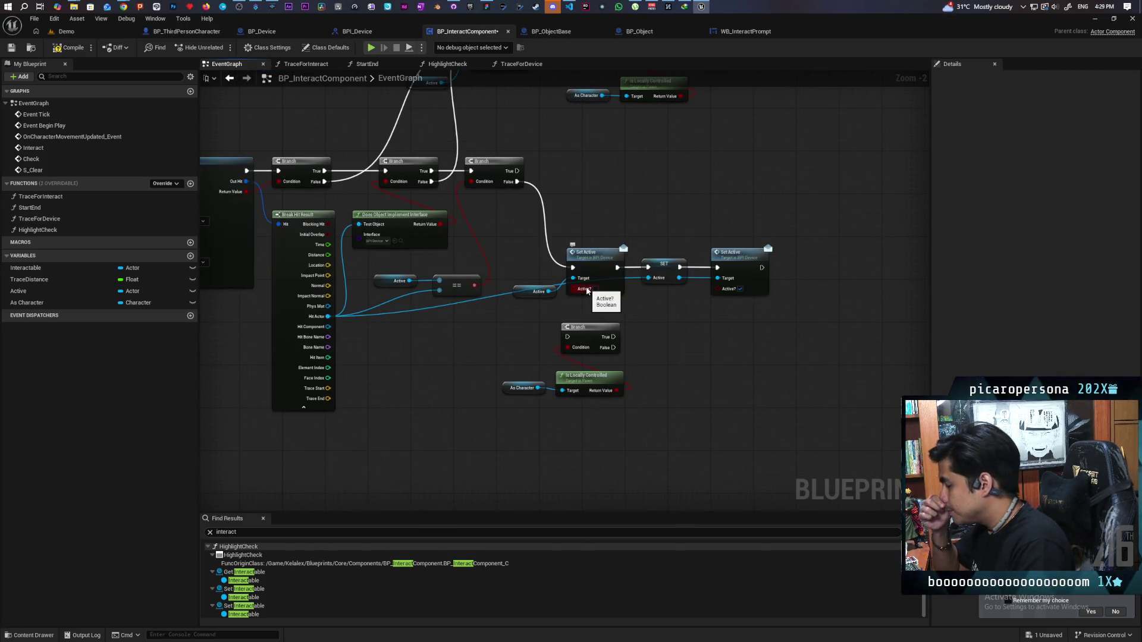
{"action": "left_click_drag", "start_coordinate": [557, 255], "coordinate": [773, 301]}
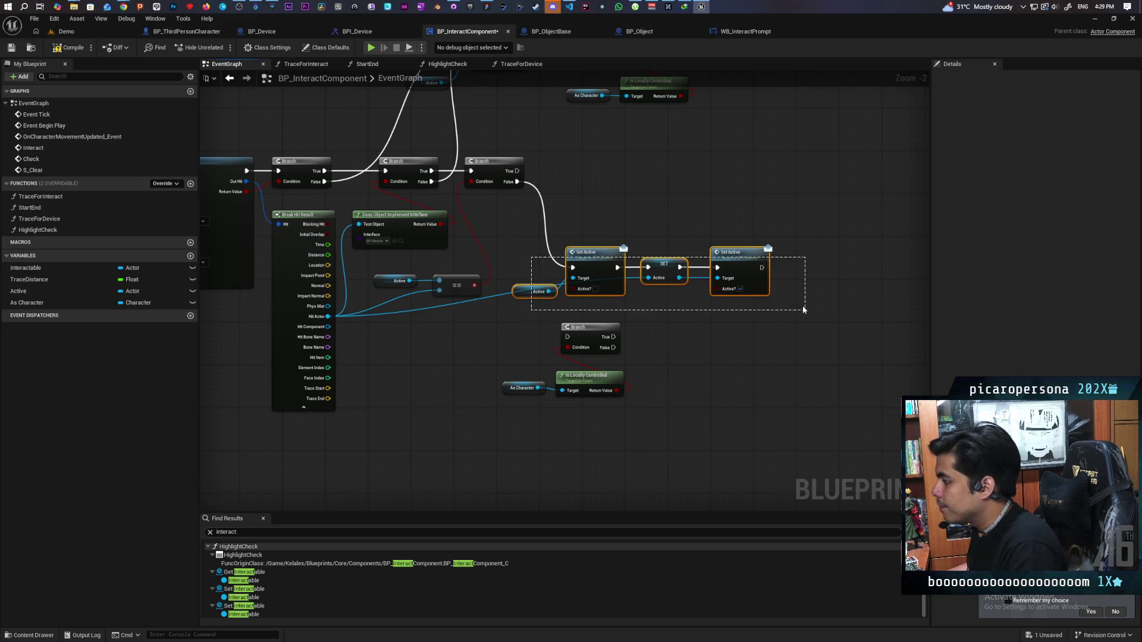
{"action": "left_click_drag", "start_coordinate": [589, 252], "coordinate": [642, 258]}
{"action": "left_click", "coordinate": [498, 283]}
{"action": "left_click_drag", "start_coordinate": [500, 324], "coordinate": [624, 398]}
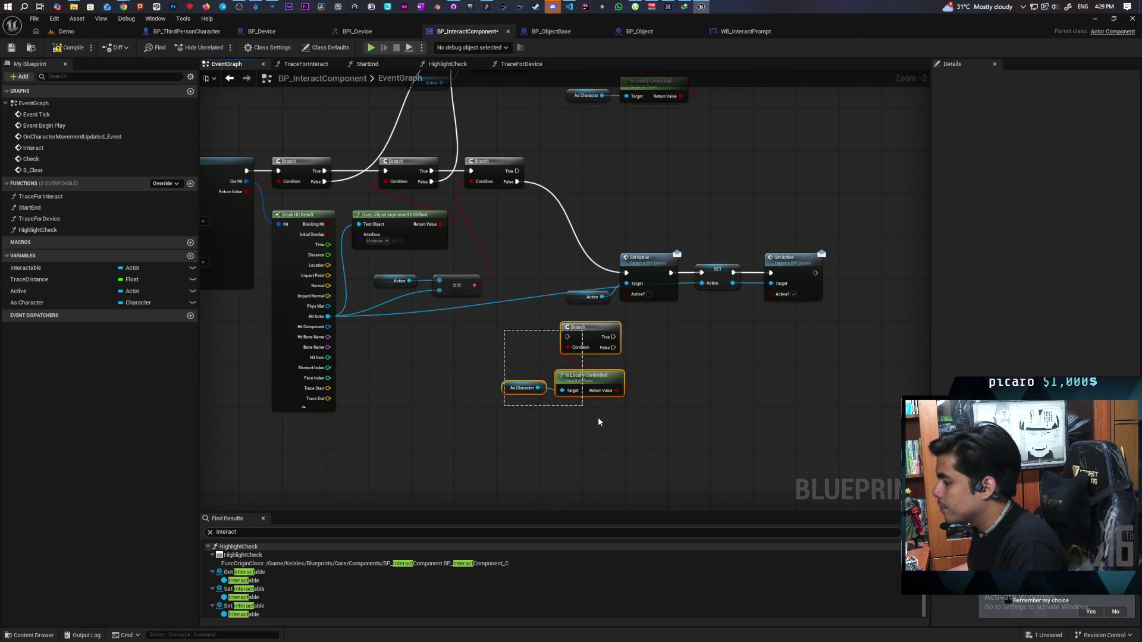
{"action": "mouse_move", "coordinate": [593, 336]}
{"action": "left_mouse_down"}
{"action": "mouse_move", "coordinate": [575, 212]}
{"action": "mouse_move", "coordinate": [547, 373]}
{"action": "left_mouse_up"}
{"action": "scroll", "coordinate": [601, 321], "scroll_direction": "up", "scroll_amount": 5}
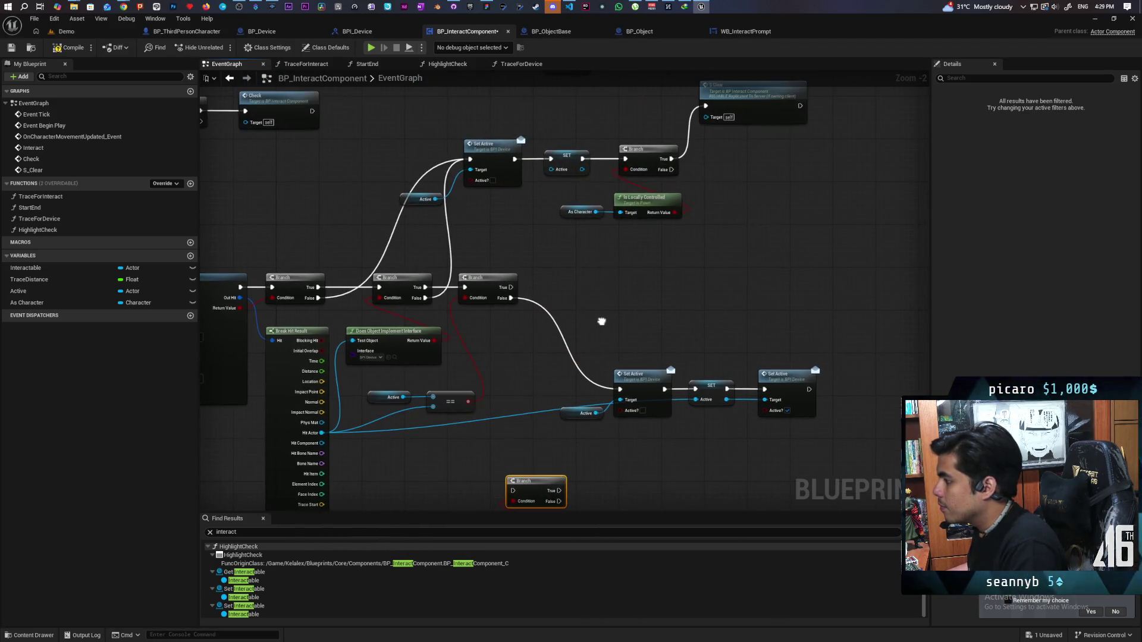
{"action": "left_click_drag", "start_coordinate": [594, 157], "coordinate": [660, 218]}
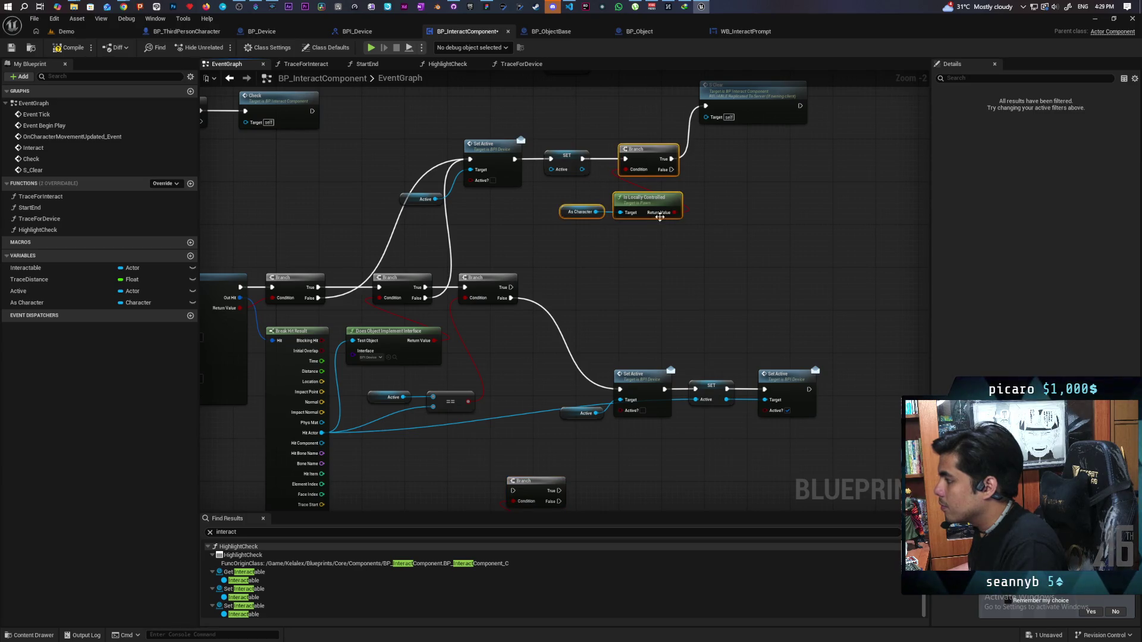
Connect the upper Branch's False output to the lower Set Active node
{"action": "right_click", "coordinate": [638, 160]}
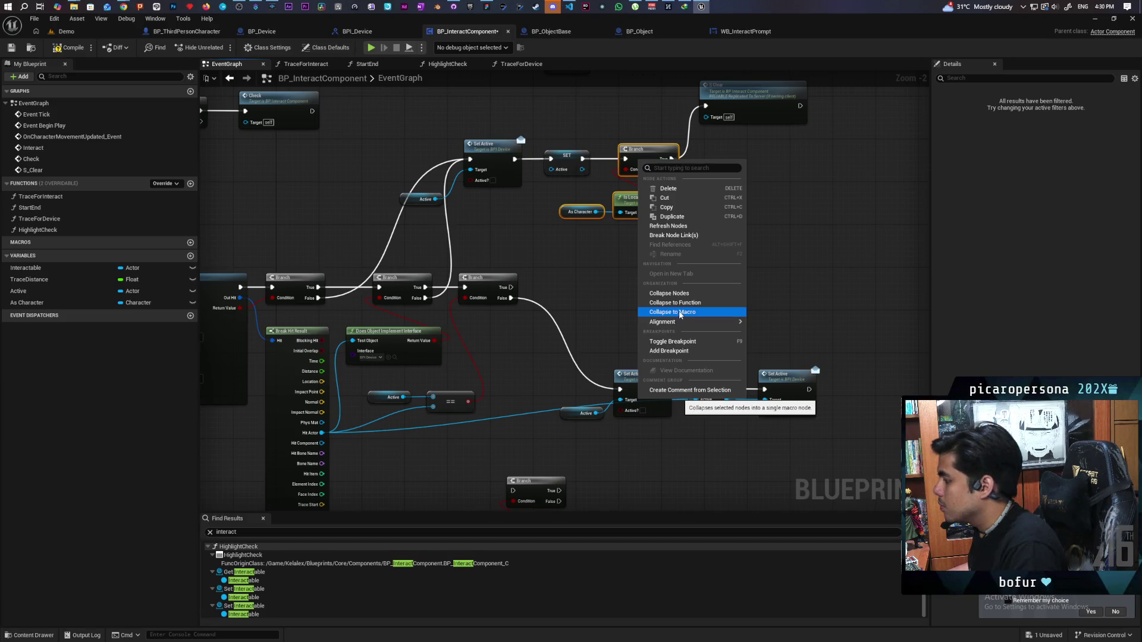
{"action": "left_click", "coordinate": [605, 311]}
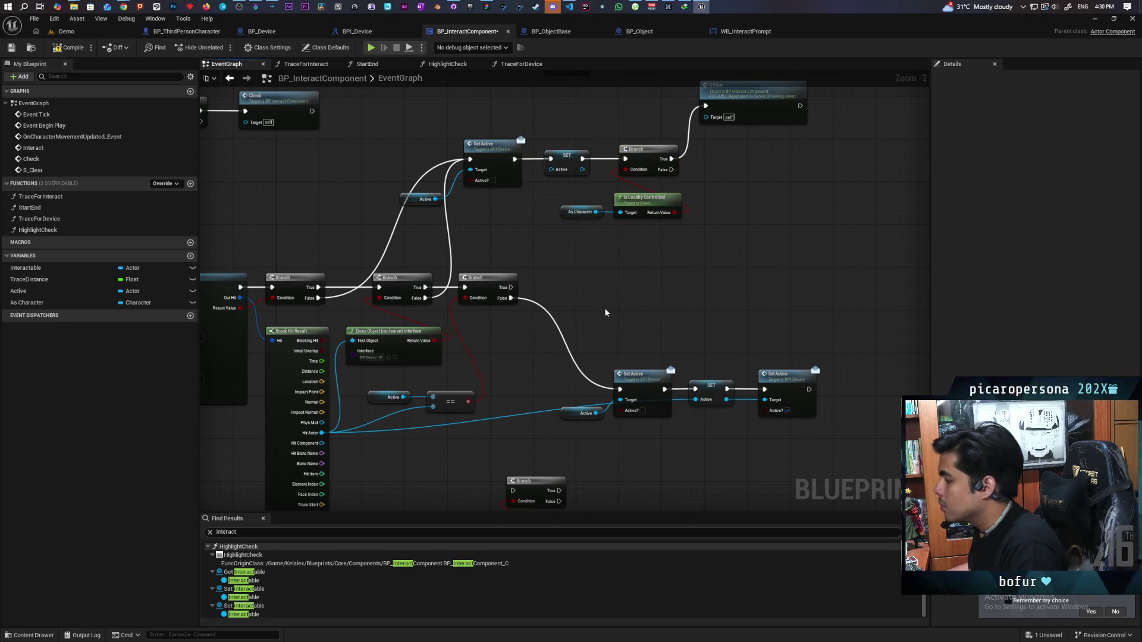
{"action": "mouse_move", "coordinate": [669, 169]}
{"action": "left_mouse_down"}
{"action": "mouse_move", "coordinate": [732, 241]}
{"action": "mouse_move", "coordinate": [616, 388]}
{"action": "left_mouse_up"}
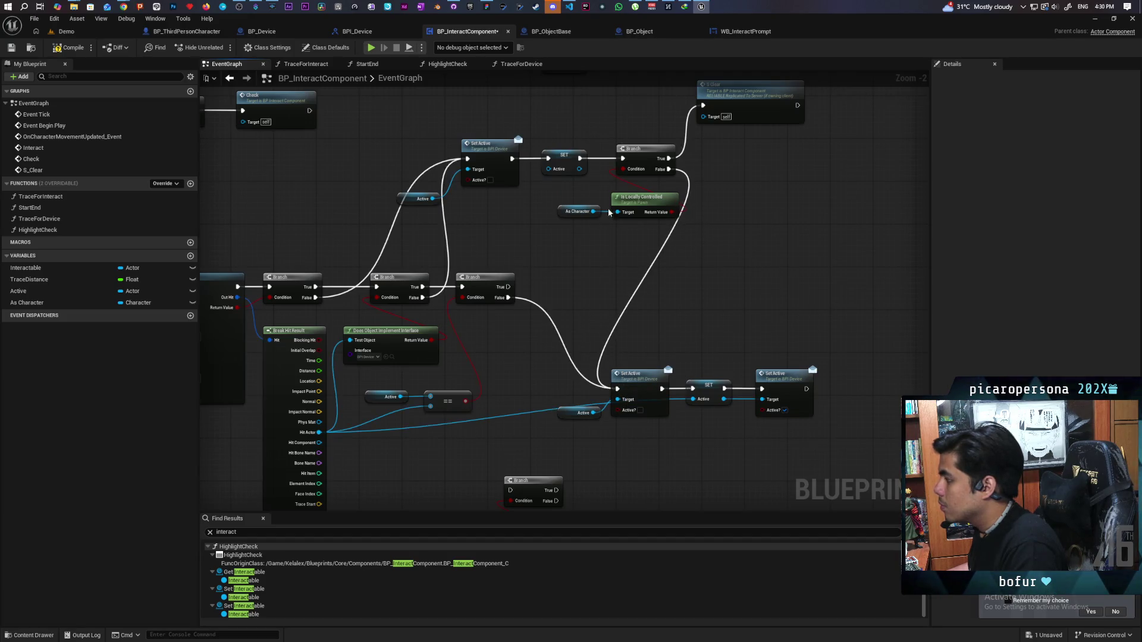
Collapse the Branch and its check nodes into a macro named 'Locally Controlled' and open it
{"action": "left_click_drag", "start_coordinate": [683, 140], "coordinate": [594, 214]}
{"action": "right_click", "coordinate": [645, 161]}
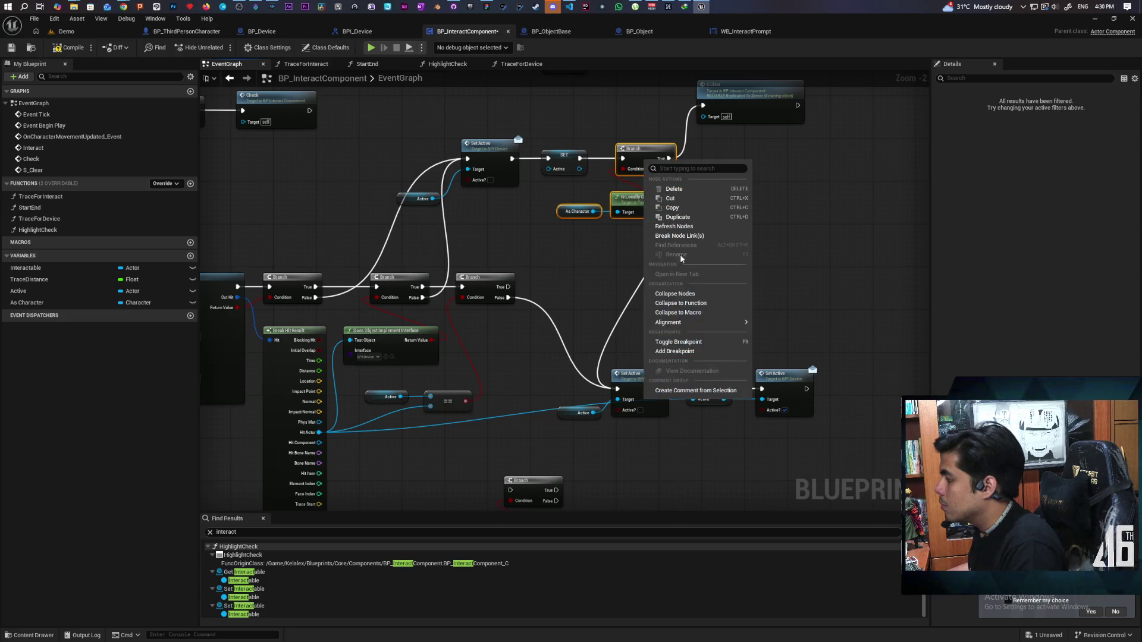
{"action": "left_click", "coordinate": [682, 313]}
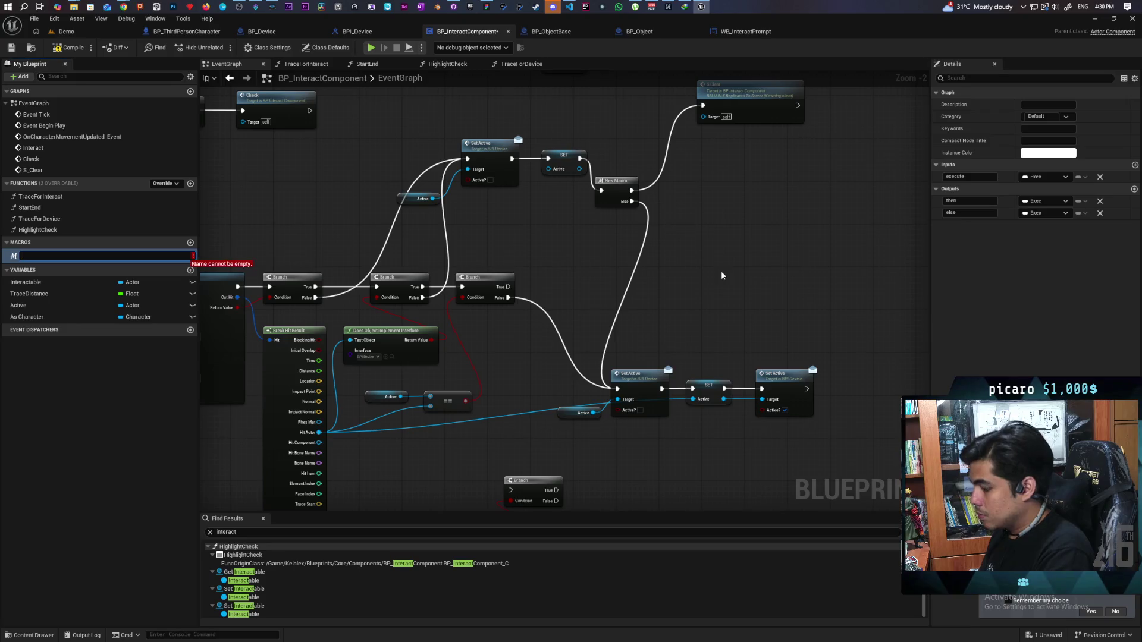
{"action": "type", "text": "Locally Controlle"}
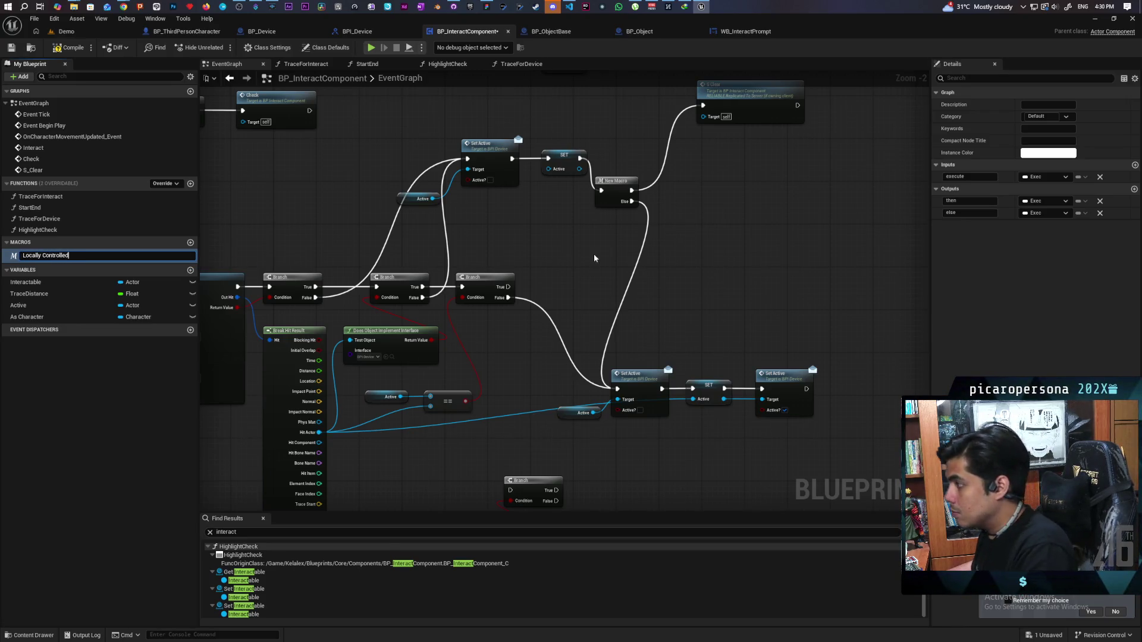
{"action": "type", "text": "d"}
{"action": "key", "text": "Return"}
{"action": "left_click", "coordinate": [618, 194]}
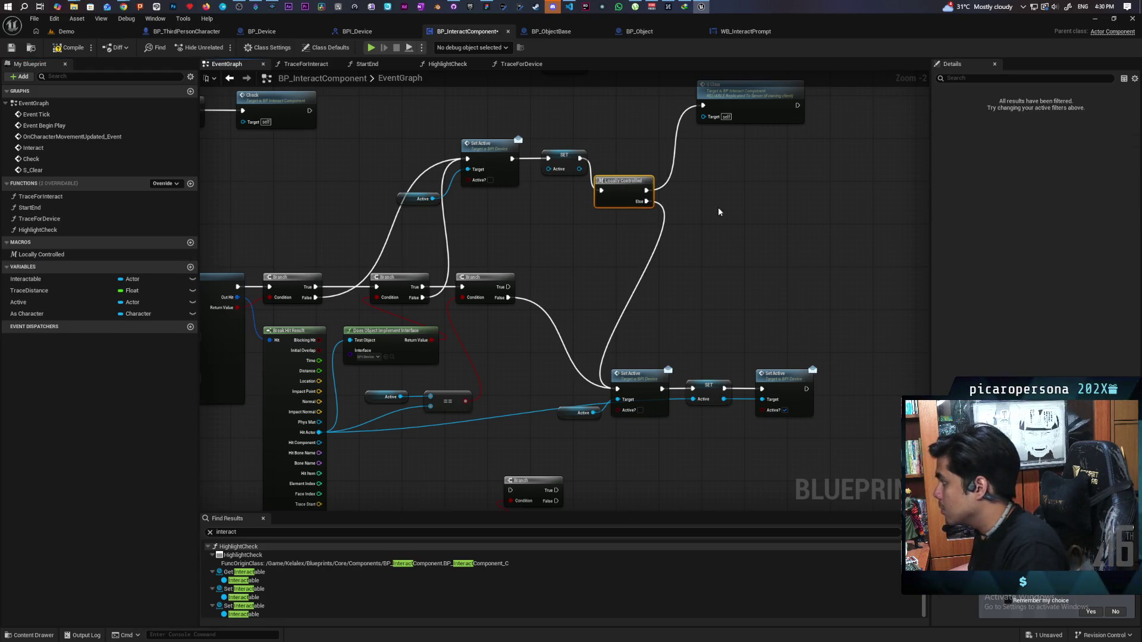
{"action": "double_click", "coordinate": [620, 202]}
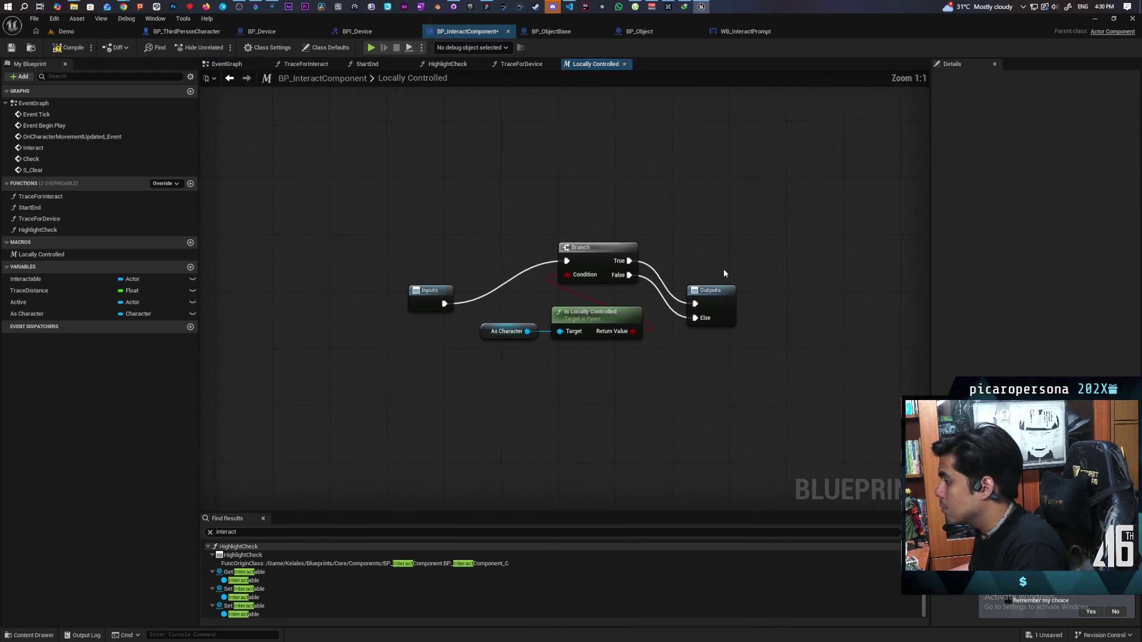
Rename the macro outputs 'then' to True and 'else' to False, then go back to the EventGraph
{"action": "double_click", "coordinate": [970, 201]}
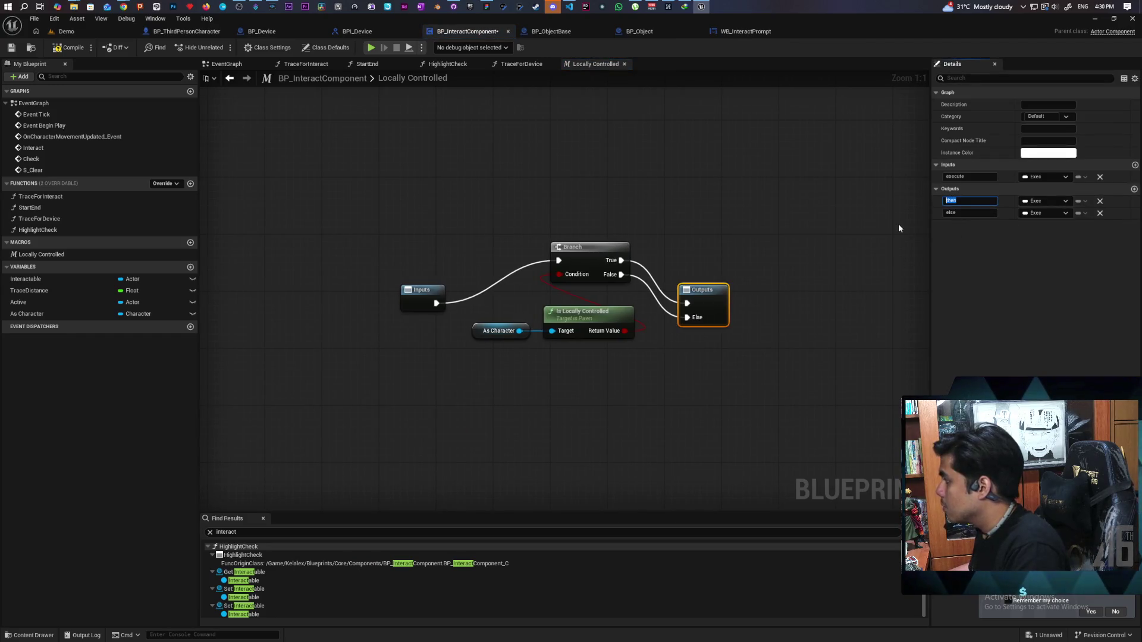
{"action": "type", "text": "True"}
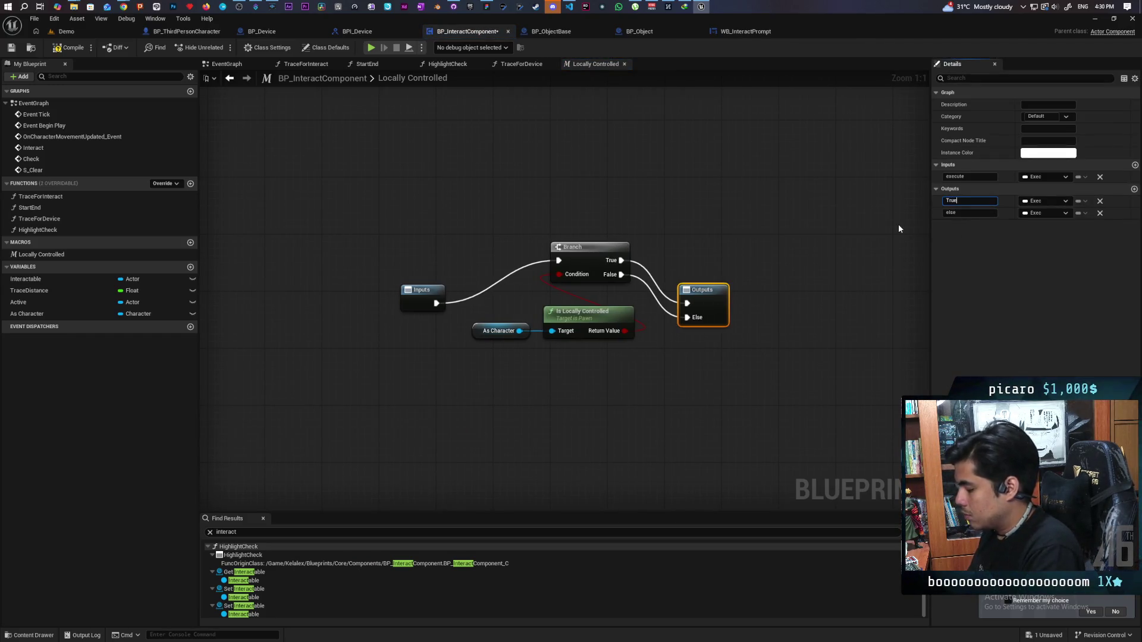
{"action": "key", "text": "Return"}
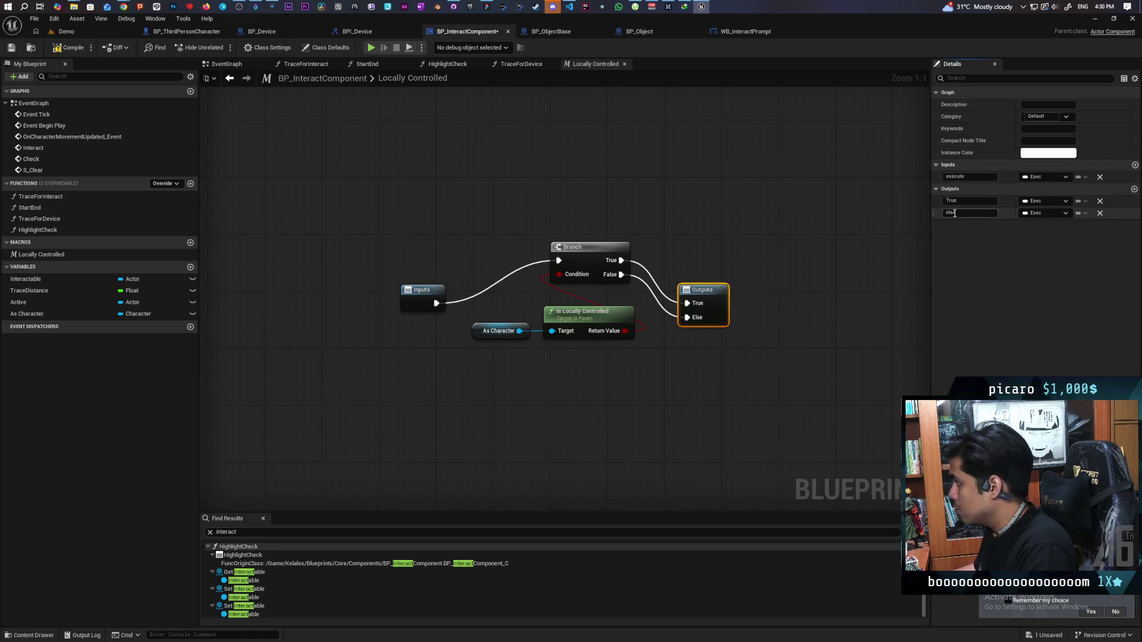
{"action": "double_click", "coordinate": [960, 213]}
{"action": "type", "text": "Fa"}
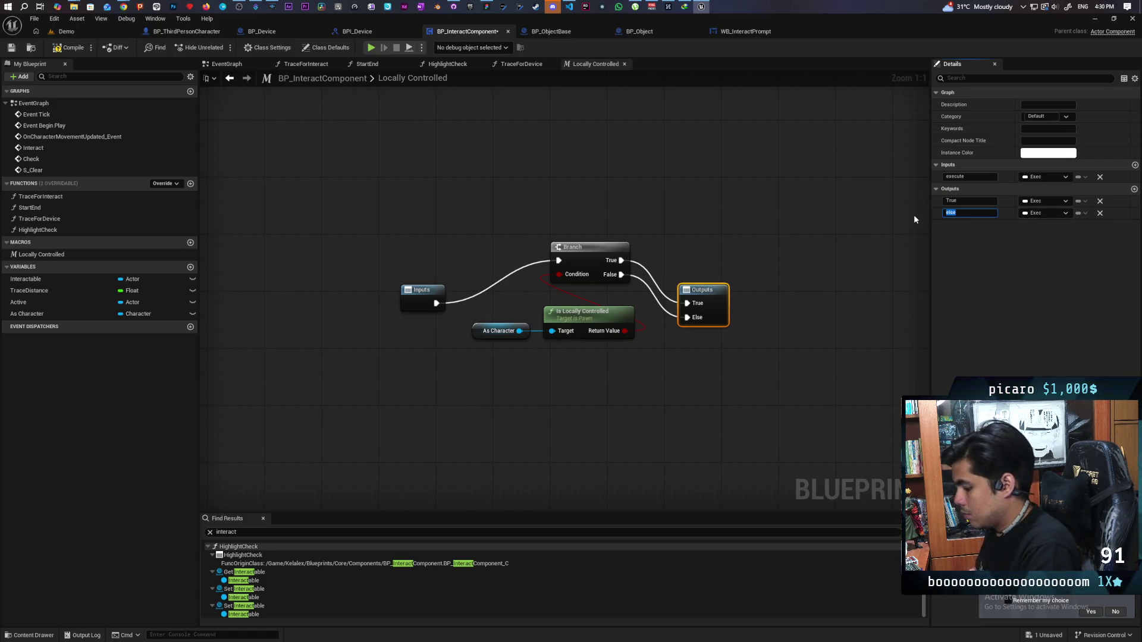
{"action": "type", "text": "lse"}
{"action": "left_click", "coordinate": [829, 227]}
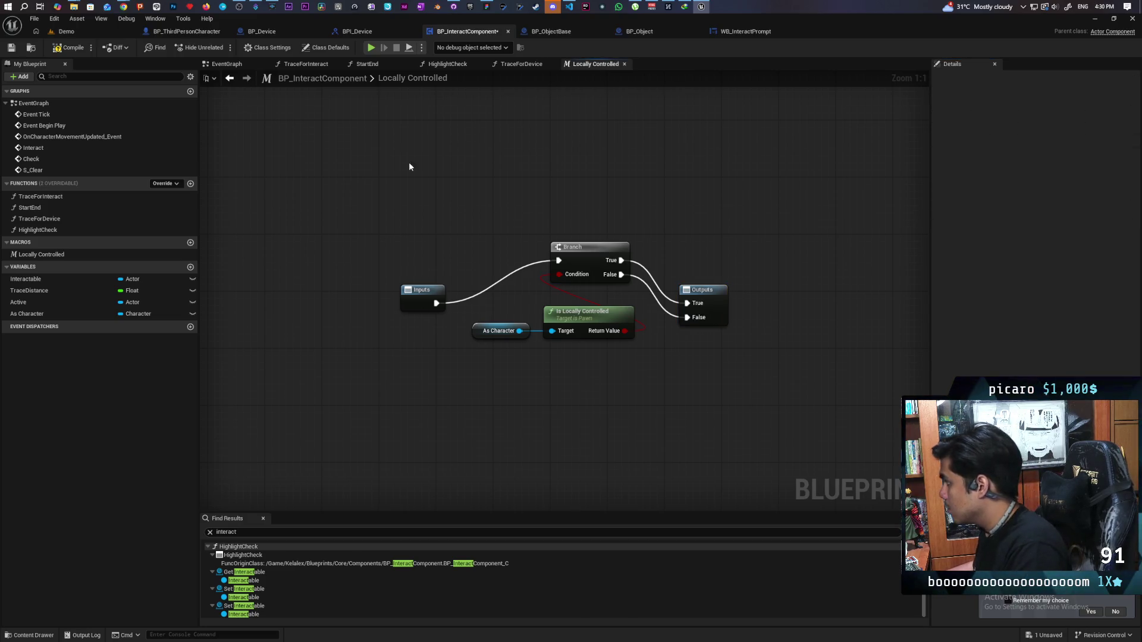
{"action": "left_click", "coordinate": [228, 64]}
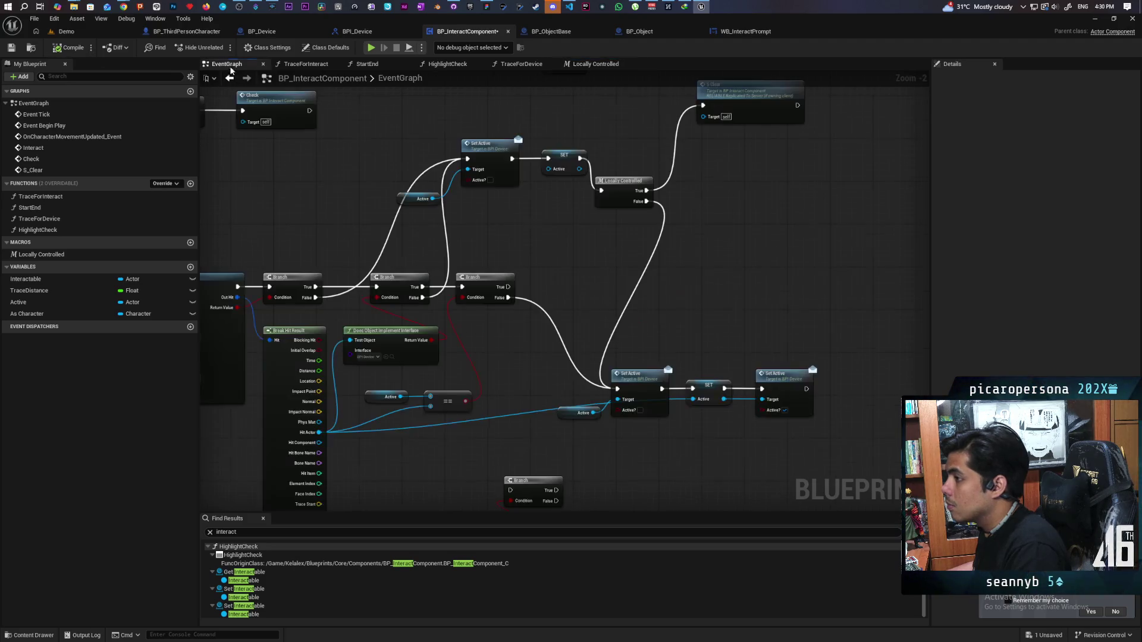
Feed the Branch's False output into Locally Controlled and delete the leftover duplicate check nodes
{"action": "left_click_drag", "start_coordinate": [591, 241], "coordinate": [560, 274]}
{"action": "left_click", "coordinate": [616, 234], "text": "alt"}
{"action": "left_click_drag", "start_coordinate": [594, 234], "coordinate": [599, 203]}
{"action": "mouse_move", "coordinate": [654, 95]}
{"action": "left_mouse_down"}
{"action": "mouse_move", "coordinate": [616, 236]}
{"action": "mouse_move", "coordinate": [583, 271]}
{"action": "left_mouse_up"}
{"action": "left_click_drag", "start_coordinate": [537, 237], "coordinate": [556, 273]}
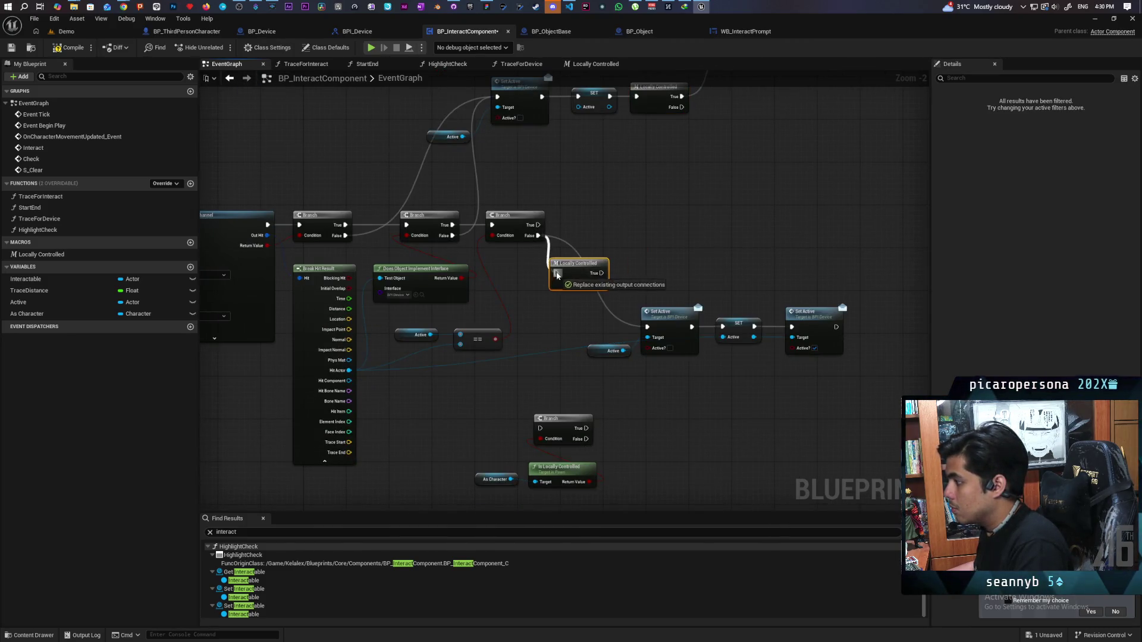
{"action": "left_click_drag", "start_coordinate": [487, 359], "coordinate": [606, 444]}
{"action": "key", "text": "Delete"}
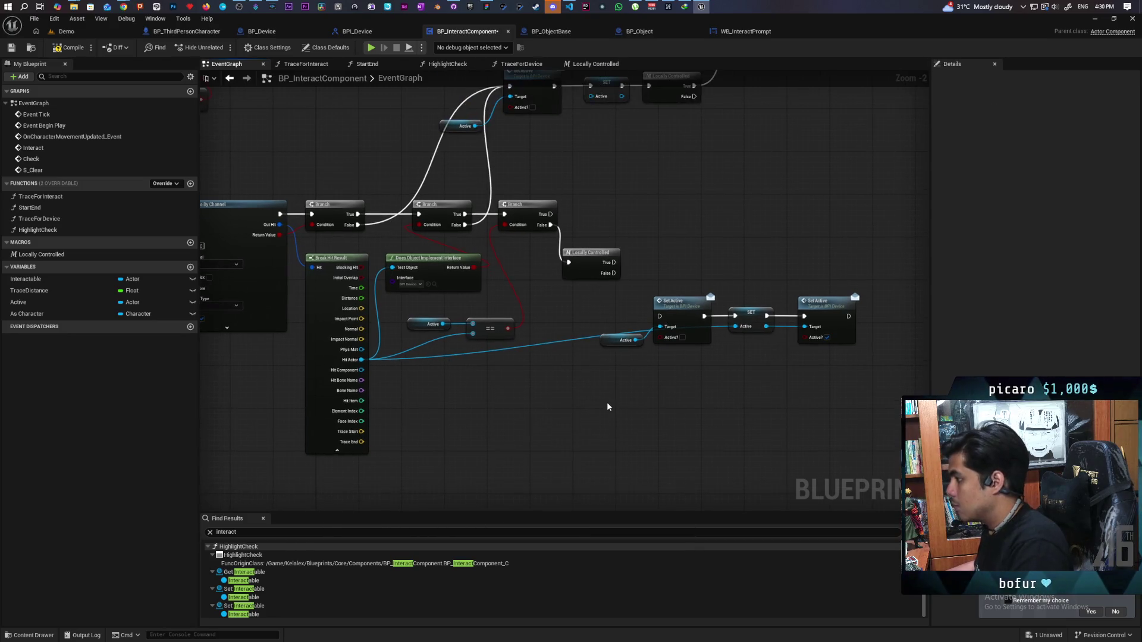
Connect Locally Controlled True to the Set Active chain, raise the chain, and save
{"action": "scroll", "coordinate": [607, 402], "scroll_direction": "up", "scroll_amount": 1}
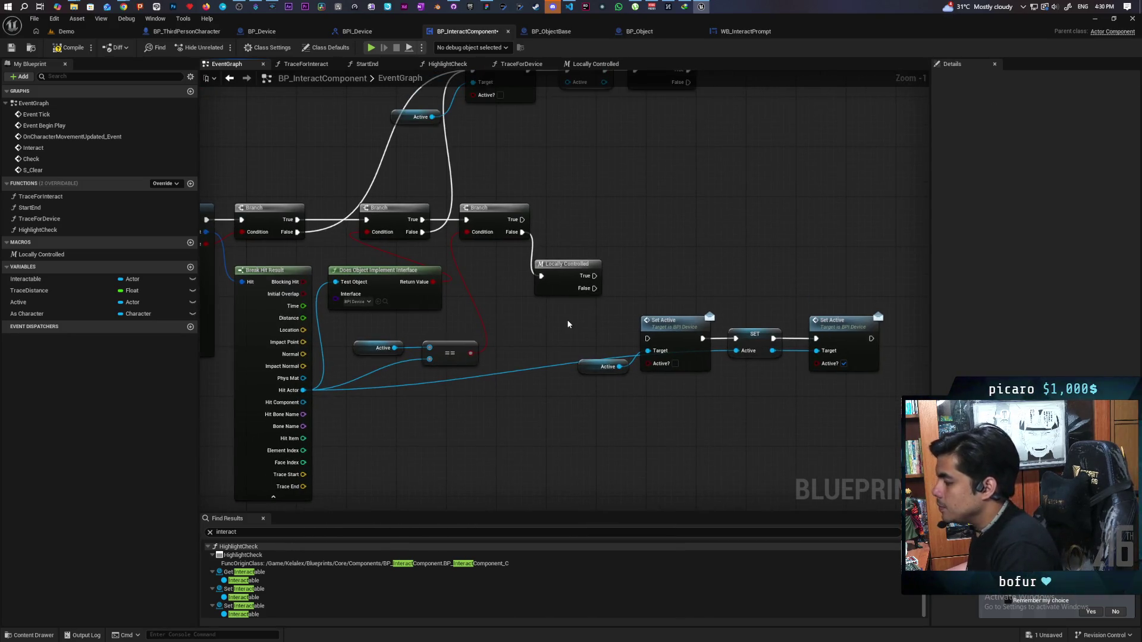
{"action": "left_click_drag", "start_coordinate": [597, 301], "coordinate": [508, 338]}
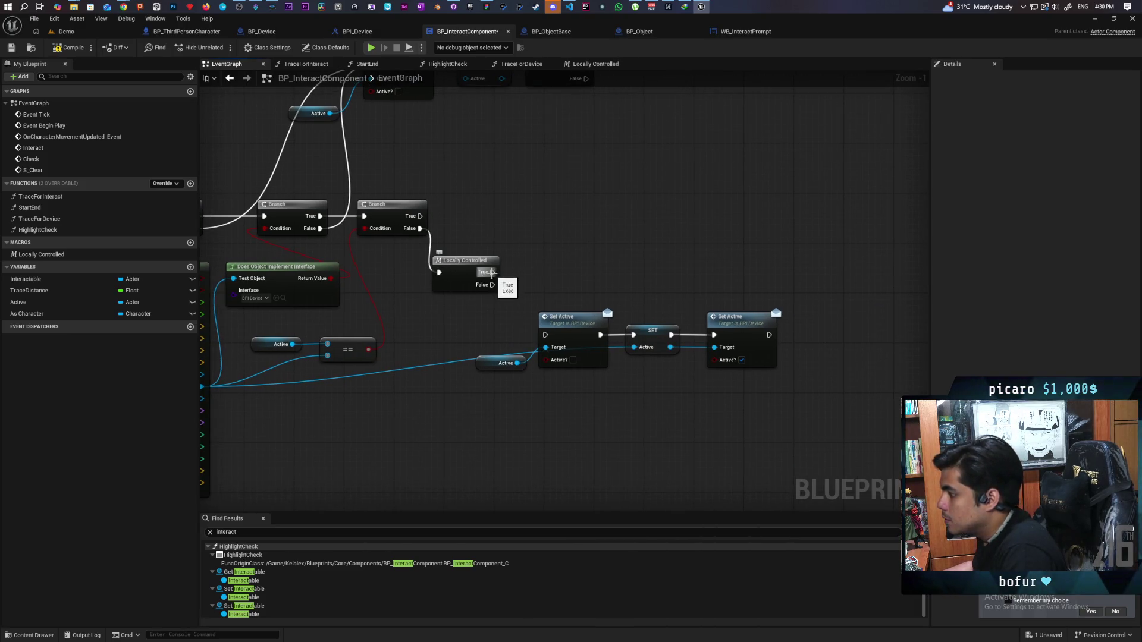
{"action": "left_click_drag", "start_coordinate": [475, 320], "coordinate": [568, 340]}
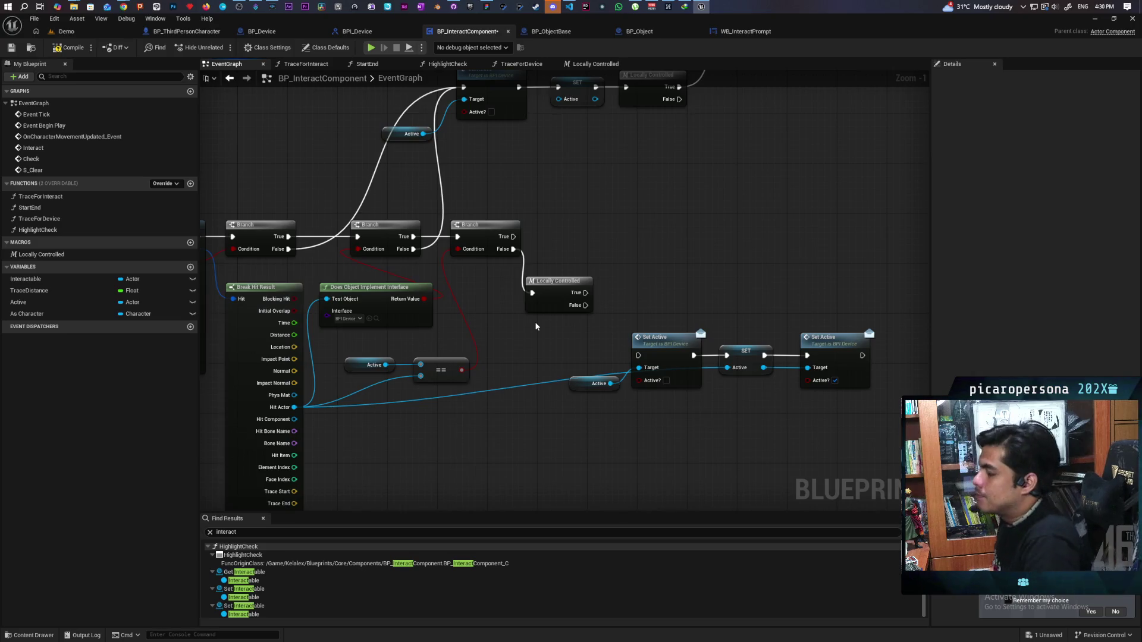
{"action": "mouse_move", "coordinate": [586, 293]}
{"action": "left_mouse_down"}
{"action": "mouse_move", "coordinate": [625, 323]}
{"action": "mouse_move", "coordinate": [638, 355]}
{"action": "left_mouse_up"}
{"action": "left_click_drag", "start_coordinate": [881, 398], "coordinate": [595, 333]}
{"action": "mouse_move", "coordinate": [661, 351]}
{"action": "left_mouse_down"}
{"action": "mouse_move", "coordinate": [676, 226]}
{"action": "mouse_move", "coordinate": [656, 221]}
{"action": "left_mouse_up"}
{"action": "left_click", "coordinate": [679, 295]}
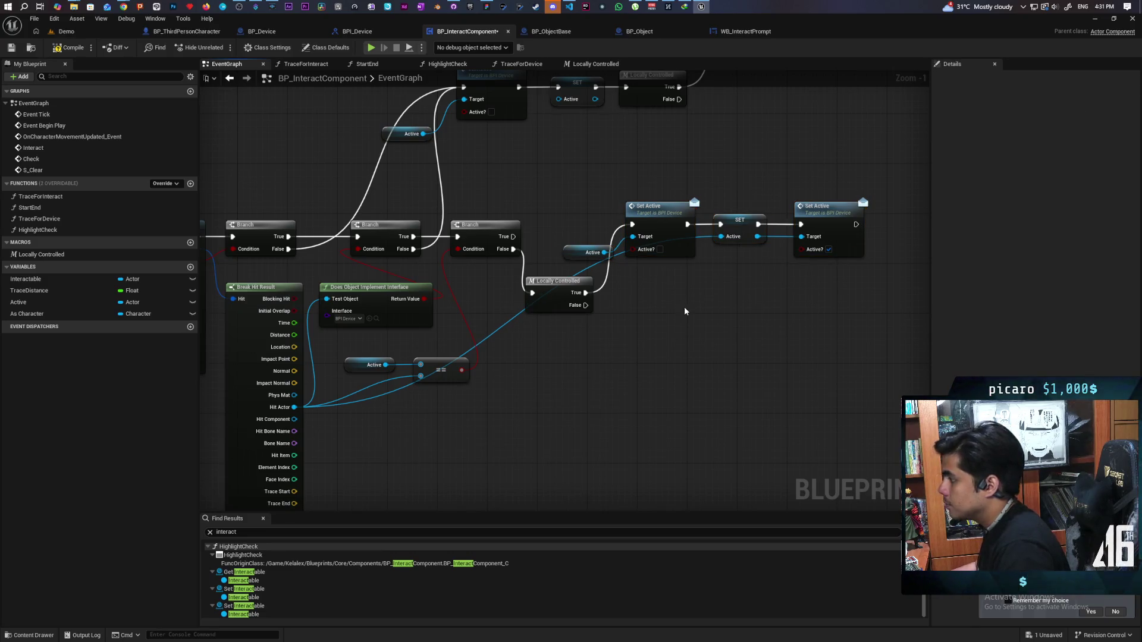
{"action": "left_click_drag", "start_coordinate": [684, 312], "coordinate": [629, 376]}
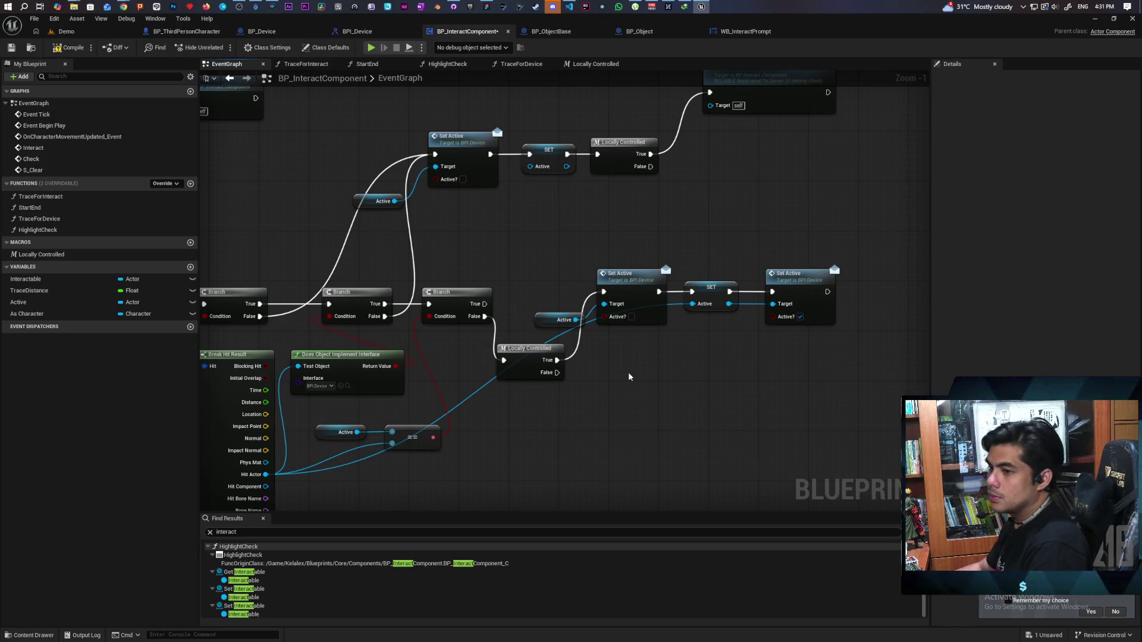
{"action": "mouse_move", "coordinate": [528, 434]}
{"action": "left_mouse_down"}
{"action": "mouse_move", "coordinate": [642, 439]}
{"action": "mouse_move", "coordinate": [595, 458]}
{"action": "mouse_move", "coordinate": [622, 427]}
{"action": "left_mouse_up"}
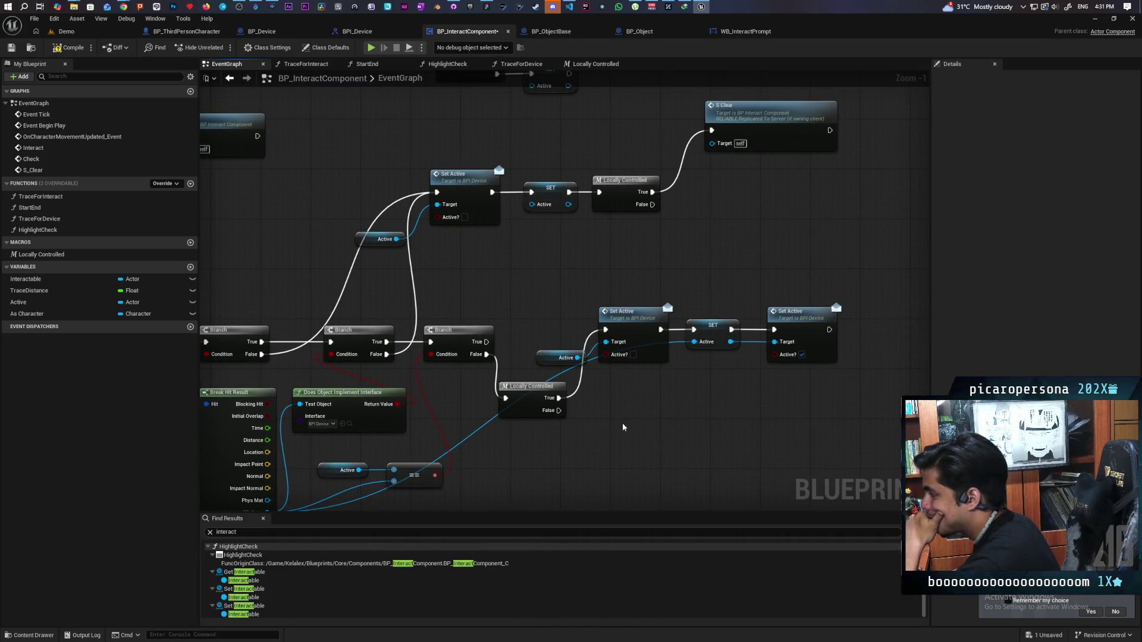
{"action": "left_click", "coordinate": [11, 47]}
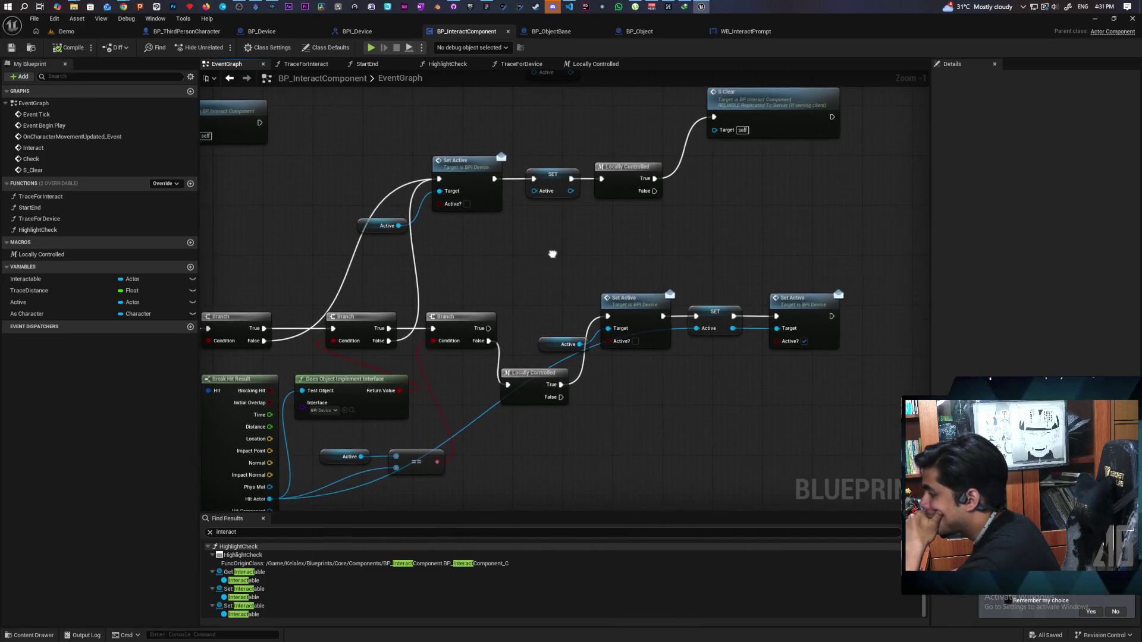
Shift the Set Active group right and lower it into line with Locally Controlled
{"action": "left_click_drag", "start_coordinate": [518, 284], "coordinate": [880, 369]}
{"action": "left_click_drag", "start_coordinate": [620, 295], "coordinate": [701, 301]}
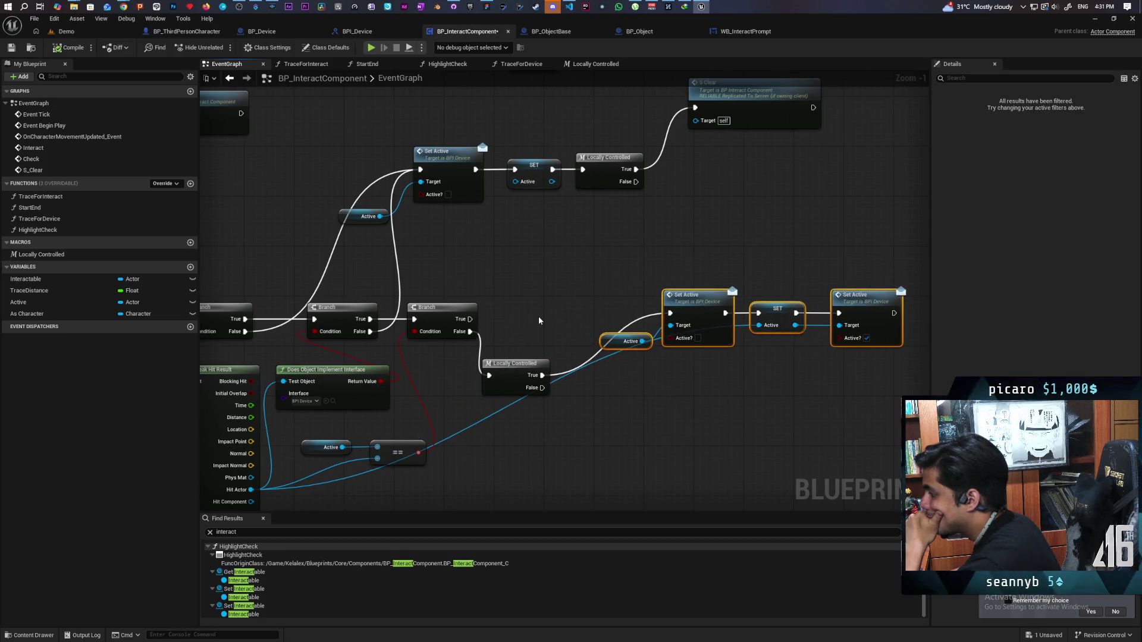
{"action": "left_click_drag", "start_coordinate": [508, 367], "coordinate": [526, 322]}
{"action": "left_click_drag", "start_coordinate": [868, 371], "coordinate": [601, 262]}
{"action": "left_click_drag", "start_coordinate": [638, 309], "coordinate": [634, 328]}
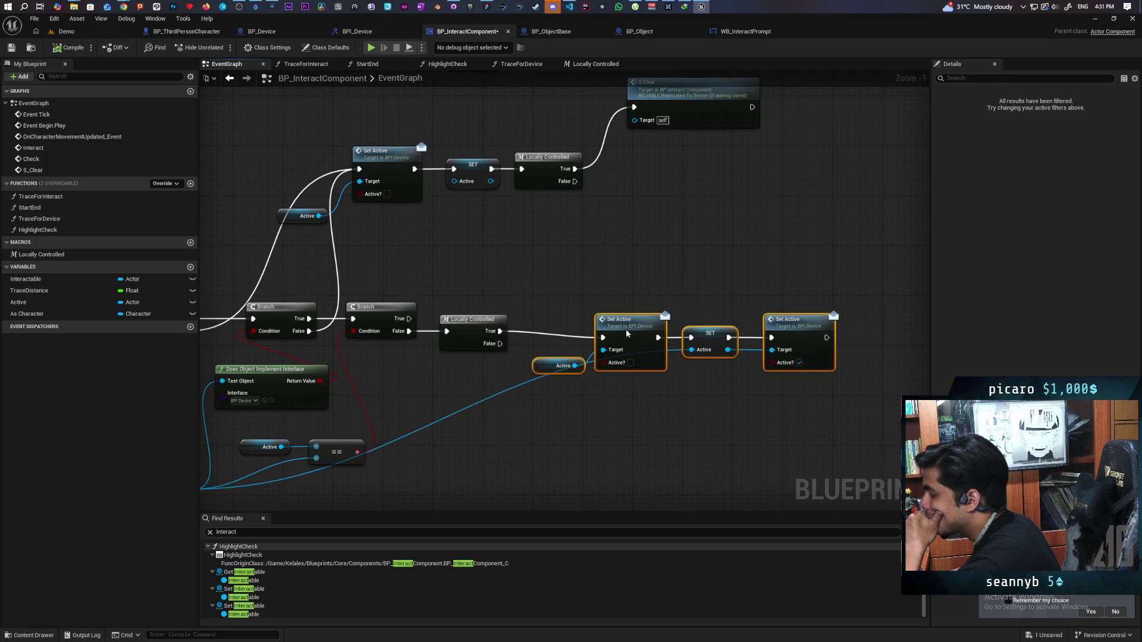
{"action": "mouse_move", "coordinate": [623, 408]}
{"action": "left_mouse_down"}
{"action": "mouse_move", "coordinate": [645, 402]}
{"action": "mouse_move", "coordinate": [685, 359]}
{"action": "left_mouse_up"}
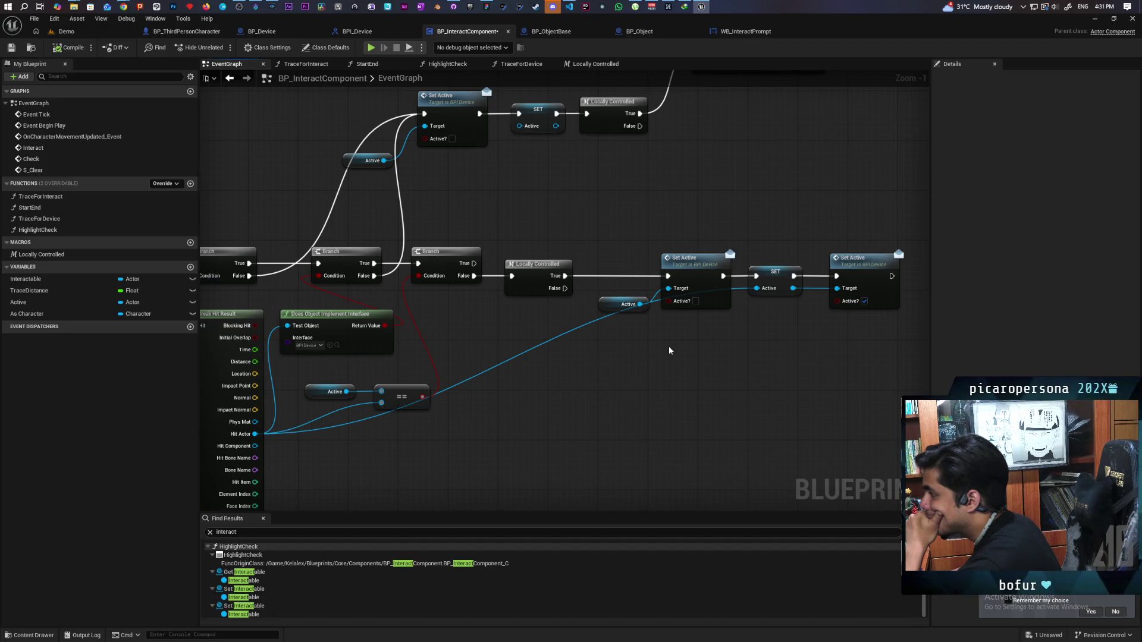
{"action": "mouse_move", "coordinate": [669, 351]}
{"action": "left_mouse_down"}
{"action": "mouse_move", "coordinate": [607, 405]}
{"action": "mouse_move", "coordinate": [740, 409]}
{"action": "mouse_move", "coordinate": [645, 472]}
{"action": "mouse_move", "coordinate": [616, 401]}
{"action": "left_mouse_up"}
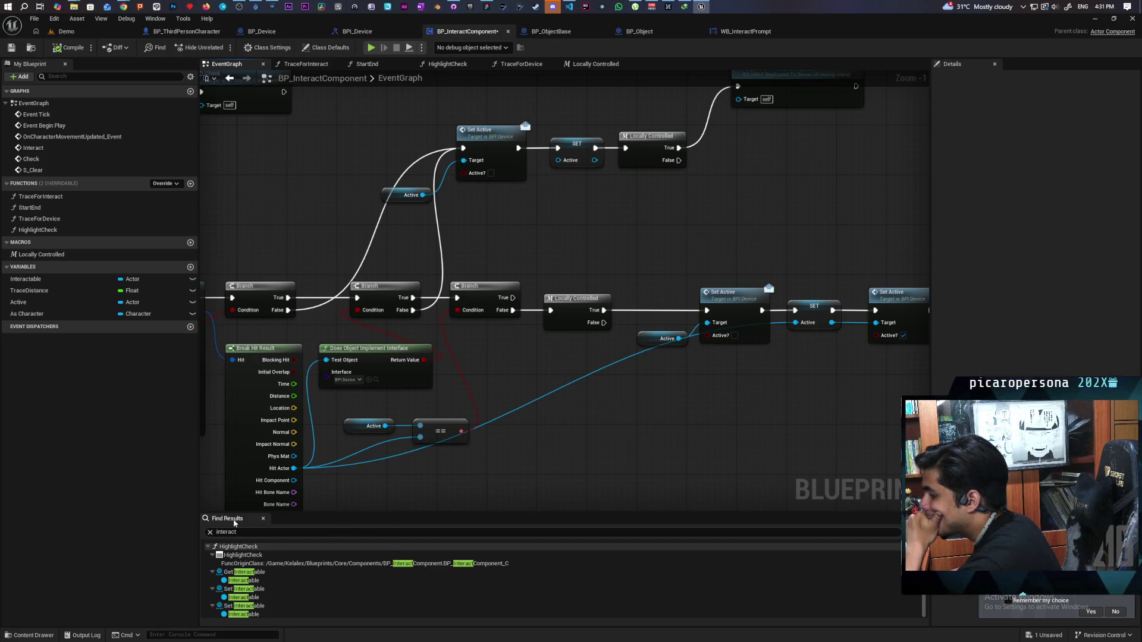
{"action": "key", "text": "Escape"}
Shift the Check event and sphere trace nodes left to free space below them
{"action": "scroll", "coordinate": [599, 441], "scroll_direction": "down", "scroll_amount": 3}
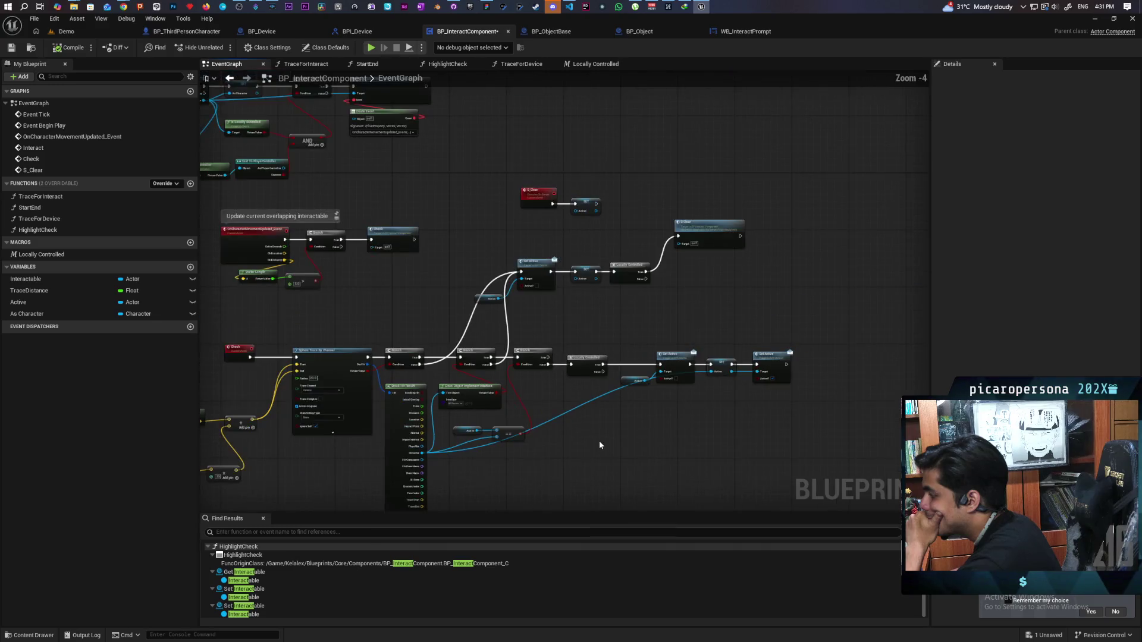
{"action": "scroll", "coordinate": [597, 431], "scroll_direction": "up", "scroll_amount": 2}
{"action": "left_click_drag", "start_coordinate": [597, 431], "coordinate": [668, 386]}
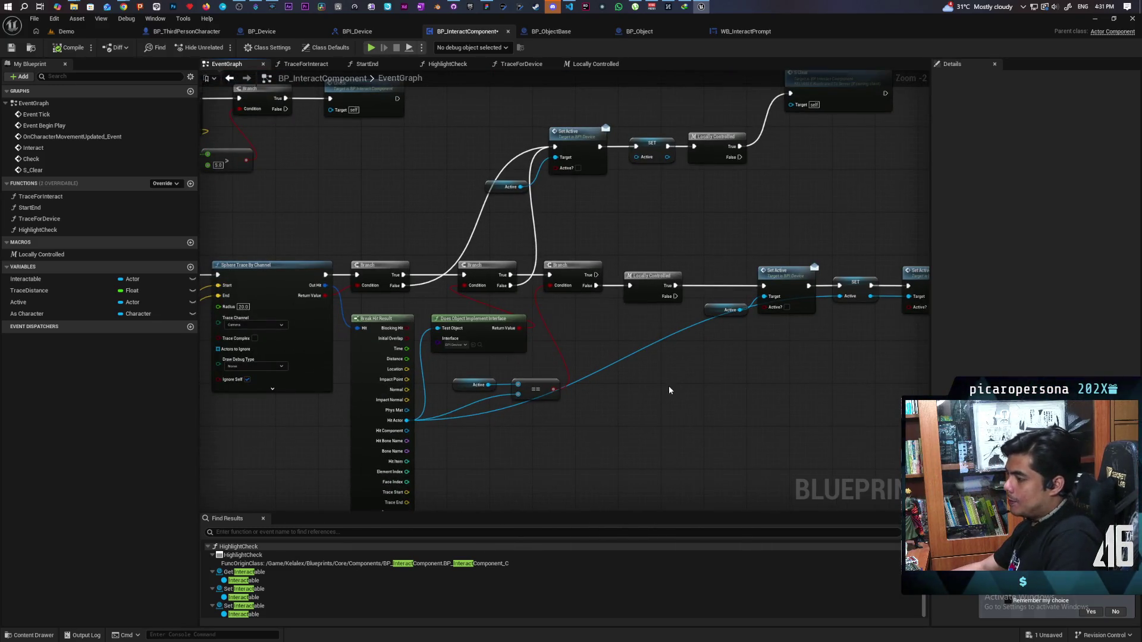
{"action": "left_click_drag", "start_coordinate": [637, 374], "coordinate": [549, 300]}
{"action": "mouse_move", "coordinate": [449, 220]}
{"action": "left_mouse_down"}
{"action": "mouse_move", "coordinate": [609, 253]}
{"action": "mouse_move", "coordinate": [566, 252]}
{"action": "mouse_move", "coordinate": [567, 265]}
{"action": "left_mouse_up"}
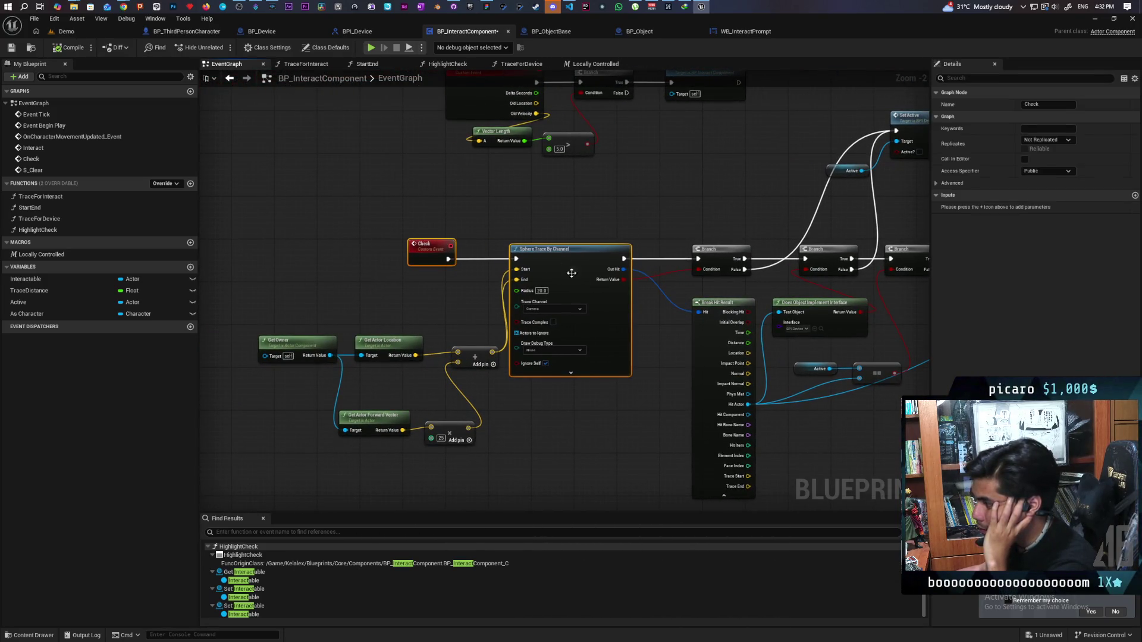
{"action": "left_click", "coordinate": [651, 406]}
{"action": "mouse_move", "coordinate": [651, 406]}
{"action": "left_mouse_down"}
{"action": "mouse_move", "coordinate": [536, 394]}
{"action": "mouse_move", "coordinate": [538, 360]}
{"action": "mouse_move", "coordinate": [429, 411]}
{"action": "mouse_move", "coordinate": [476, 390]}
{"action": "mouse_move", "coordinate": [453, 416]}
{"action": "left_mouse_up"}
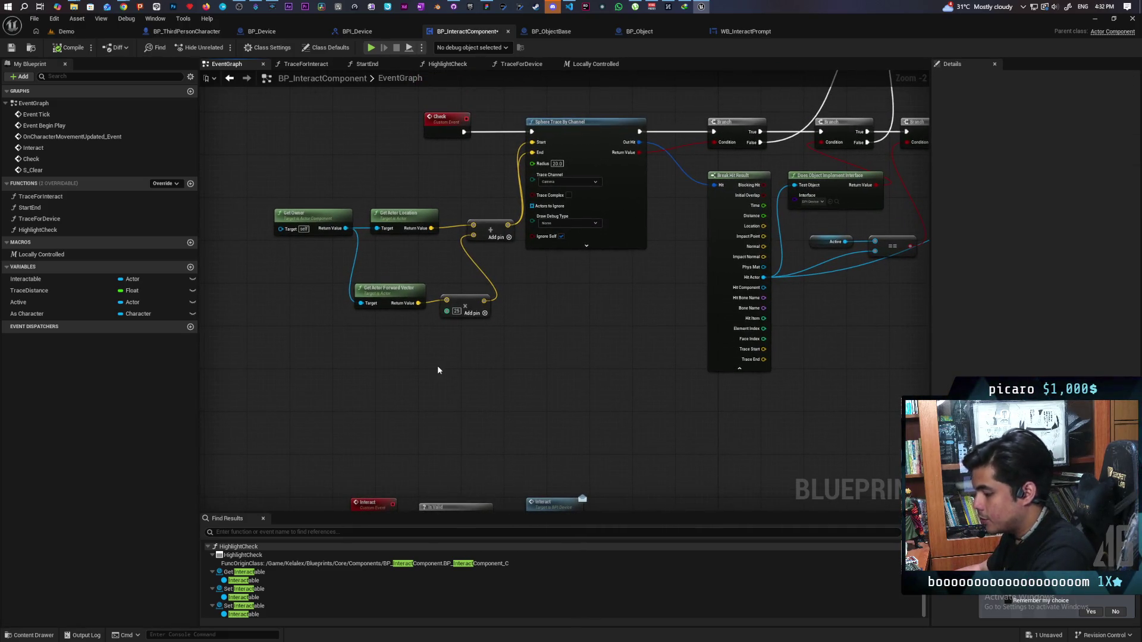
Add a custom event named S_Check with replication set to Run on Server
{"action": "left_click", "coordinate": [409, 376]}
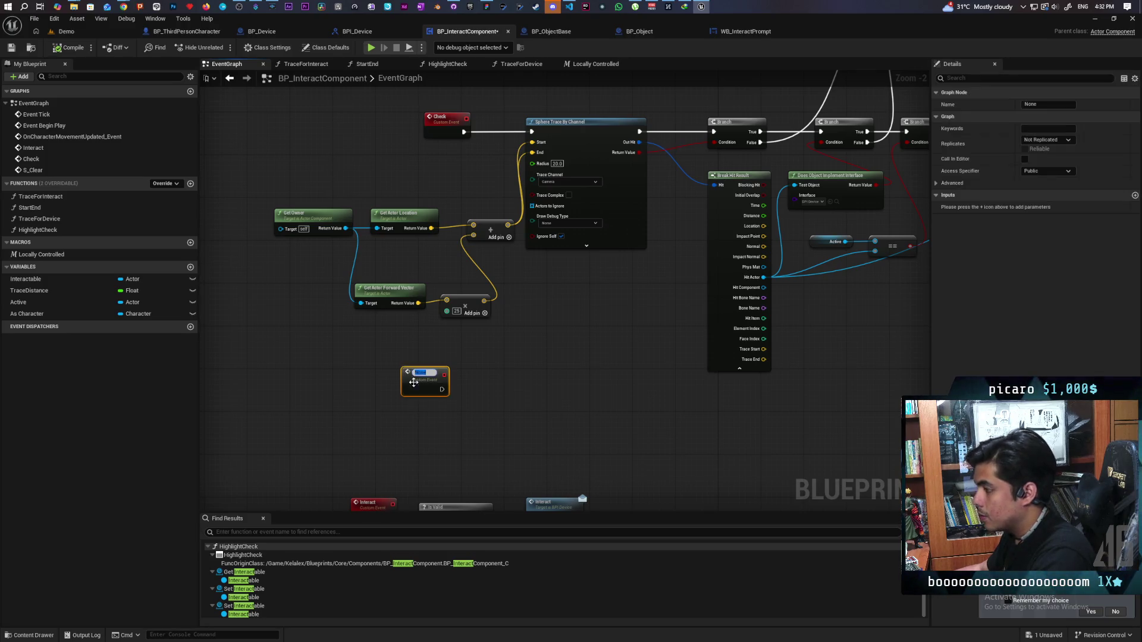
{"action": "type", "text": "CHeck"}
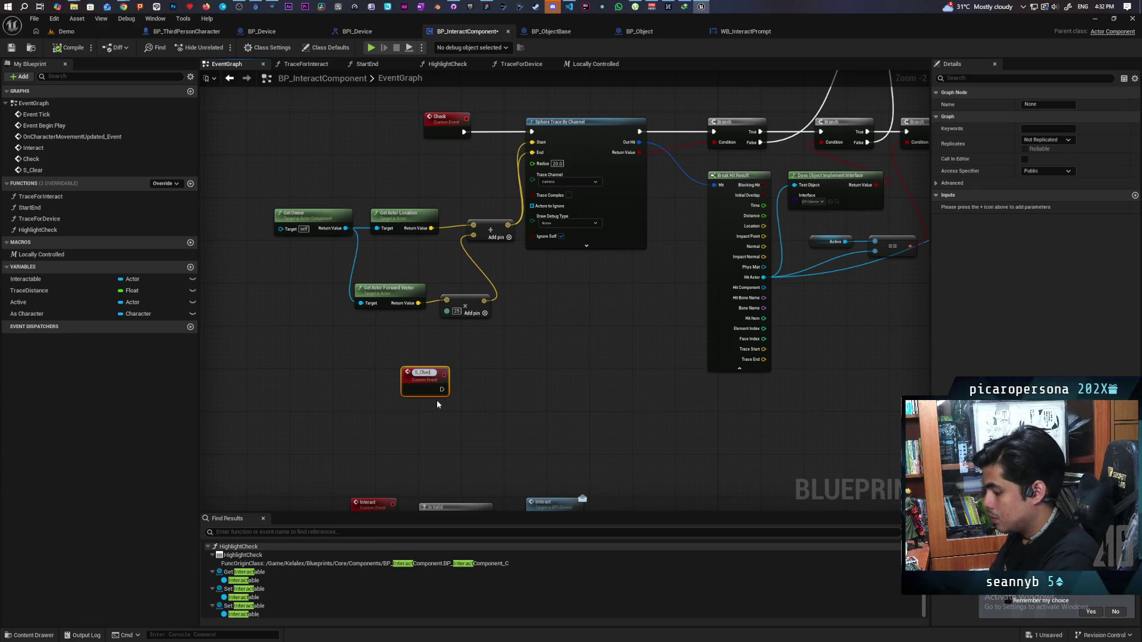
{"action": "key", "text": "Return"}
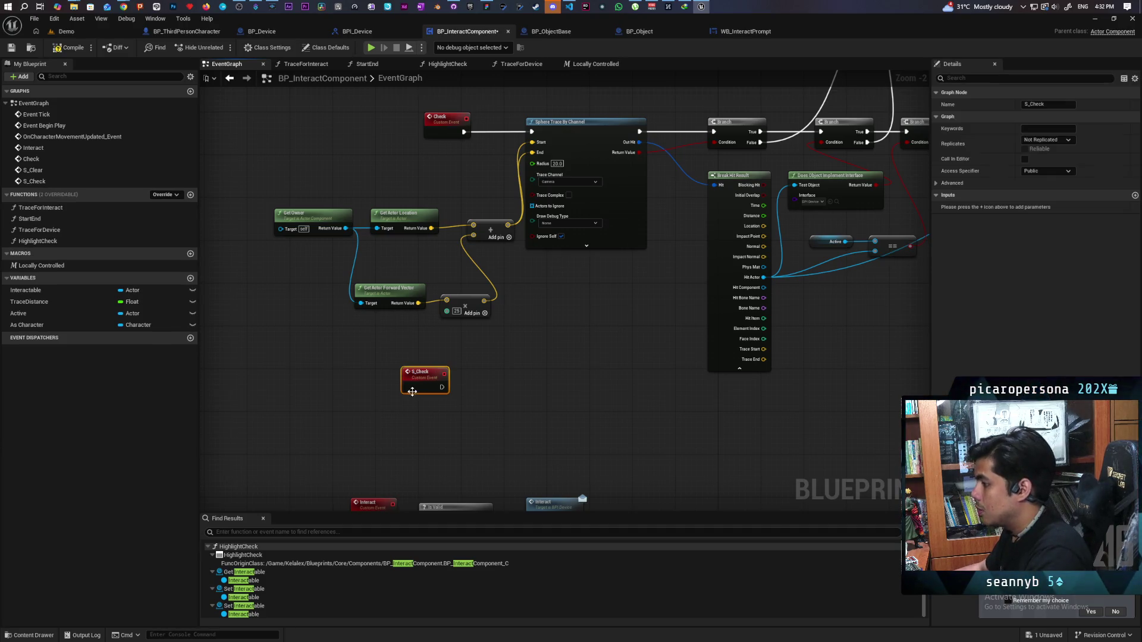
{"action": "left_click", "coordinate": [1048, 140]}
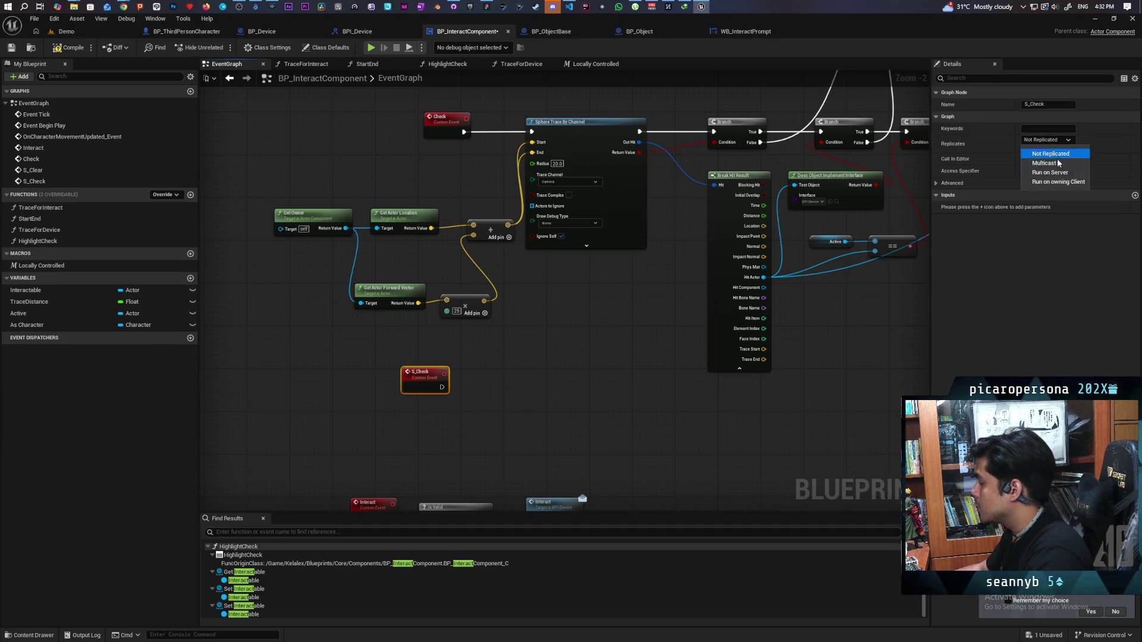
{"action": "left_click", "coordinate": [1051, 173]}
{"action": "left_click", "coordinate": [517, 380]}
Call Check from S_Check's execution output, align it, and save the blueprint
{"action": "mouse_move", "coordinate": [447, 387]}
{"action": "left_mouse_down"}
{"action": "mouse_move", "coordinate": [500, 379]}
{"action": "mouse_move", "coordinate": [441, 387]}
{"action": "mouse_move", "coordinate": [491, 394]}
{"action": "left_mouse_up"}
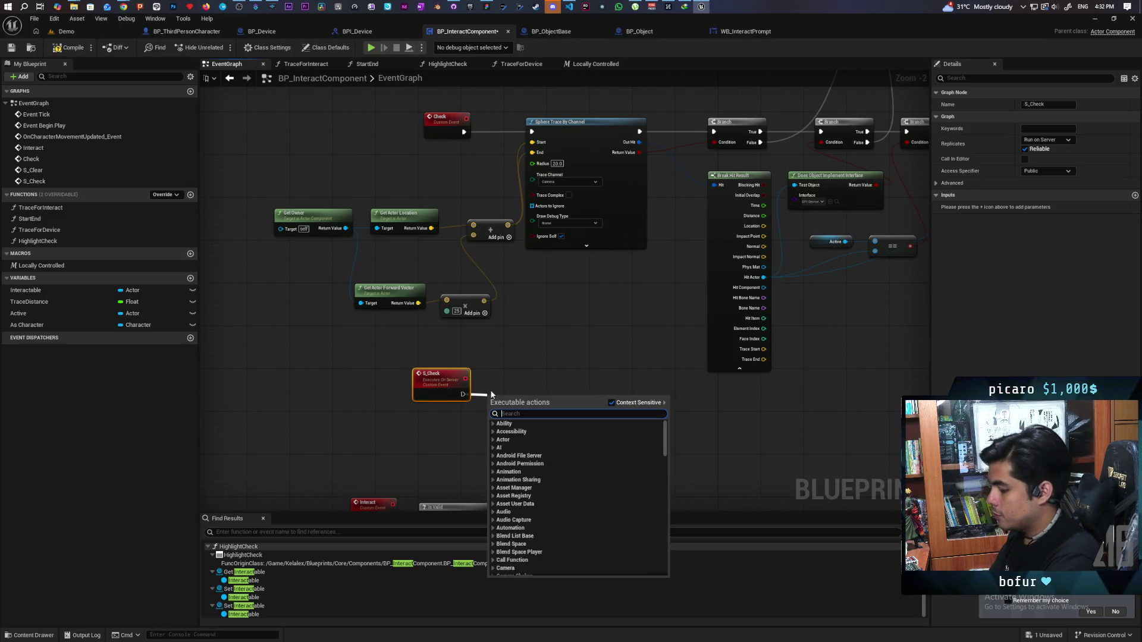
{"action": "type", "text": "check"}
{"action": "key", "text": "Return"}
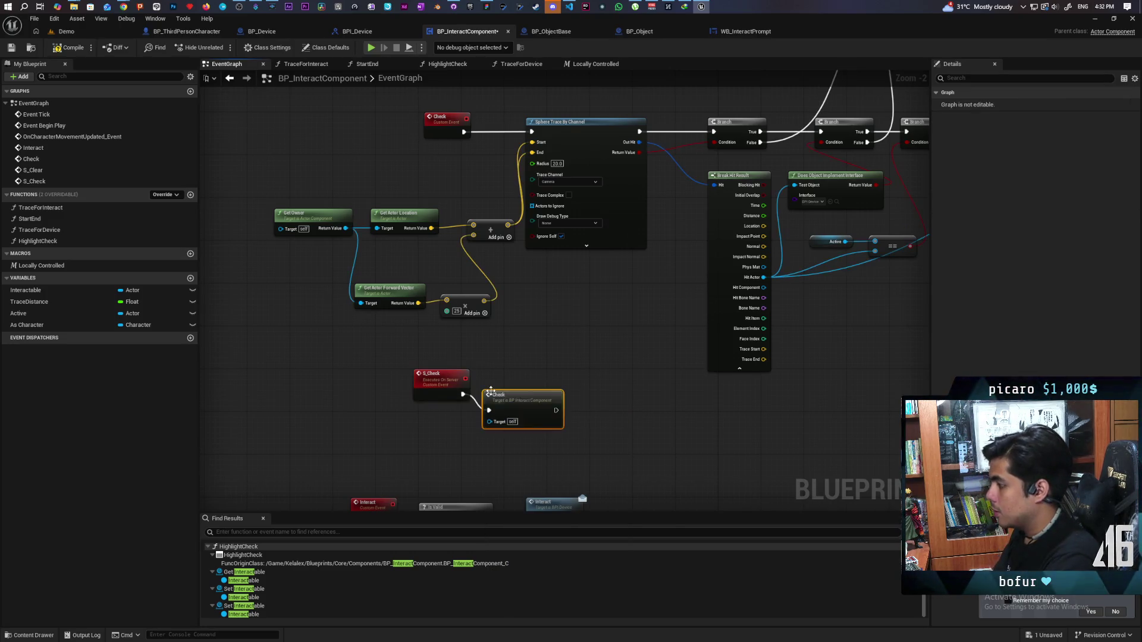
{"action": "left_click_drag", "start_coordinate": [489, 389], "coordinate": [505, 373]}
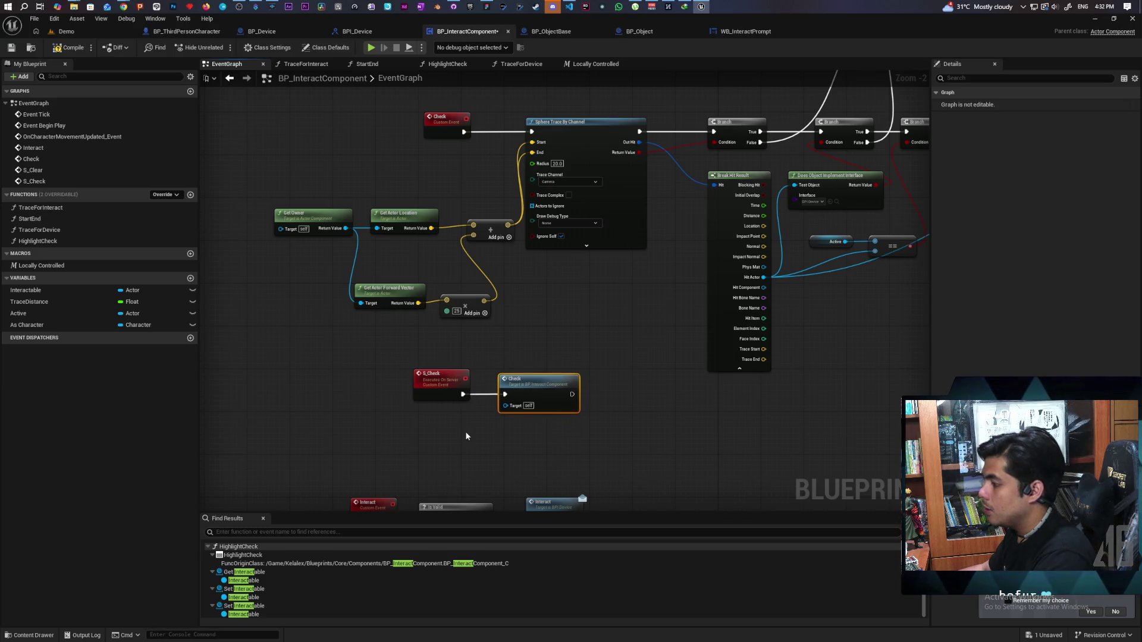
{"action": "left_click_drag", "start_coordinate": [465, 431], "coordinate": [535, 398]}
{"action": "left_click", "coordinate": [588, 355]}
{"action": "key", "text": "ctrl+s"}
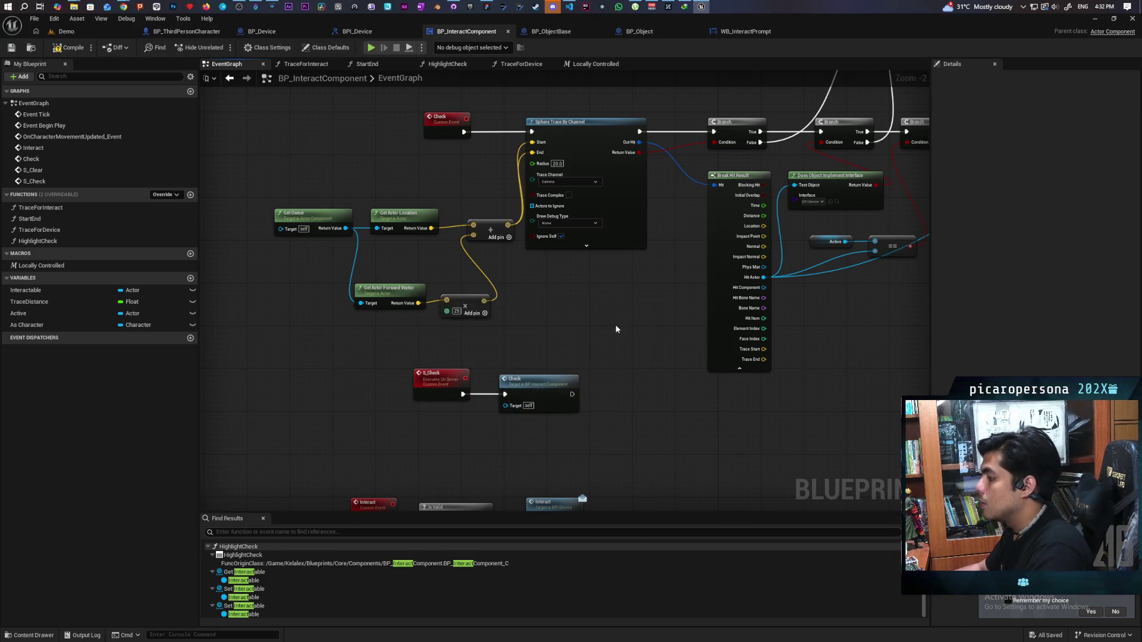
{"action": "scroll", "coordinate": [615, 323], "scroll_direction": "down", "scroll_amount": 2}
{"action": "left_click_drag", "start_coordinate": [588, 367], "coordinate": [492, 333]}
Append an S Check call after the last Set Active node of the lower chain
{"action": "left_click_drag", "start_coordinate": [345, 404], "coordinate": [498, 352]}
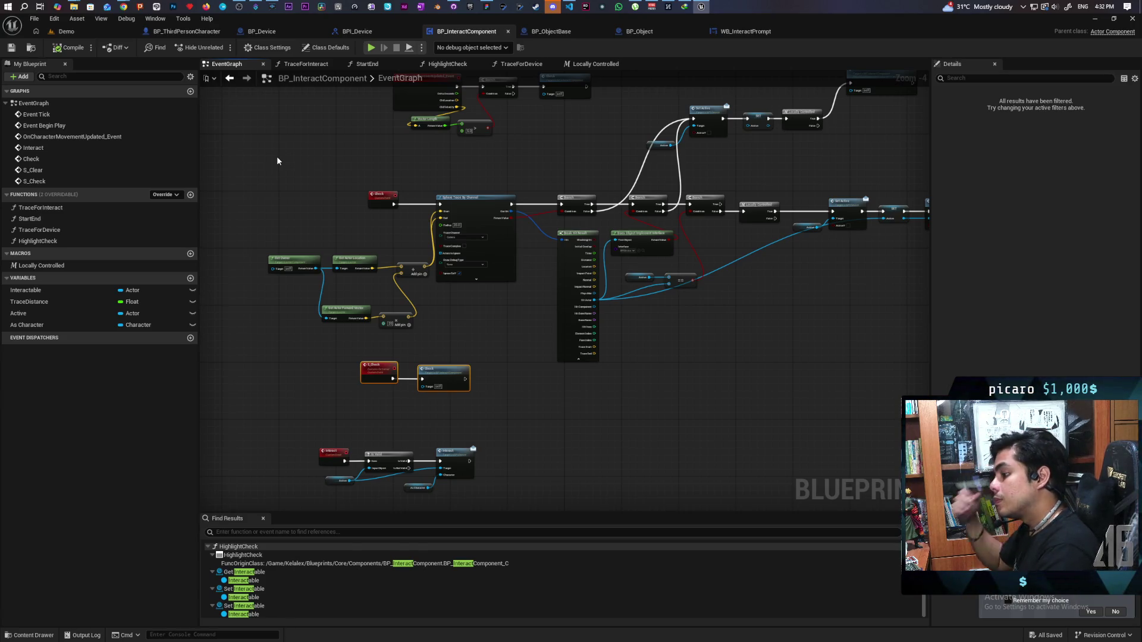
{"action": "left_click_drag", "start_coordinate": [880, 315], "coordinate": [707, 318]}
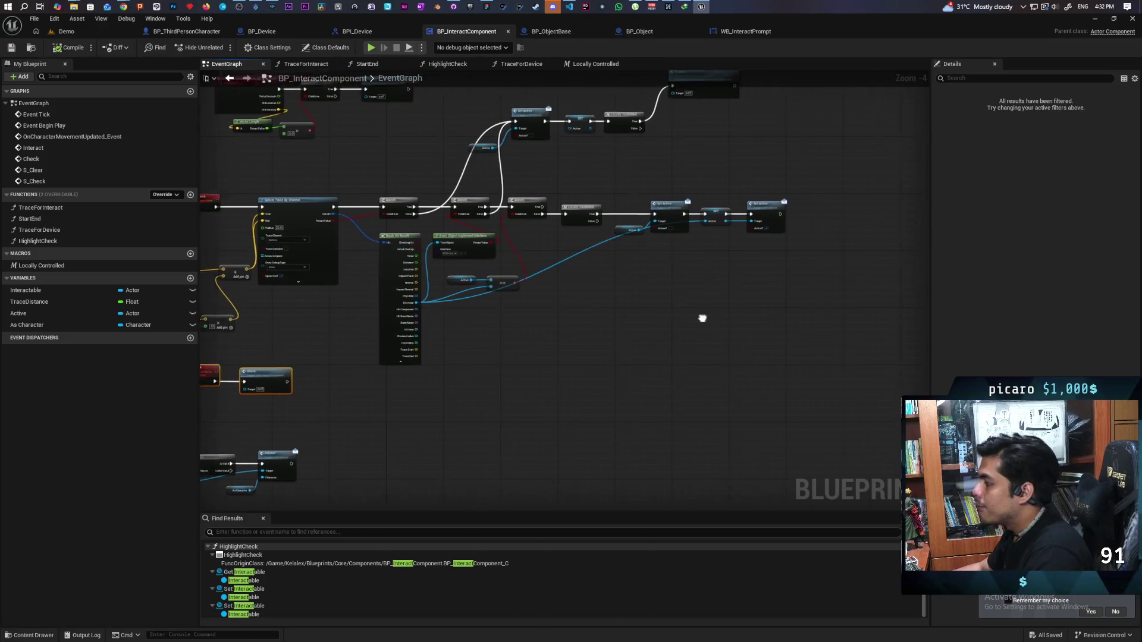
{"action": "scroll", "coordinate": [376, 333], "scroll_direction": "up", "scroll_amount": 2}
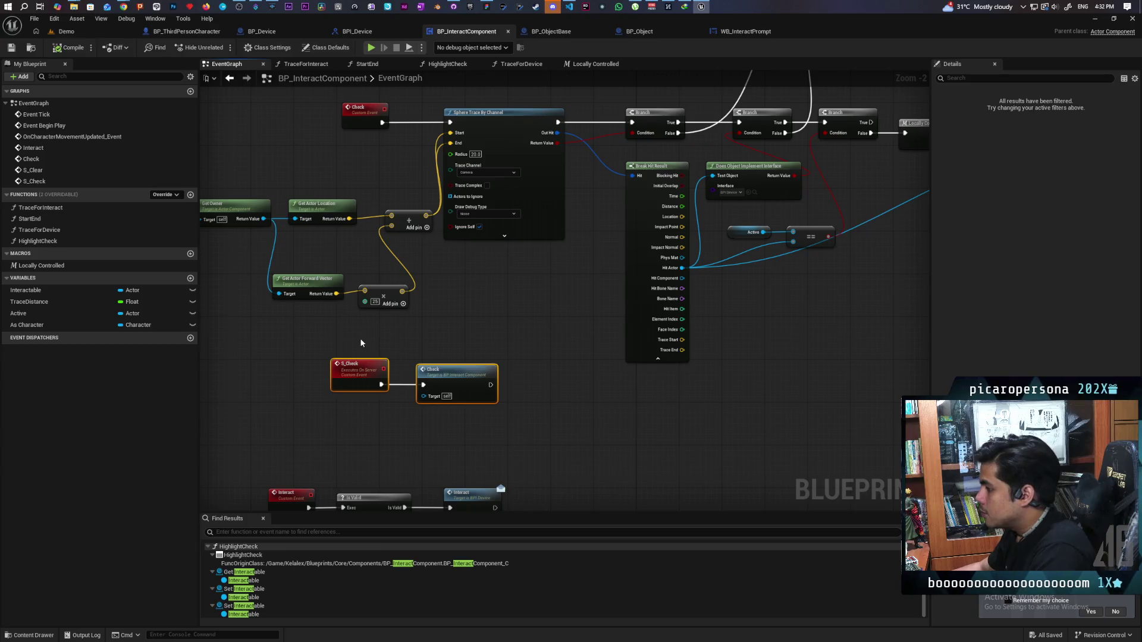
{"action": "left_click", "coordinate": [358, 372]}
{"action": "left_click_drag", "start_coordinate": [788, 383], "coordinate": [558, 385]}
{"action": "left_click_drag", "start_coordinate": [590, 329], "coordinate": [556, 365]}
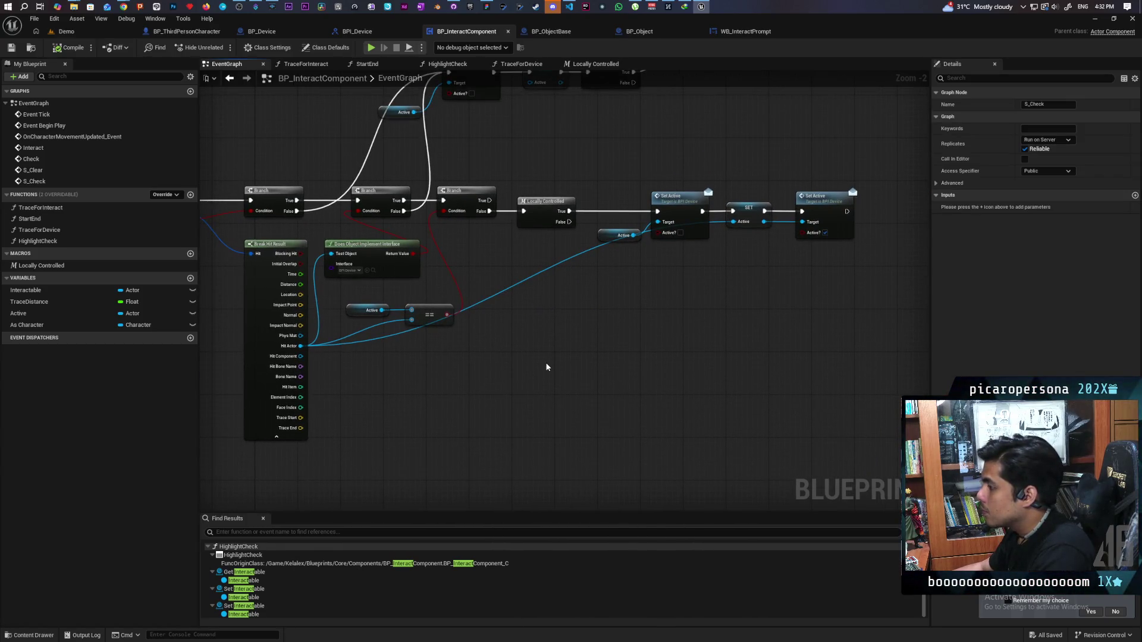
{"action": "mouse_move", "coordinate": [546, 367]}
{"action": "left_mouse_down"}
{"action": "mouse_move", "coordinate": [502, 413]}
{"action": "mouse_move", "coordinate": [645, 375]}
{"action": "left_mouse_up"}
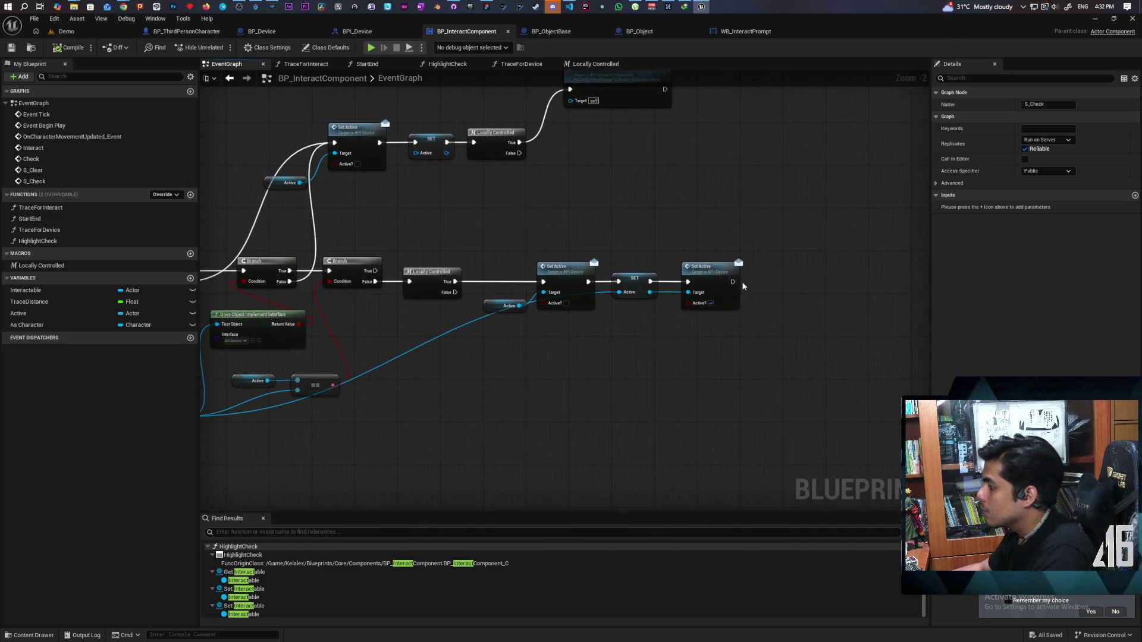
{"action": "left_click_drag", "start_coordinate": [732, 282], "coordinate": [767, 287]}
{"action": "type", "text": "s chec"}
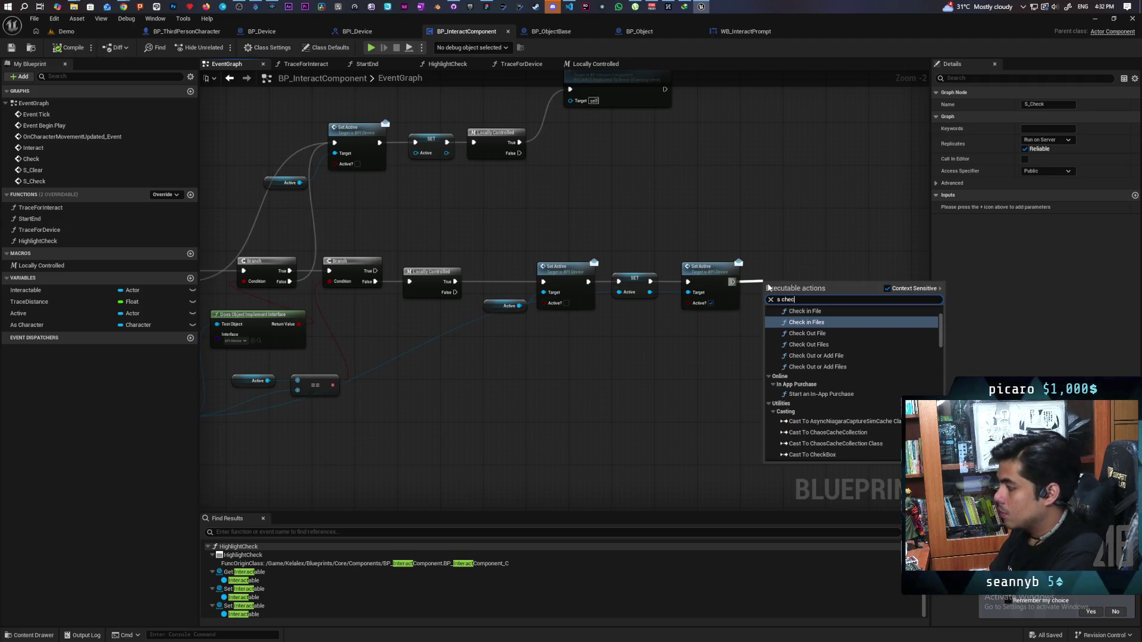
{"action": "type", "text": "k"}
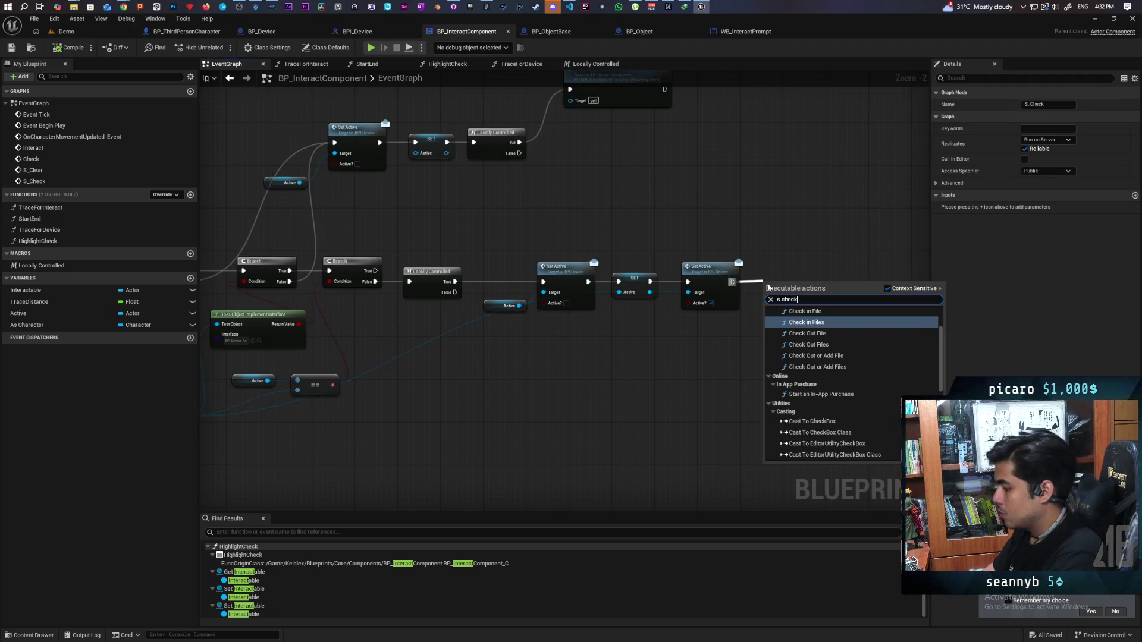
{"action": "scroll", "coordinate": [773, 367], "scroll_direction": "up", "scroll_amount": 3}
{"action": "left_click", "coordinate": [807, 325]}
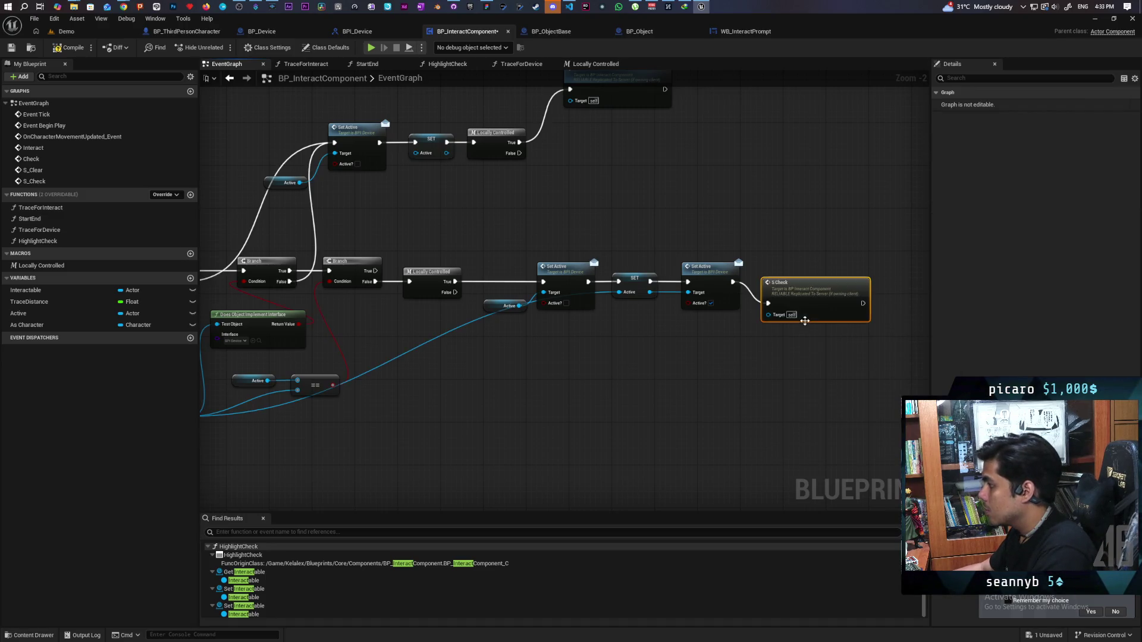
{"action": "left_click_drag", "start_coordinate": [799, 277], "coordinate": [811, 267]}
{"action": "left_click", "coordinate": [773, 345]}
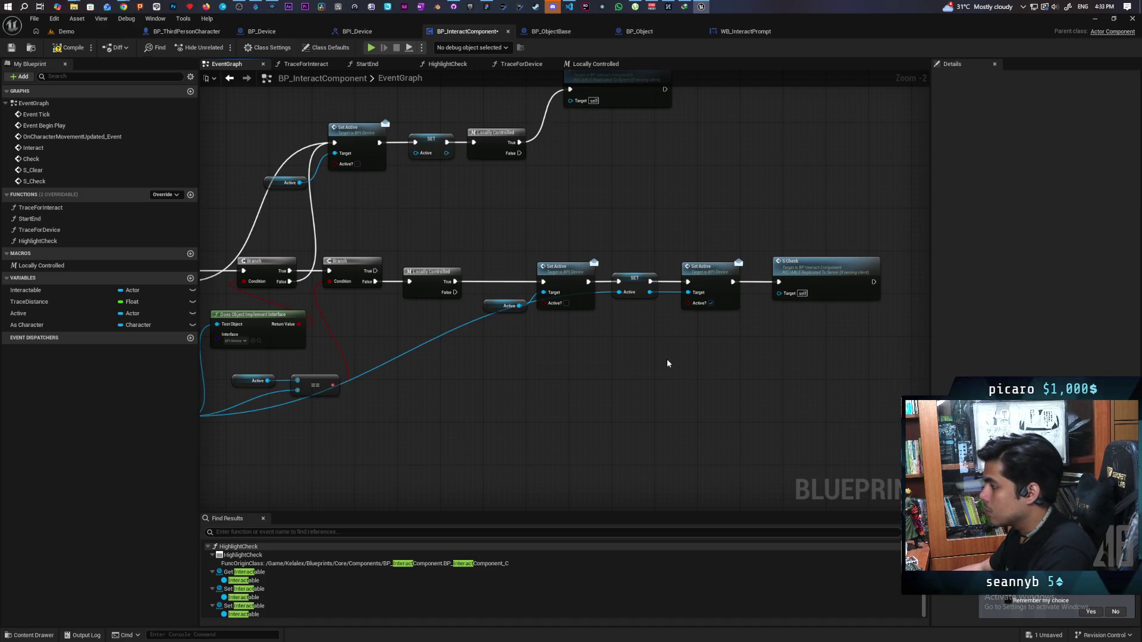
{"action": "mouse_move", "coordinate": [667, 363]}
{"action": "left_mouse_down"}
{"action": "mouse_move", "coordinate": [685, 368]}
{"action": "mouse_move", "coordinate": [558, 426]}
{"action": "left_mouse_up"}
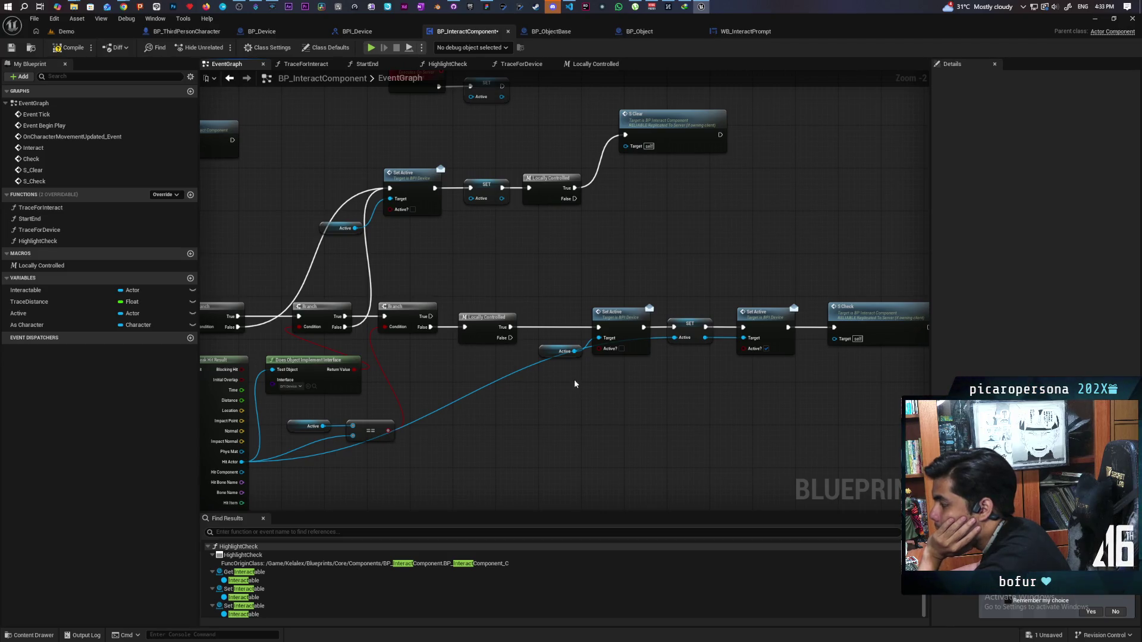
Move the Check event, Sphere Trace By Channel, its inputs and first Branch further left
{"action": "mouse_move", "coordinate": [556, 299]}
{"action": "left_mouse_down"}
{"action": "mouse_move", "coordinate": [773, 380]}
{"action": "mouse_move", "coordinate": [554, 291]}
{"action": "mouse_move", "coordinate": [748, 415]}
{"action": "left_mouse_up"}
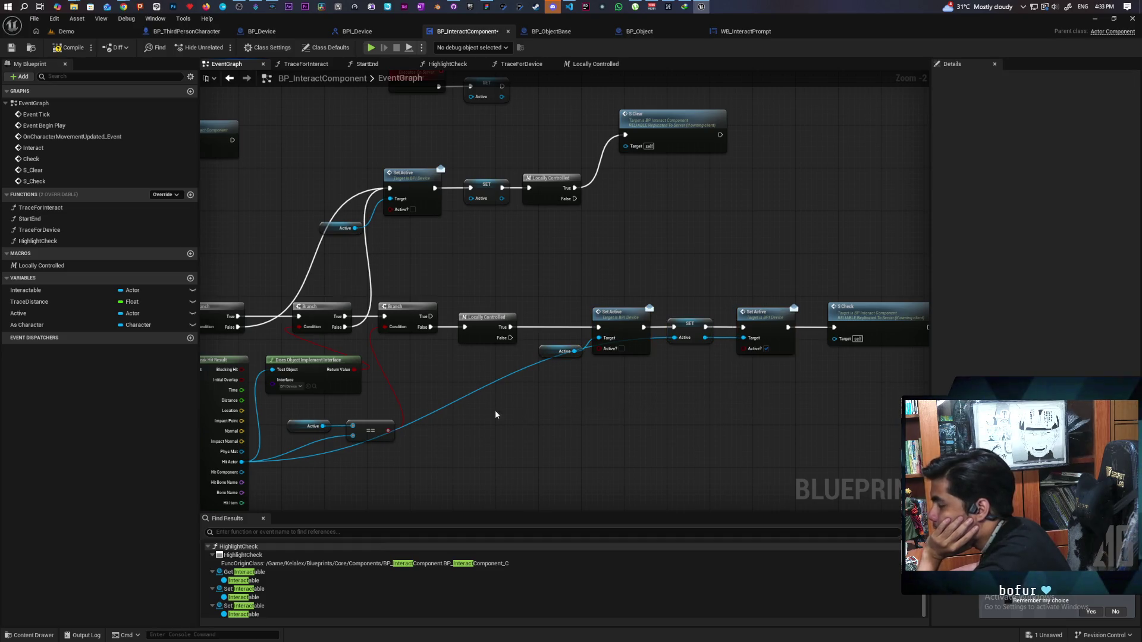
{"action": "left_click_drag", "start_coordinate": [499, 409], "coordinate": [564, 403]}
{"action": "left_click_drag", "start_coordinate": [376, 445], "coordinate": [443, 406]}
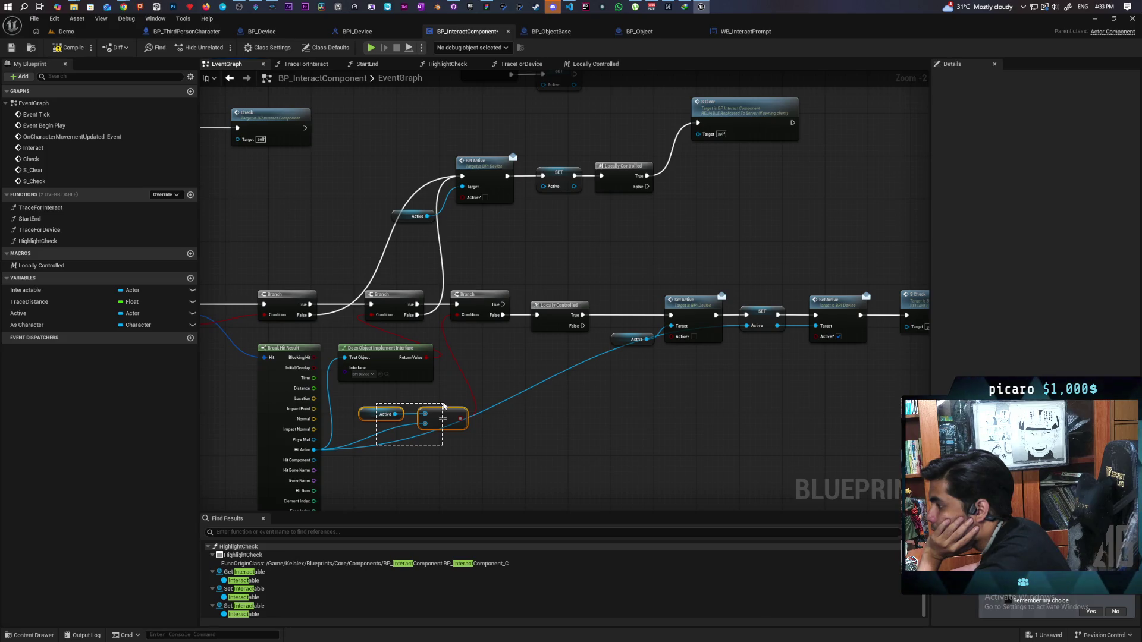
{"action": "mouse_move", "coordinate": [590, 329]}
{"action": "left_mouse_down"}
{"action": "mouse_move", "coordinate": [473, 330]}
{"action": "mouse_move", "coordinate": [711, 380]}
{"action": "left_mouse_up"}
{"action": "left_click", "coordinate": [716, 387]}
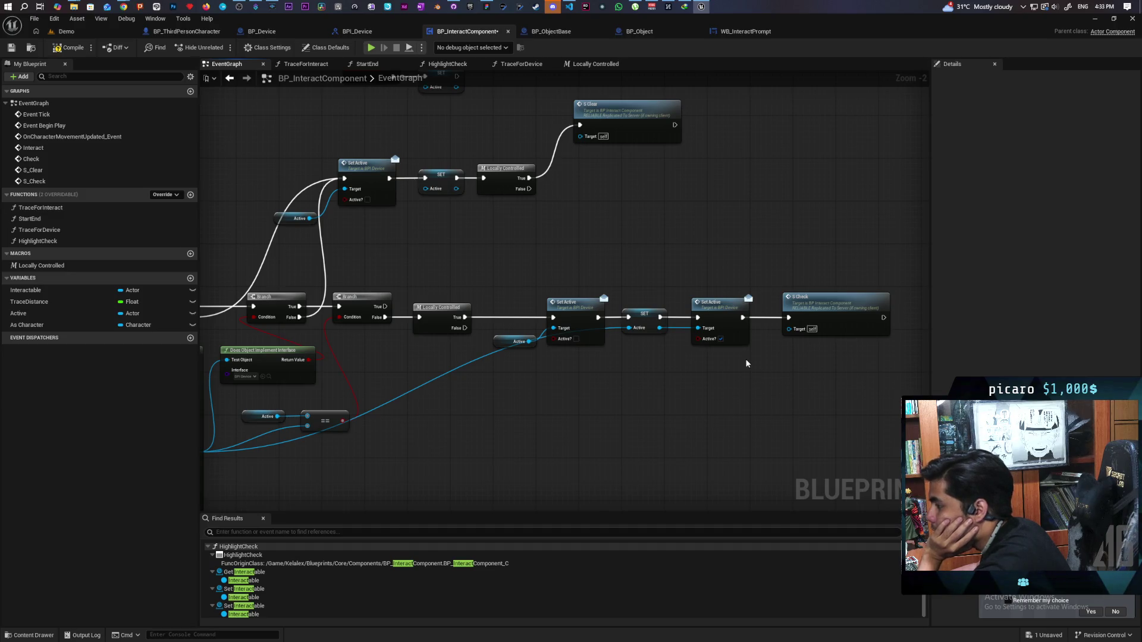
{"action": "left_click_drag", "start_coordinate": [803, 261], "coordinate": [848, 368]}
{"action": "mouse_move", "coordinate": [559, 428]}
{"action": "left_mouse_down"}
{"action": "mouse_move", "coordinate": [789, 400]}
{"action": "mouse_move", "coordinate": [437, 414]}
{"action": "mouse_move", "coordinate": [466, 413]}
{"action": "left_mouse_up"}
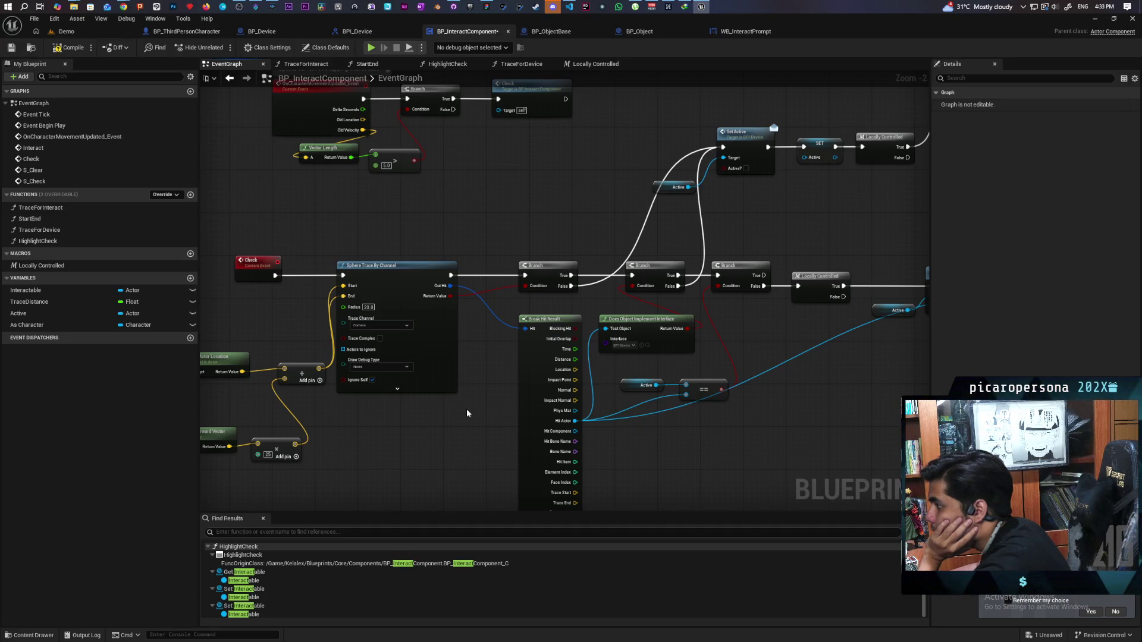
{"action": "mouse_move", "coordinate": [831, 400]}
{"action": "left_mouse_down"}
{"action": "mouse_move", "coordinate": [688, 403]}
{"action": "mouse_move", "coordinate": [847, 391]}
{"action": "left_mouse_up"}
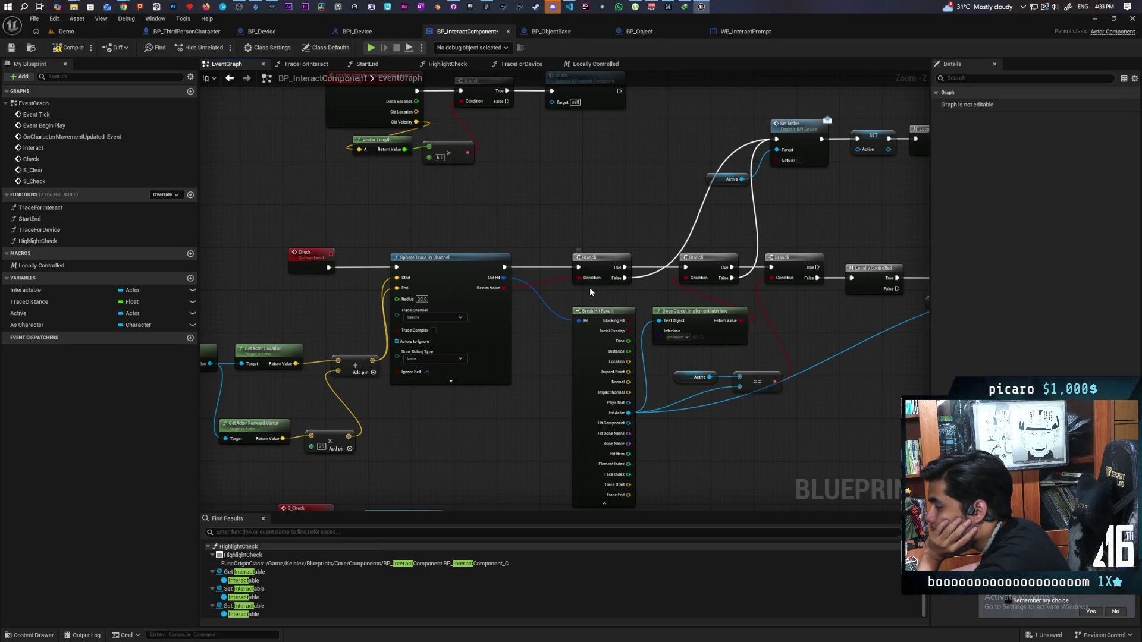
{"action": "left_click_drag", "start_coordinate": [481, 405], "coordinate": [606, 387]}
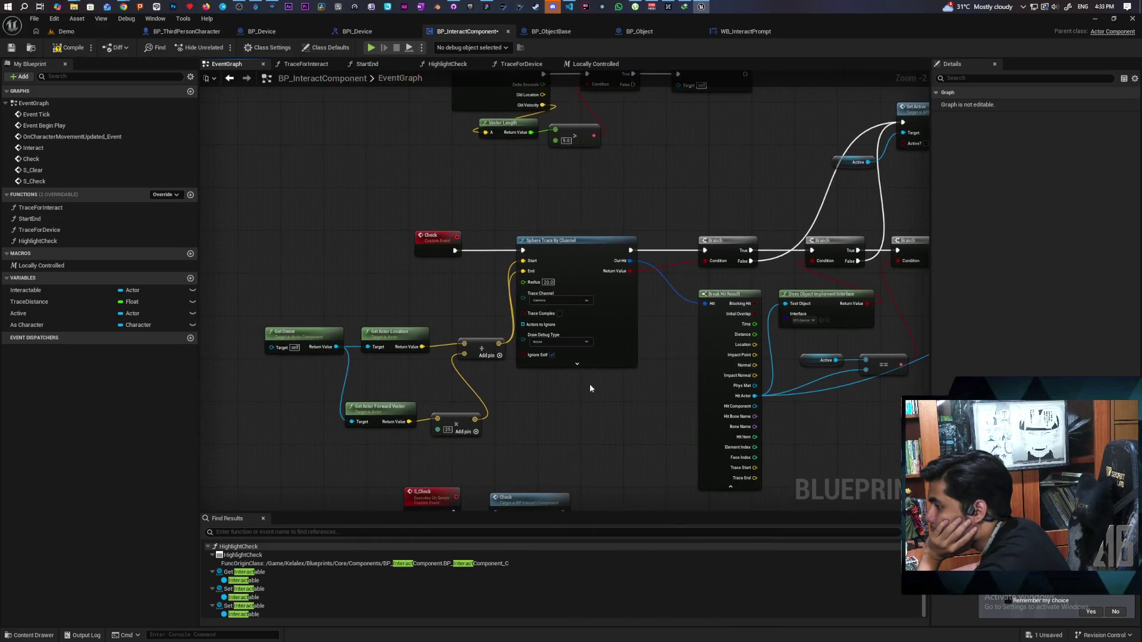
{"action": "left_click_drag", "start_coordinate": [224, 218], "coordinate": [582, 440]}
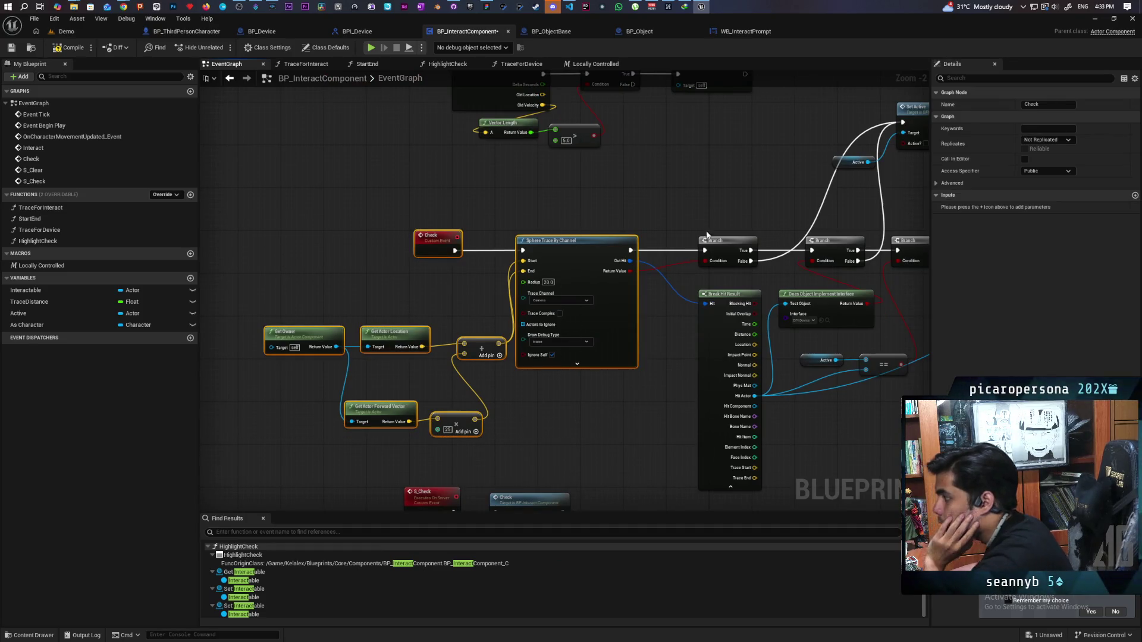
{"action": "left_click", "coordinate": [730, 247], "text": "ctrl"}
{"action": "left_click_drag", "start_coordinate": [730, 248], "coordinate": [600, 246]}
{"action": "left_click", "coordinate": [605, 375]}
Place the Locally Controlled node above the first Branch after the trace
{"action": "scroll", "coordinate": [523, 293], "scroll_direction": "down", "scroll_amount": 3}
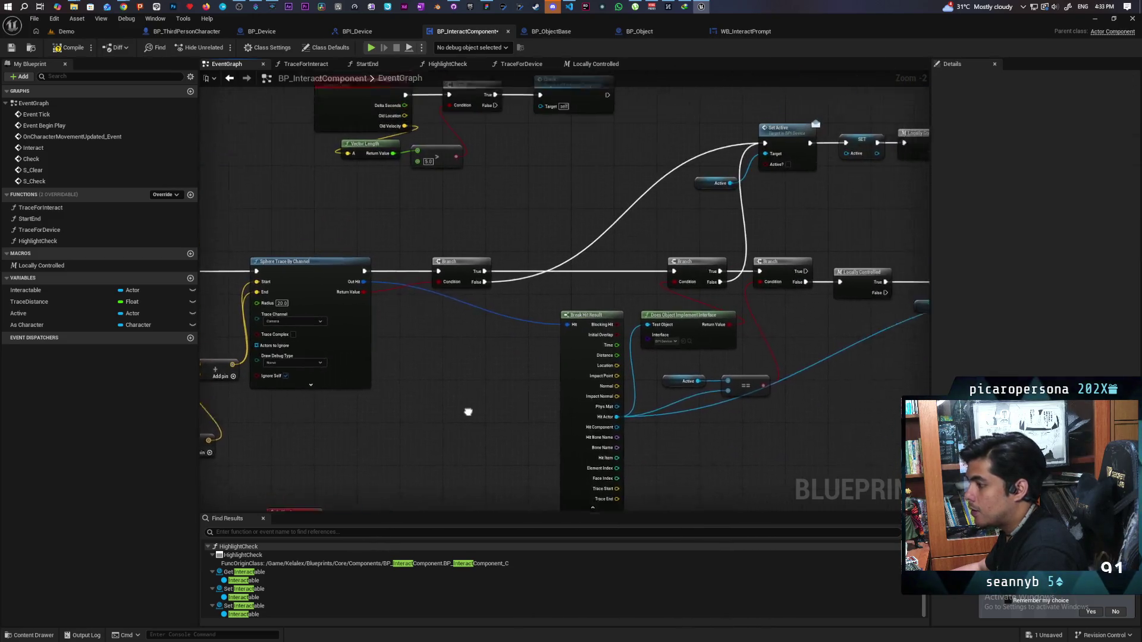
{"action": "scroll", "coordinate": [450, 402], "scroll_direction": "up", "scroll_amount": 2}
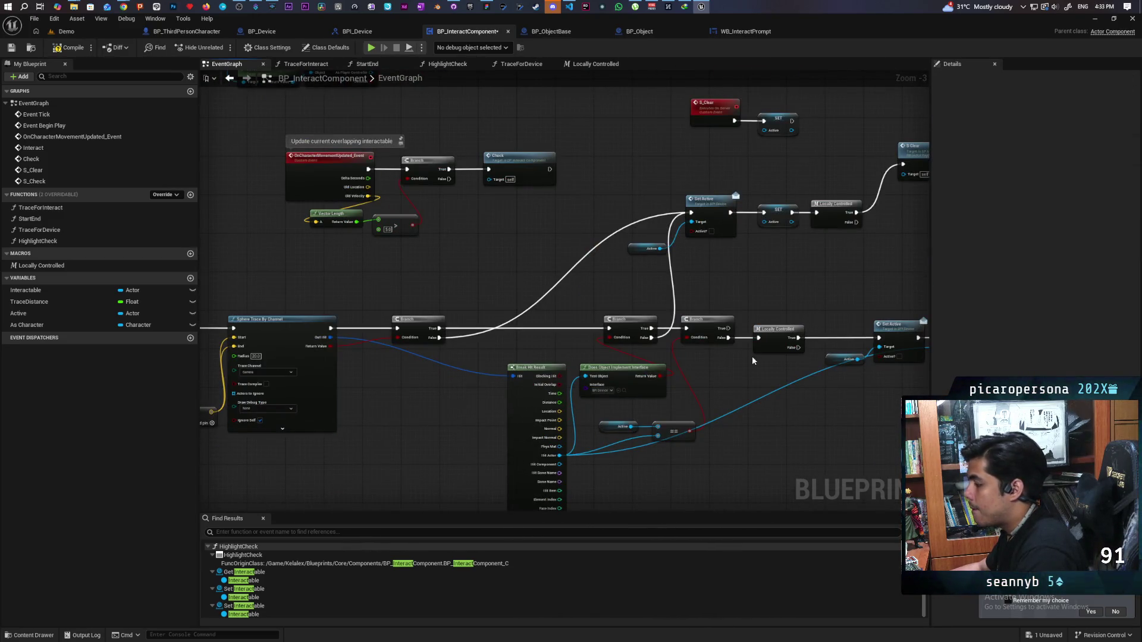
{"action": "left_click_drag", "start_coordinate": [777, 341], "coordinate": [801, 341]}
{"action": "left_click", "coordinate": [753, 364]}
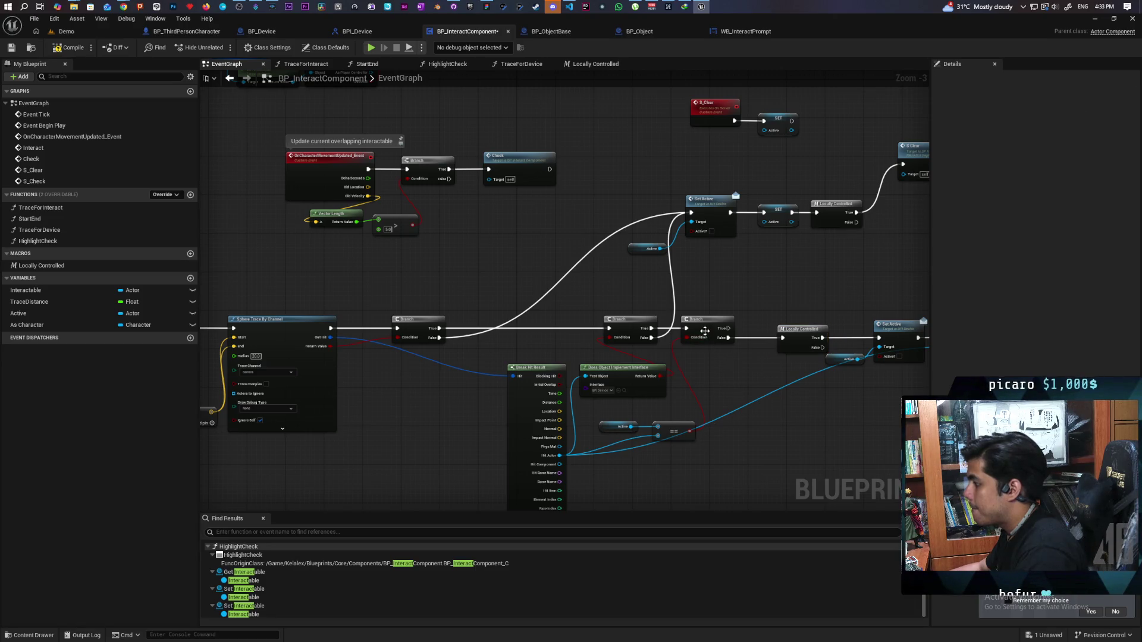
{"action": "left_click_drag", "start_coordinate": [705, 332], "coordinate": [719, 331]}
{"action": "left_click", "coordinate": [796, 344]}
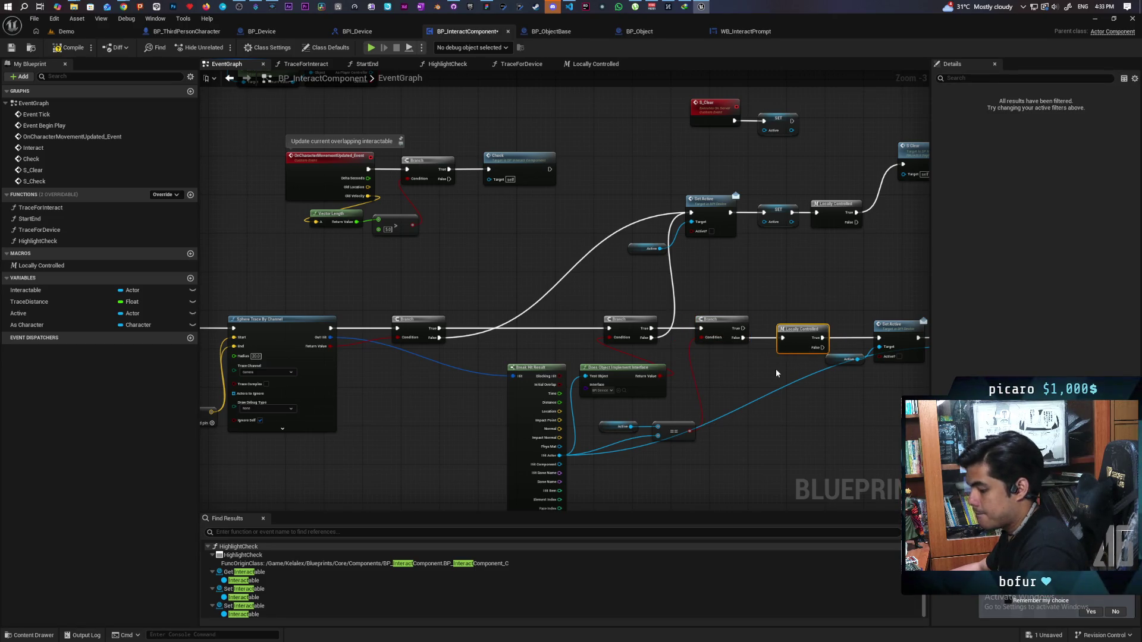
{"action": "scroll", "coordinate": [775, 374], "scroll_direction": "up", "scroll_amount": 1}
{"action": "mouse_move", "coordinate": [853, 355]}
{"action": "left_mouse_down"}
{"action": "mouse_move", "coordinate": [530, 316]}
{"action": "mouse_move", "coordinate": [526, 290]}
{"action": "left_mouse_up"}
{"action": "scroll", "coordinate": [530, 315], "scroll_direction": "up", "scroll_amount": 2}
Wire Branch True into Locally Controlled, and Locally Controlled False into the next Branch
{"action": "left_click_drag", "start_coordinate": [475, 369], "coordinate": [502, 297]}
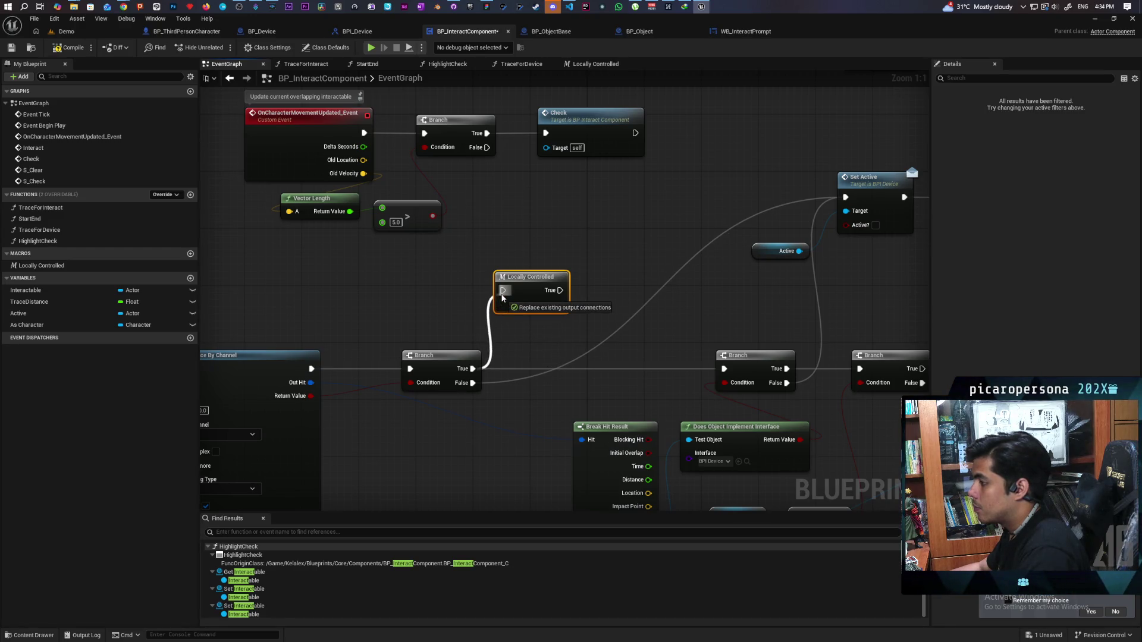
{"action": "left_click_drag", "start_coordinate": [503, 298], "coordinate": [523, 307]}
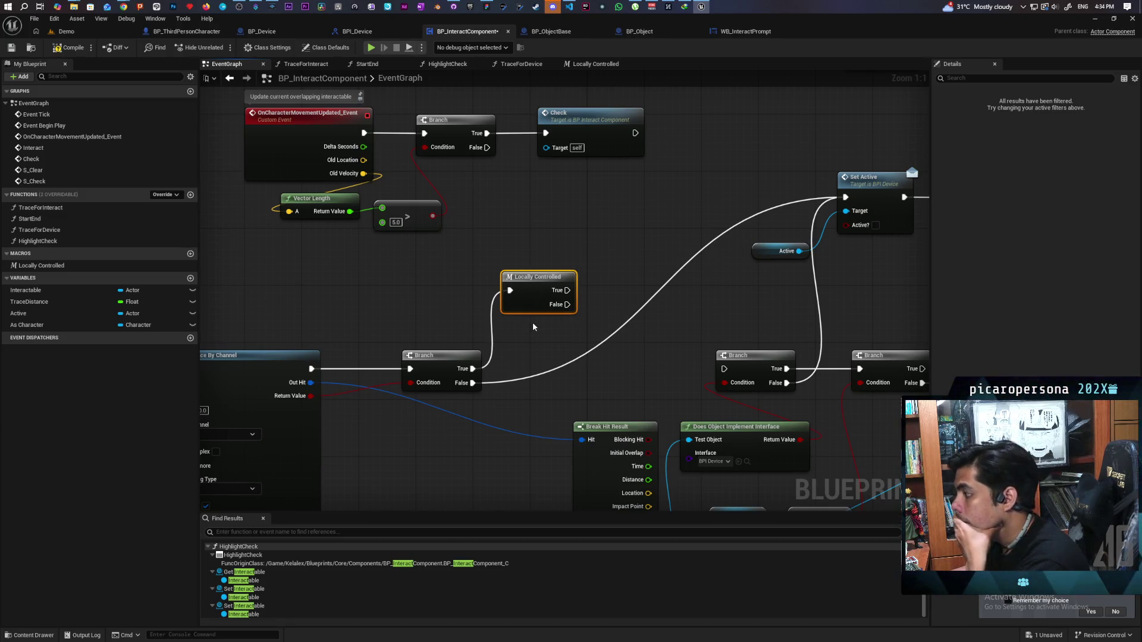
{"action": "mouse_move", "coordinate": [565, 303]}
{"action": "left_mouse_down"}
{"action": "mouse_move", "coordinate": [650, 364]}
{"action": "mouse_move", "coordinate": [725, 370]}
{"action": "left_mouse_up"}
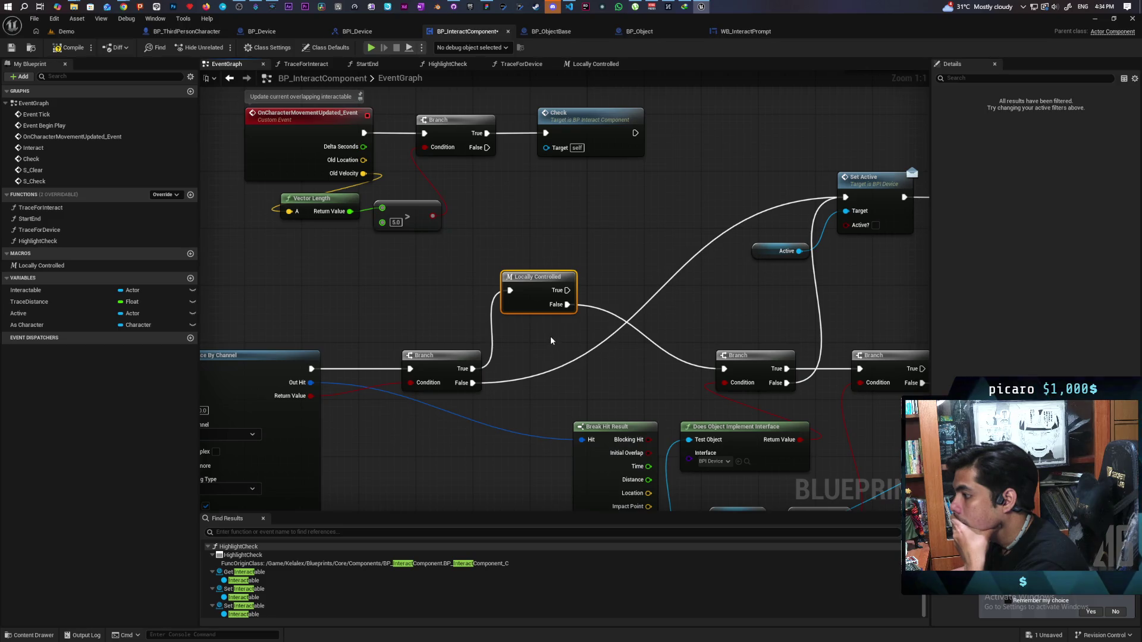
Select the Sphere Trace By Channel node together with all its input nodes
{"action": "scroll", "coordinate": [551, 337], "scroll_direction": "down", "scroll_amount": 6}
{"action": "scroll", "coordinate": [550, 337], "scroll_direction": "up", "scroll_amount": 2}
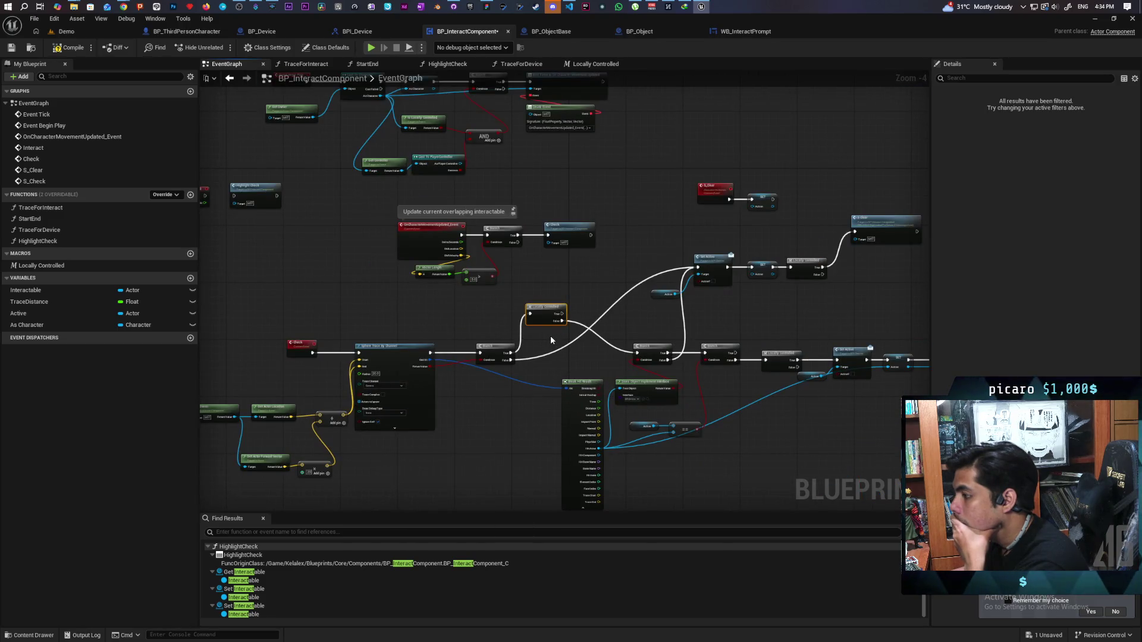
{"action": "scroll", "coordinate": [551, 339], "scroll_direction": "down", "scroll_amount": 1}
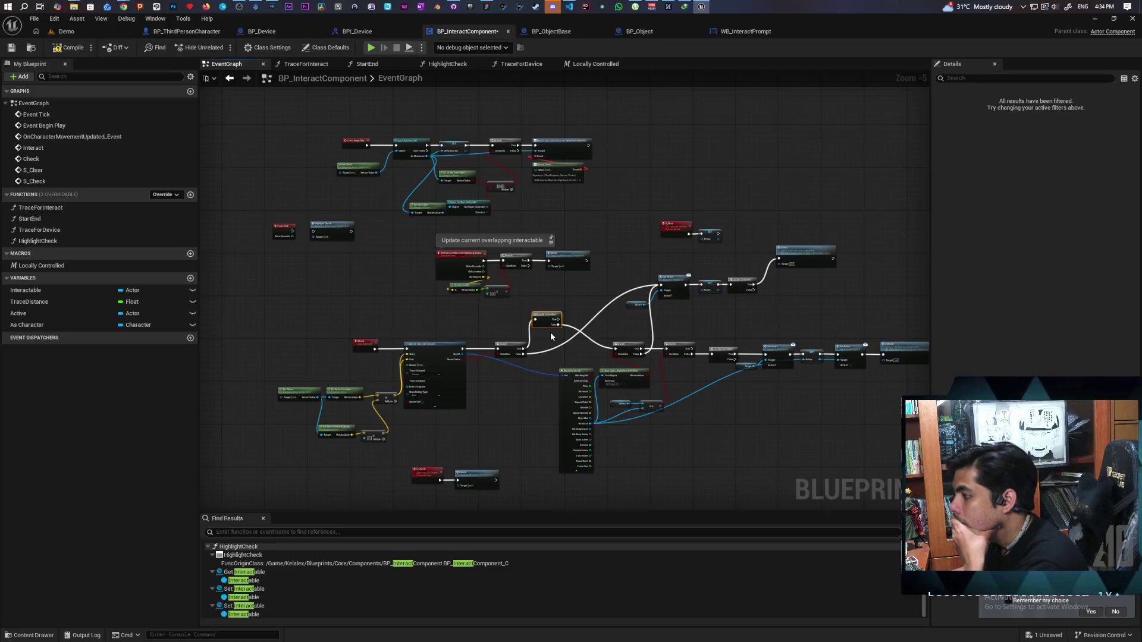
{"action": "scroll", "coordinate": [551, 335], "scroll_direction": "up", "scroll_amount": 2}
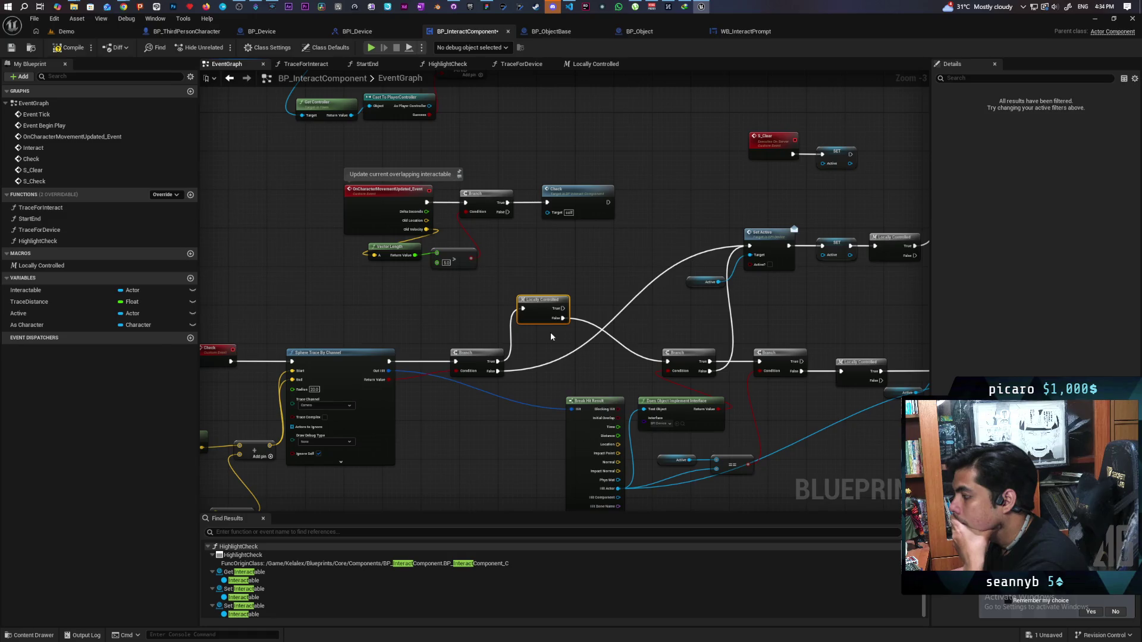
{"action": "mouse_move", "coordinate": [550, 331]}
{"action": "left_mouse_down"}
{"action": "mouse_move", "coordinate": [606, 299]}
{"action": "mouse_move", "coordinate": [696, 293]}
{"action": "left_mouse_up"}
{"action": "left_click", "coordinate": [589, 306]}
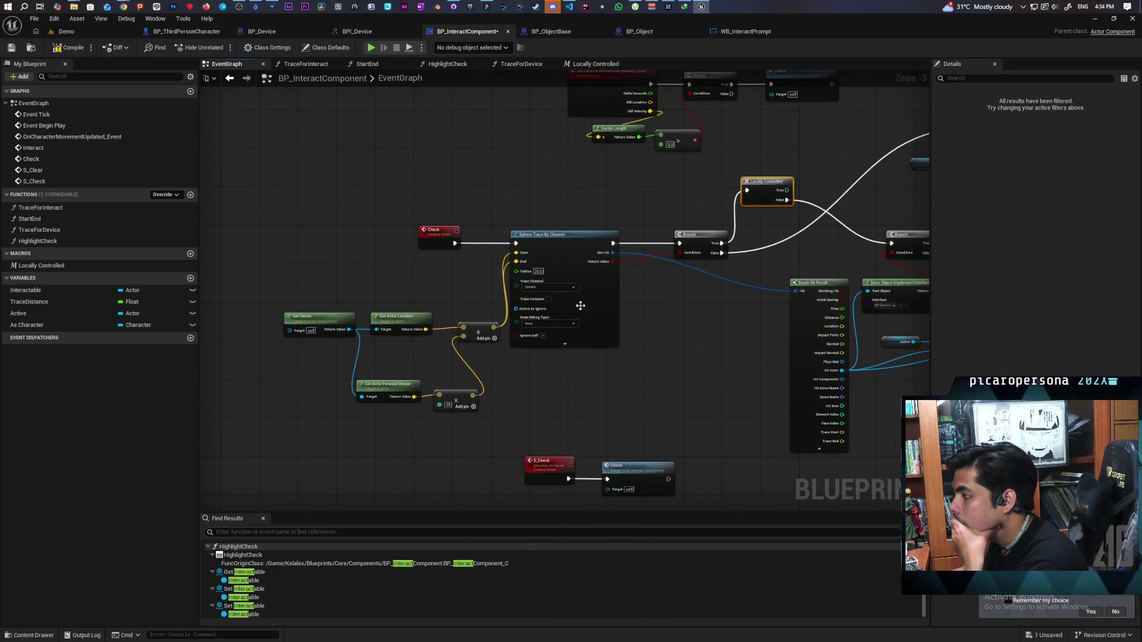
{"action": "left_click_drag", "start_coordinate": [302, 273], "coordinate": [653, 408]}
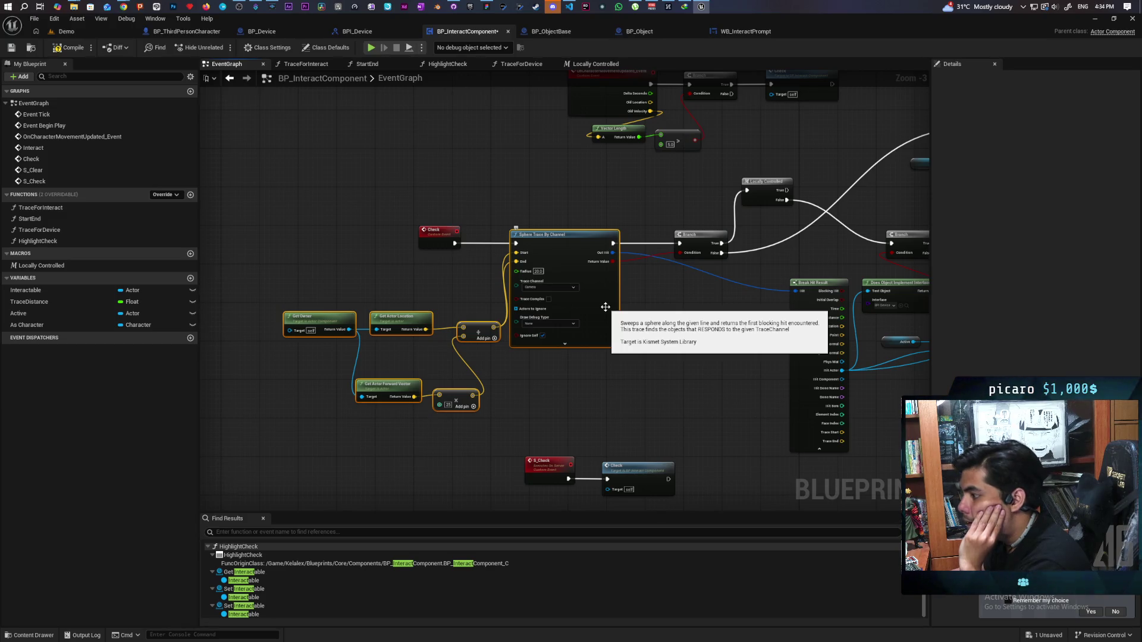
Collapse the selected trace nodes into a function named Trace Sphere
{"action": "right_click", "coordinate": [604, 307]}
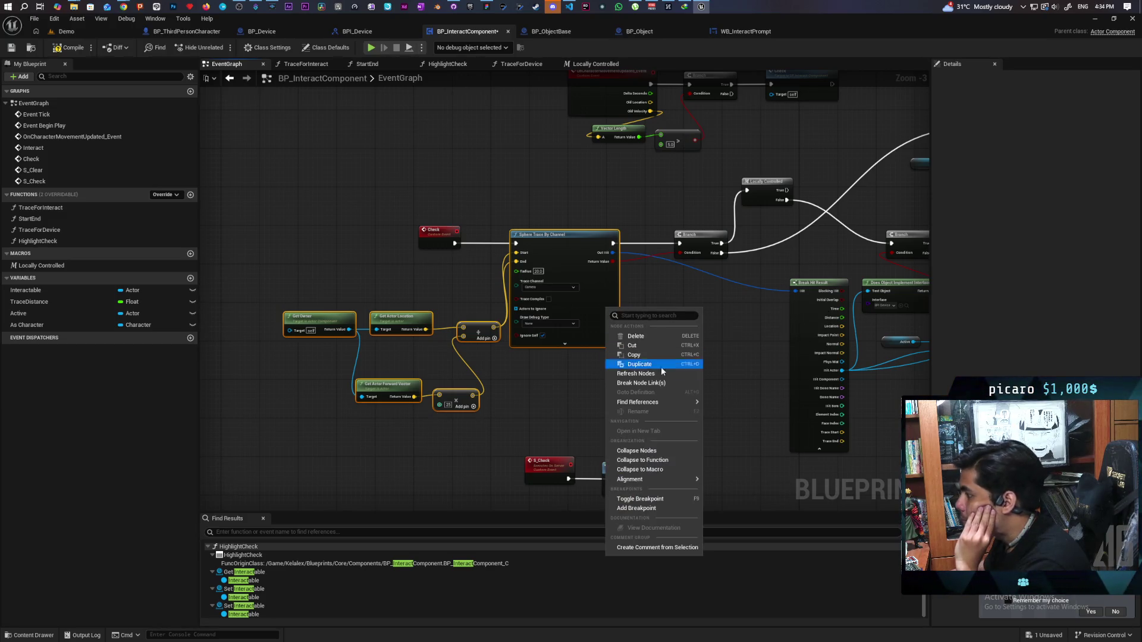
{"action": "left_click", "coordinate": [659, 461]}
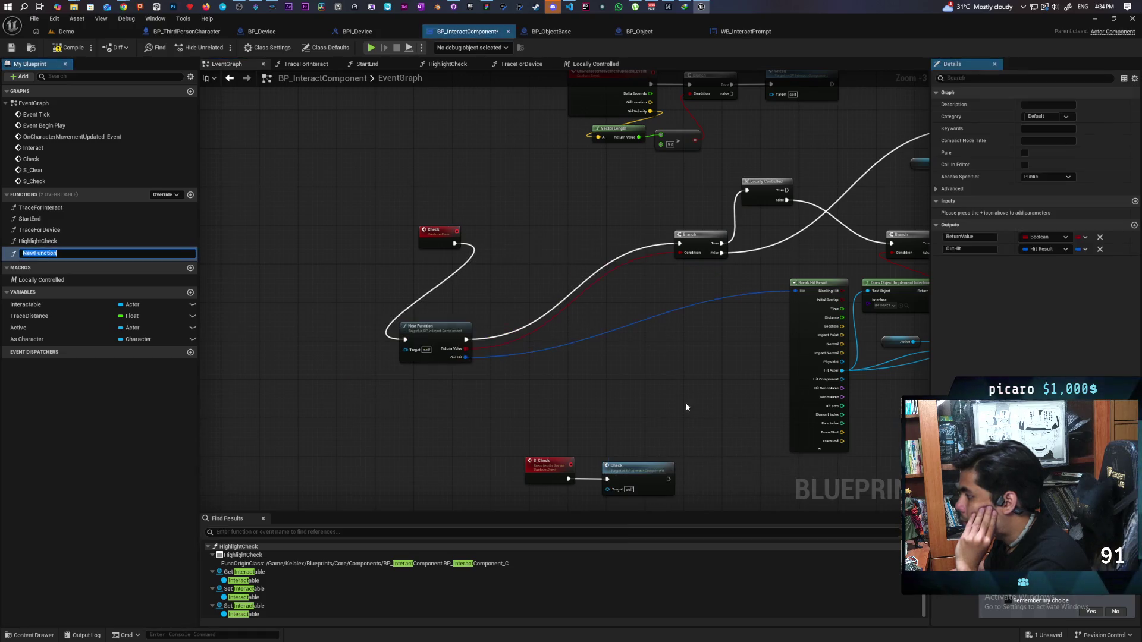
{"action": "type", "text": "Trace Sphere"}
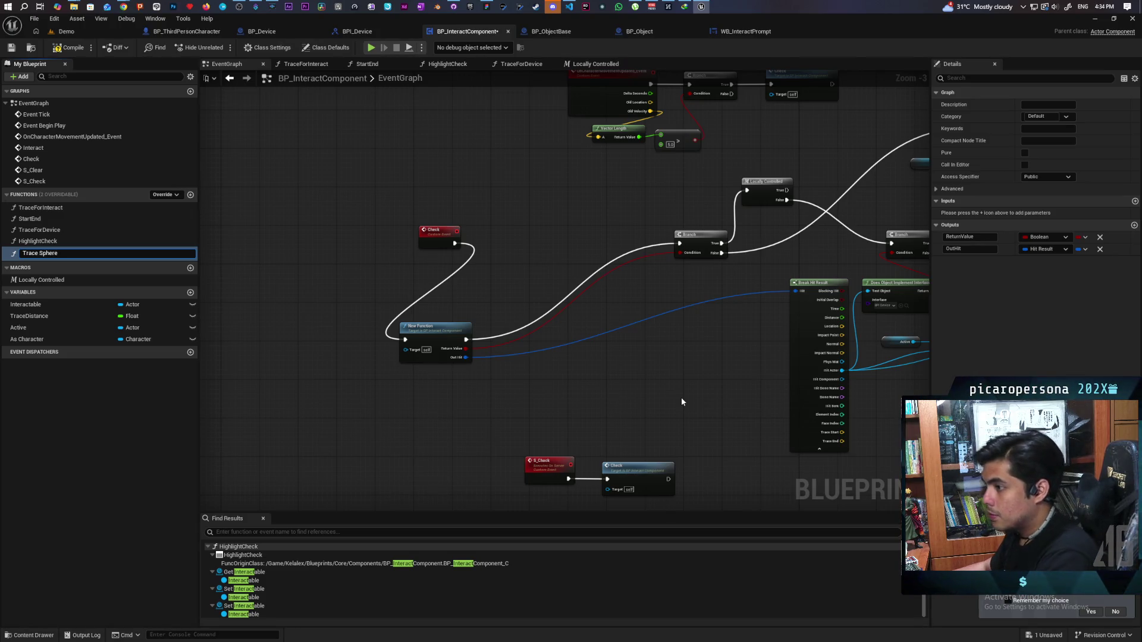
{"action": "key", "text": "Return"}
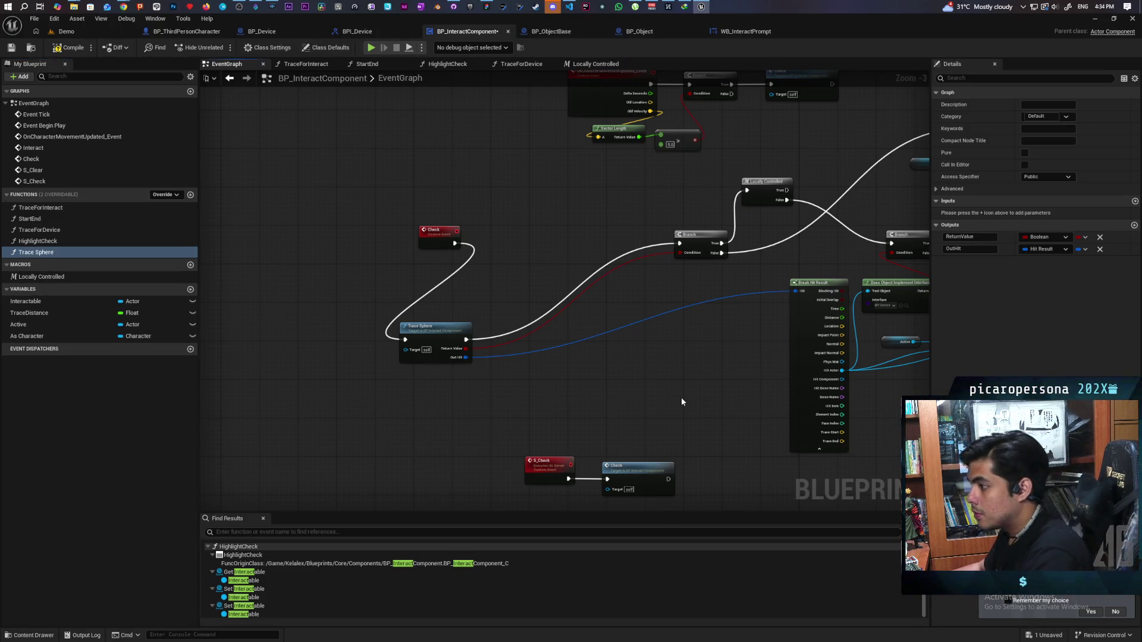
{"action": "mouse_move", "coordinate": [443, 341]}
{"action": "left_mouse_down"}
{"action": "mouse_move", "coordinate": [527, 232]}
{"action": "mouse_move", "coordinate": [525, 244]}
{"action": "left_mouse_up"}
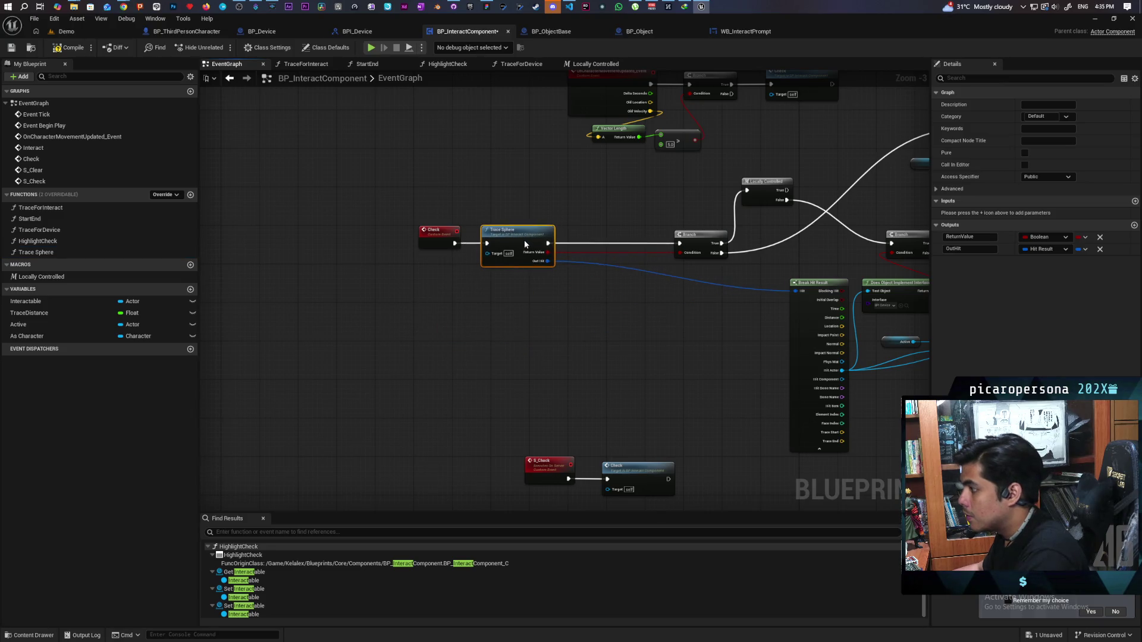
Duplicate the Trace Sphere call after S_Check and delete S_Check's old Check call
{"action": "scroll", "coordinate": [583, 340], "scroll_direction": "down", "scroll_amount": 3}
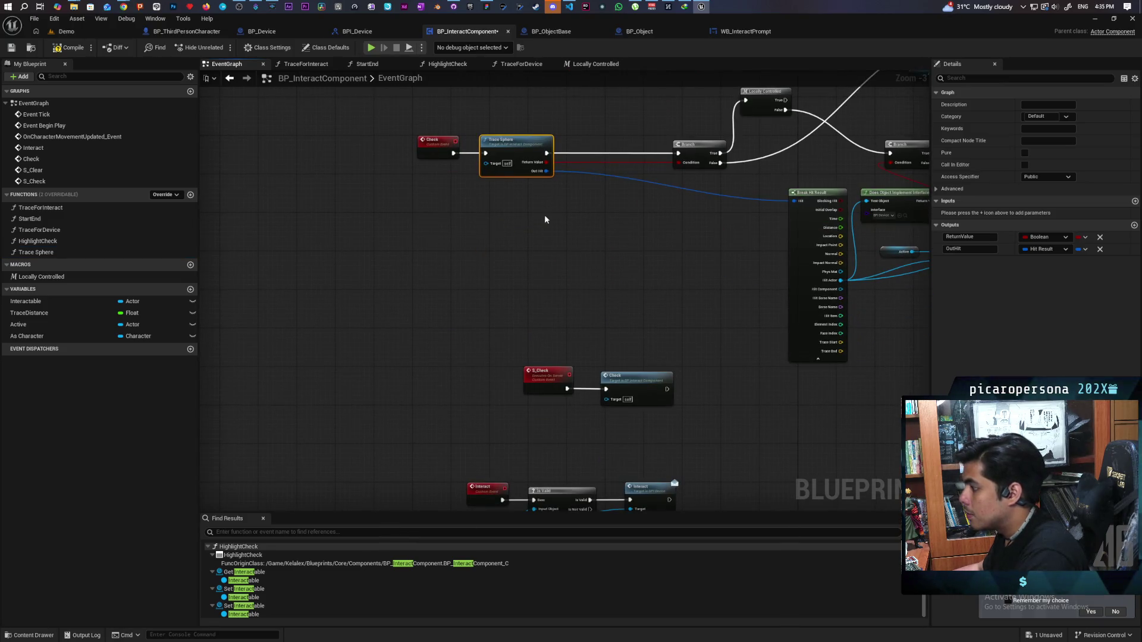
{"action": "key", "text": "ctrl+c"}
{"action": "key", "text": "ctrl+v"}
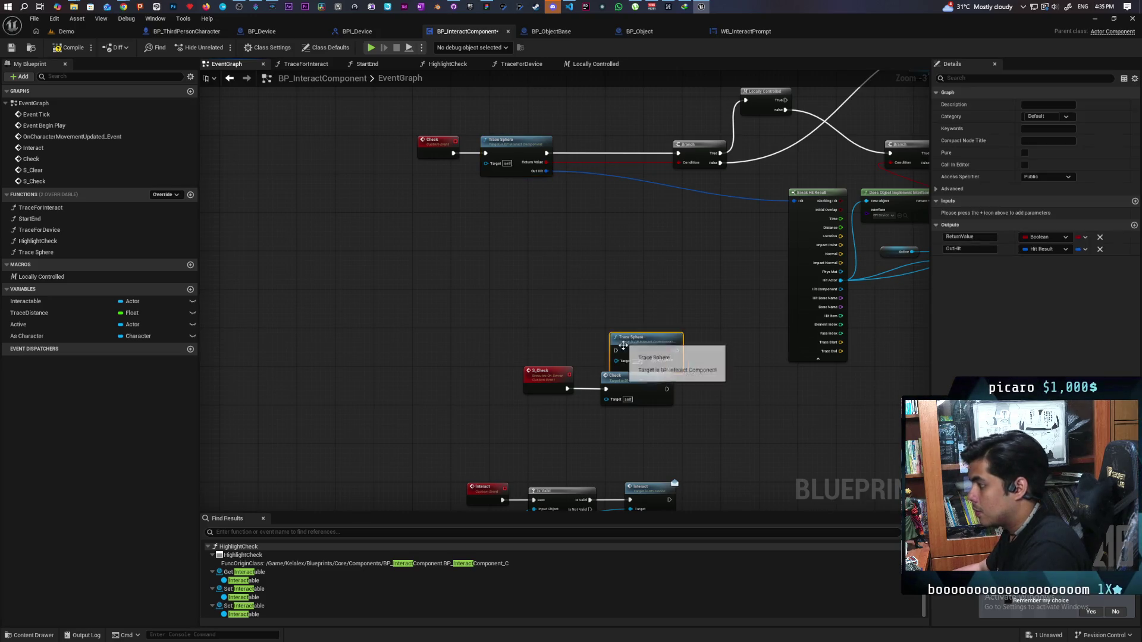
{"action": "mouse_move", "coordinate": [544, 372]}
{"action": "left_mouse_down"}
{"action": "mouse_move", "coordinate": [530, 333]}
{"action": "mouse_move", "coordinate": [616, 352]}
{"action": "left_mouse_up"}
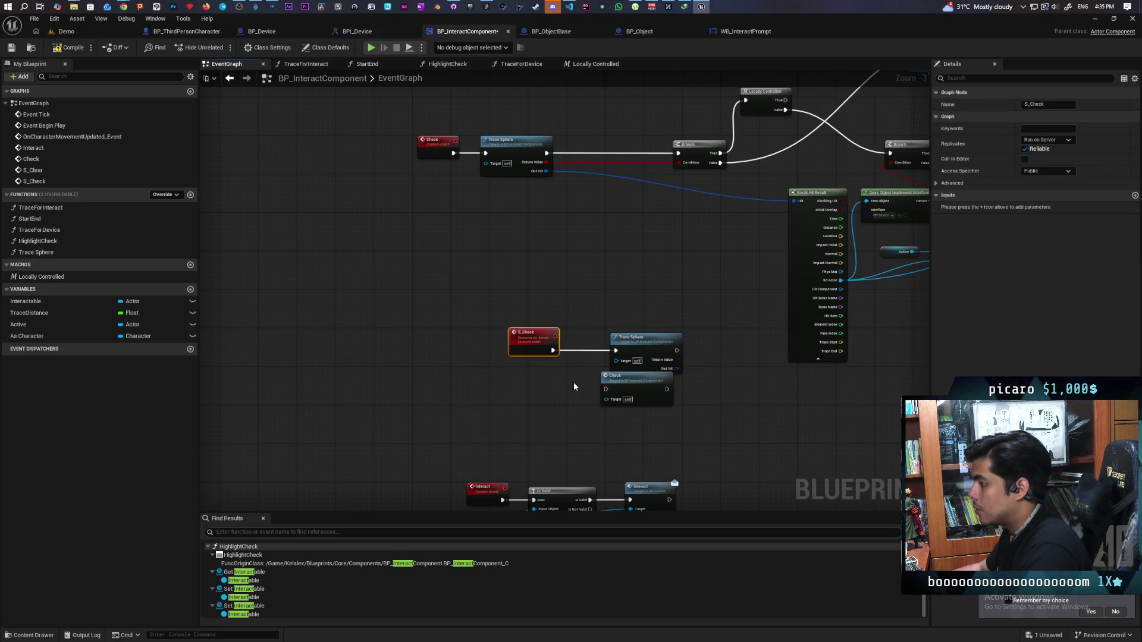
{"action": "left_click", "coordinate": [669, 397]}
{"action": "key", "text": "Delete"}
{"action": "scroll", "coordinate": [598, 409], "scroll_direction": "down", "scroll_amount": 1}
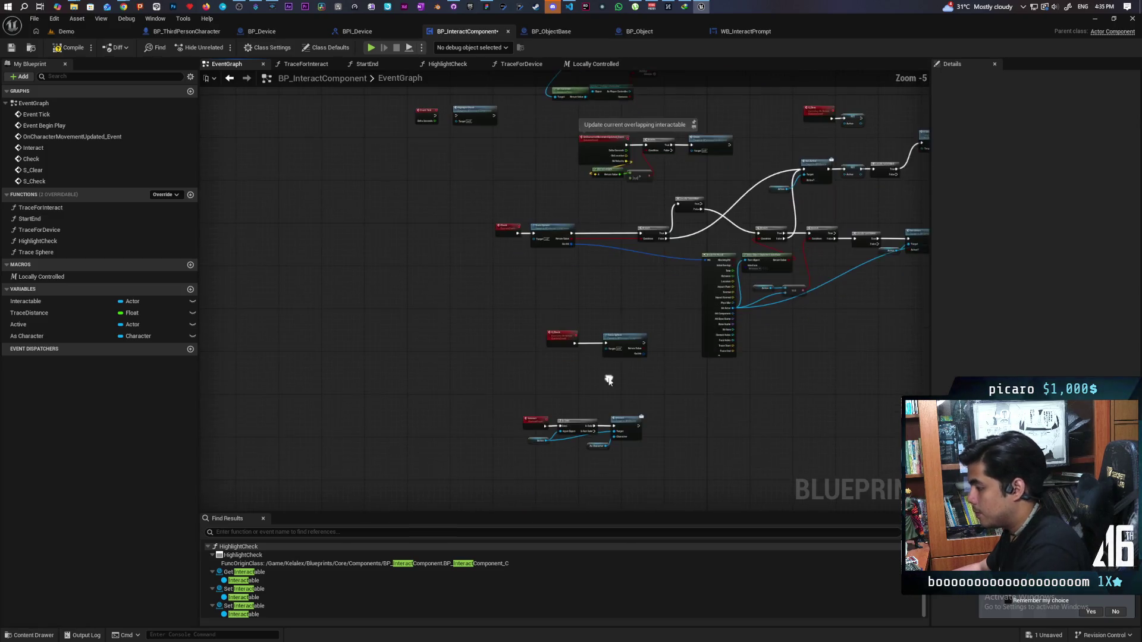
Reposition the Interact nodes, the Check pair and the S_Check pair into separate rows
{"action": "left_click_drag", "start_coordinate": [466, 352], "coordinate": [642, 410]}
{"action": "mouse_move", "coordinate": [553, 367]}
{"action": "left_mouse_down"}
{"action": "mouse_move", "coordinate": [458, 98]}
{"action": "mouse_move", "coordinate": [422, 208]}
{"action": "mouse_move", "coordinate": [389, 212]}
{"action": "left_mouse_up"}
{"action": "scroll", "coordinate": [421, 261], "scroll_direction": "up", "scroll_amount": 2}
{"action": "mouse_move", "coordinate": [446, 326]}
{"action": "left_mouse_down"}
{"action": "mouse_move", "coordinate": [489, 377]}
{"action": "mouse_move", "coordinate": [603, 396]}
{"action": "mouse_move", "coordinate": [460, 354]}
{"action": "left_mouse_up"}
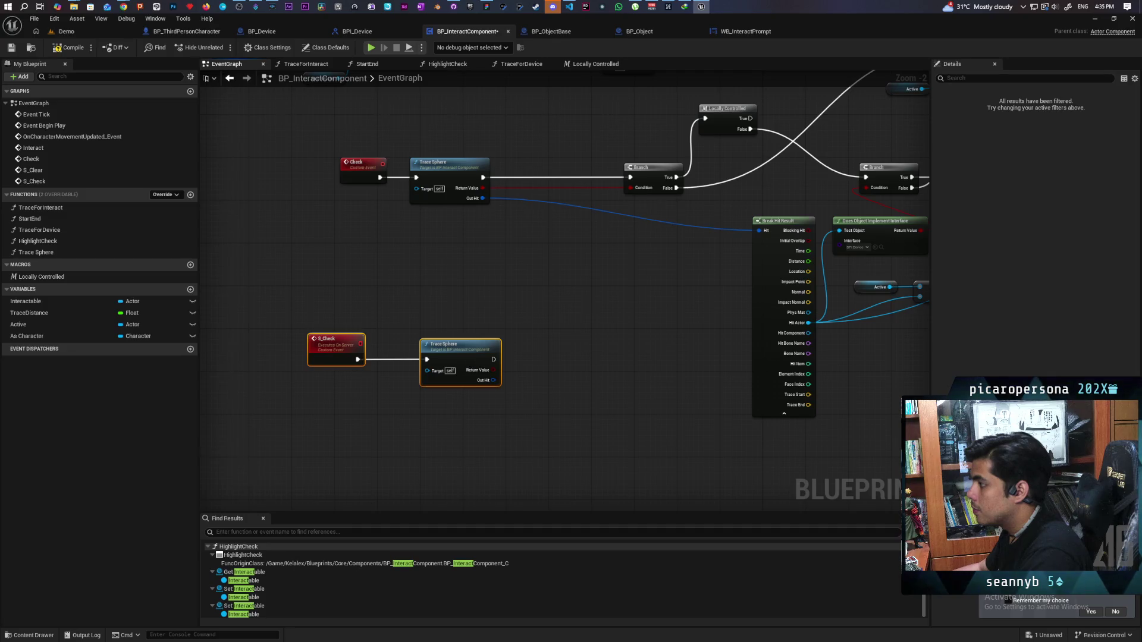
{"action": "left_click_drag", "start_coordinate": [386, 223], "coordinate": [553, 285]}
{"action": "left_click_drag", "start_coordinate": [493, 253], "coordinate": [606, 254]}
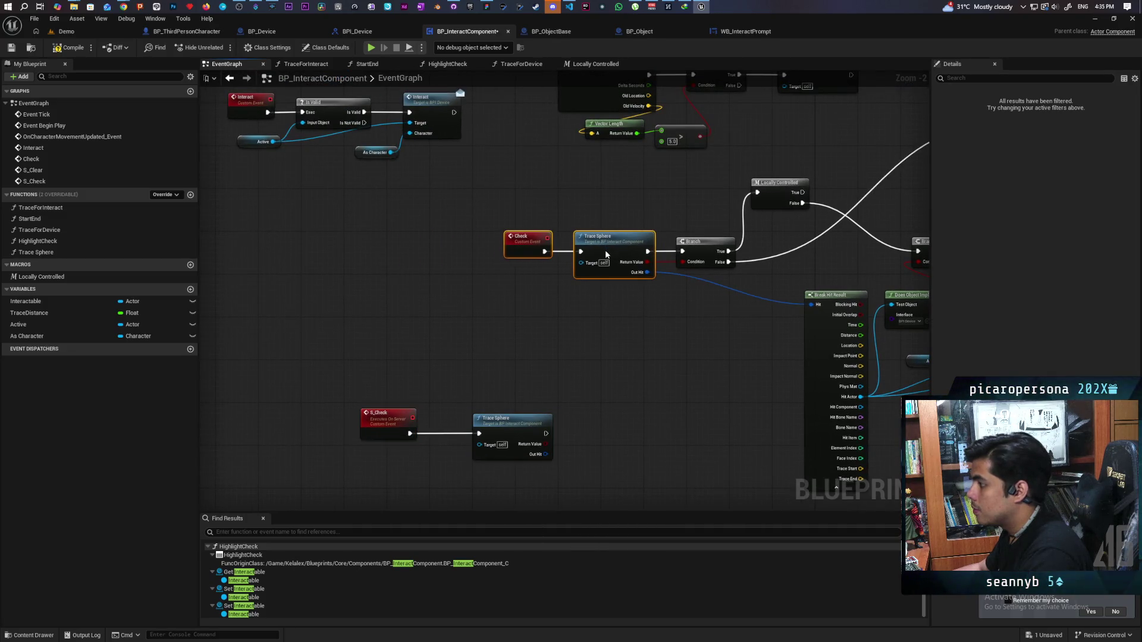
{"action": "mouse_move", "coordinate": [396, 398]}
{"action": "left_mouse_down"}
{"action": "mouse_move", "coordinate": [404, 265]}
{"action": "mouse_move", "coordinate": [562, 347]}
{"action": "left_mouse_up"}
{"action": "mouse_move", "coordinate": [516, 296]}
{"action": "left_mouse_down"}
{"action": "mouse_move", "coordinate": [637, 419]}
{"action": "mouse_move", "coordinate": [660, 416]}
{"action": "mouse_move", "coordinate": [631, 427]}
{"action": "left_mouse_up"}
{"action": "left_click", "coordinate": [576, 387]}
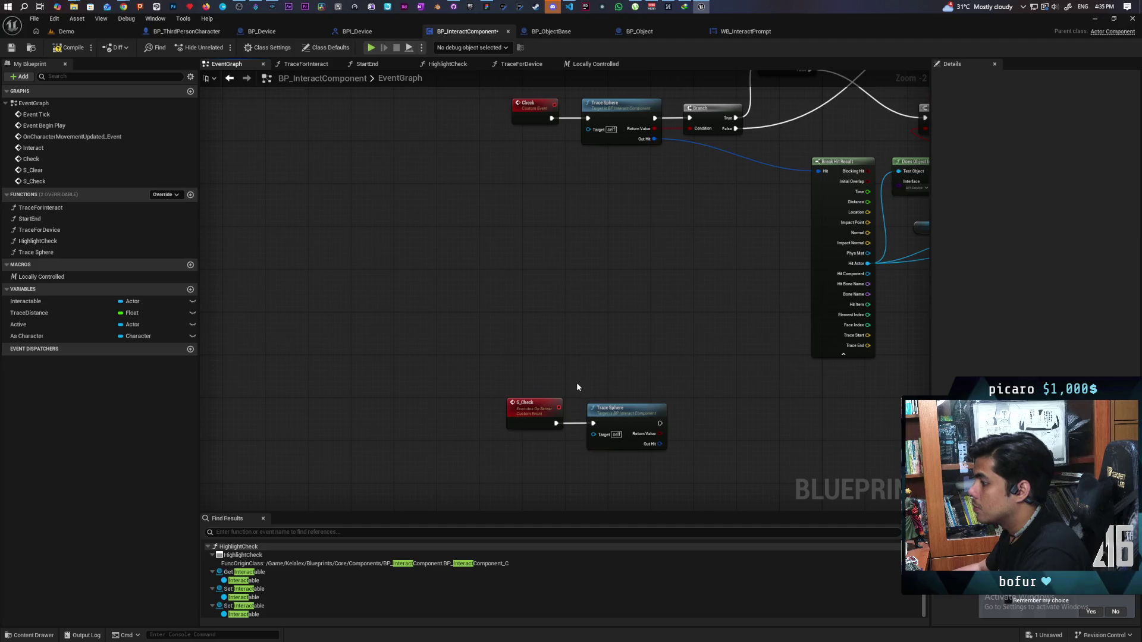
Left-align the Check and S_Check events and their two Trace Sphere calls
{"action": "mouse_move", "coordinate": [466, 96]}
{"action": "left_mouse_down"}
{"action": "mouse_move", "coordinate": [563, 428]}
{"action": "mouse_move", "coordinate": [541, 431]}
{"action": "left_mouse_up"}
{"action": "key", "text": "shift+a"}
{"action": "left_click_drag", "start_coordinate": [588, 470], "coordinate": [628, 104]}
{"action": "key", "text": "shift+a"}
{"action": "left_click", "coordinate": [665, 322]}
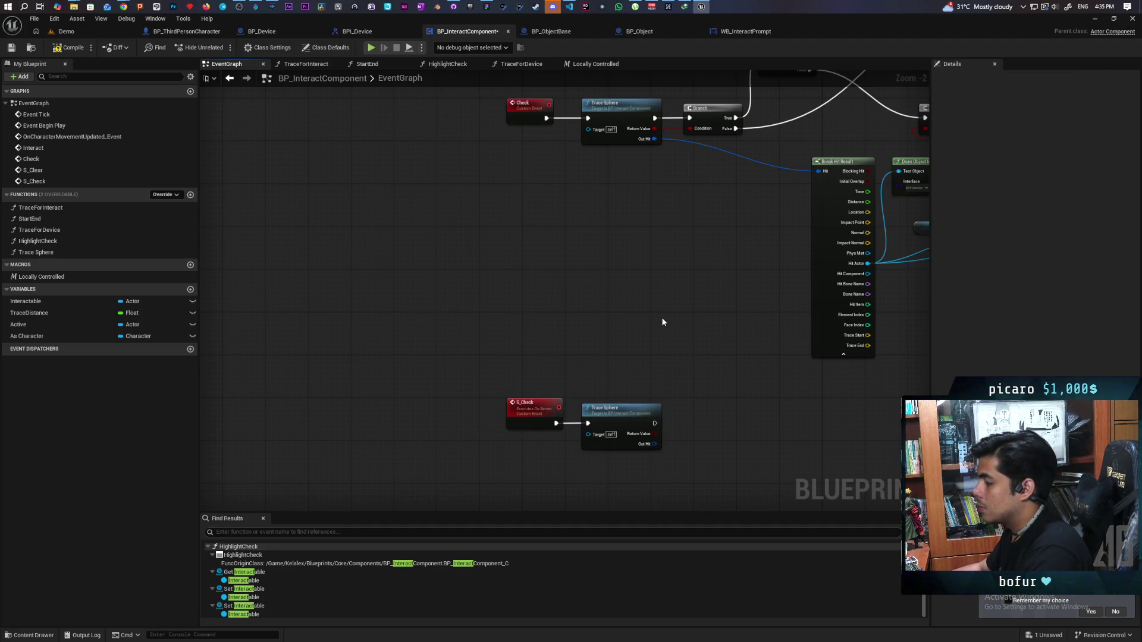
{"action": "scroll", "coordinate": [567, 284], "scroll_direction": "down", "scroll_amount": 4}
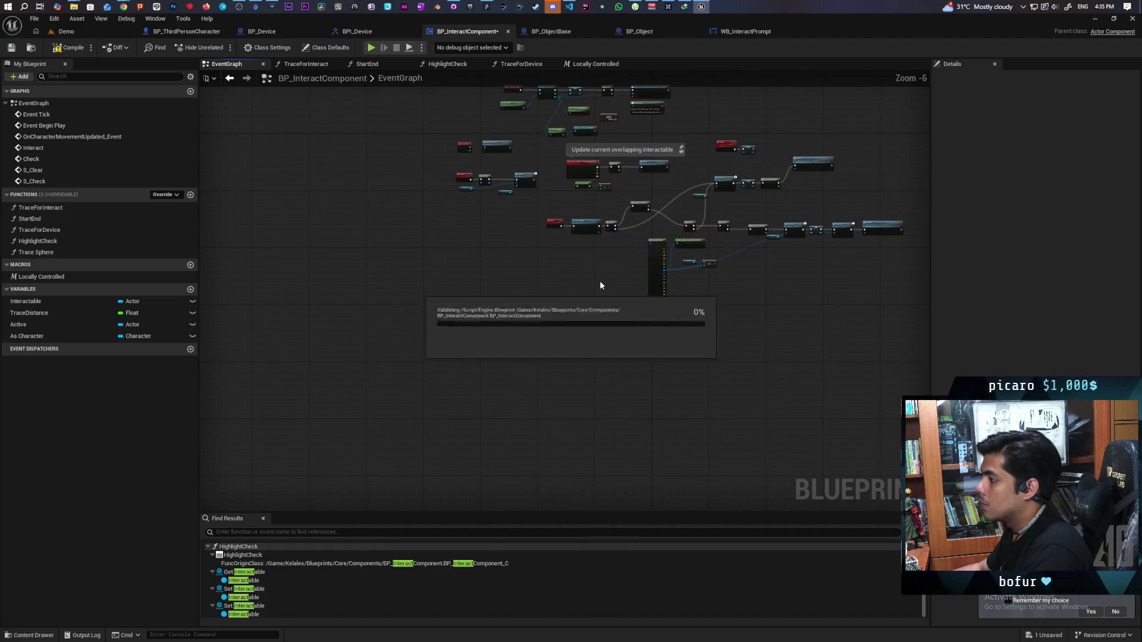
Route Branch True straight to the next Branch and delete the redundant Locally Controlled node
{"action": "scroll", "coordinate": [599, 281], "scroll_direction": "up", "scroll_amount": 2}
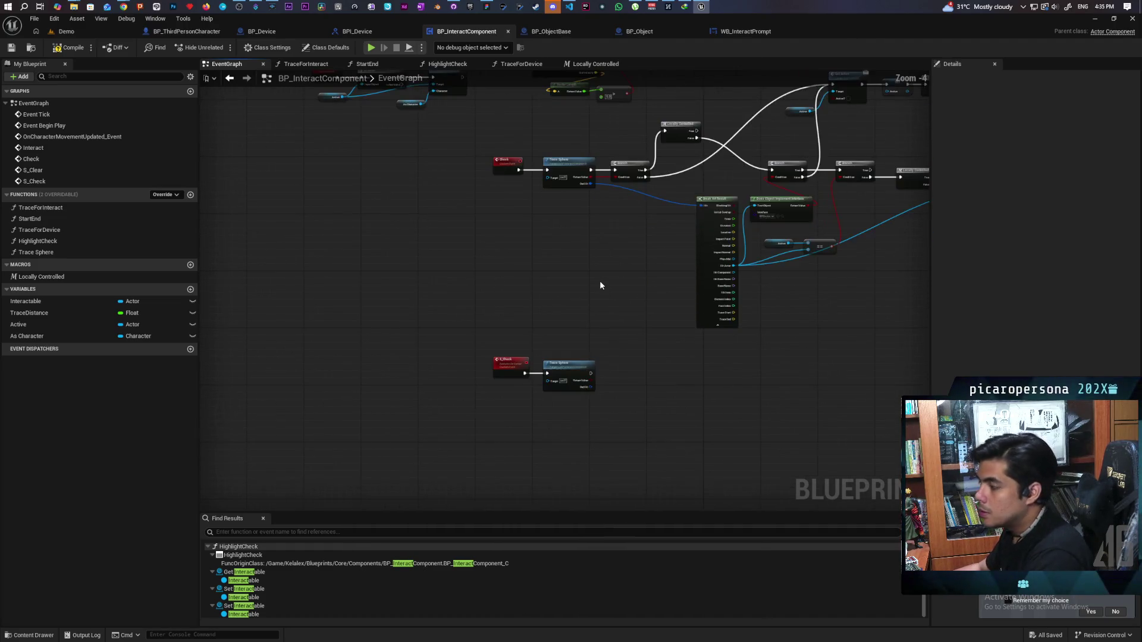
{"action": "scroll", "coordinate": [515, 313], "scroll_direction": "up", "scroll_amount": 1}
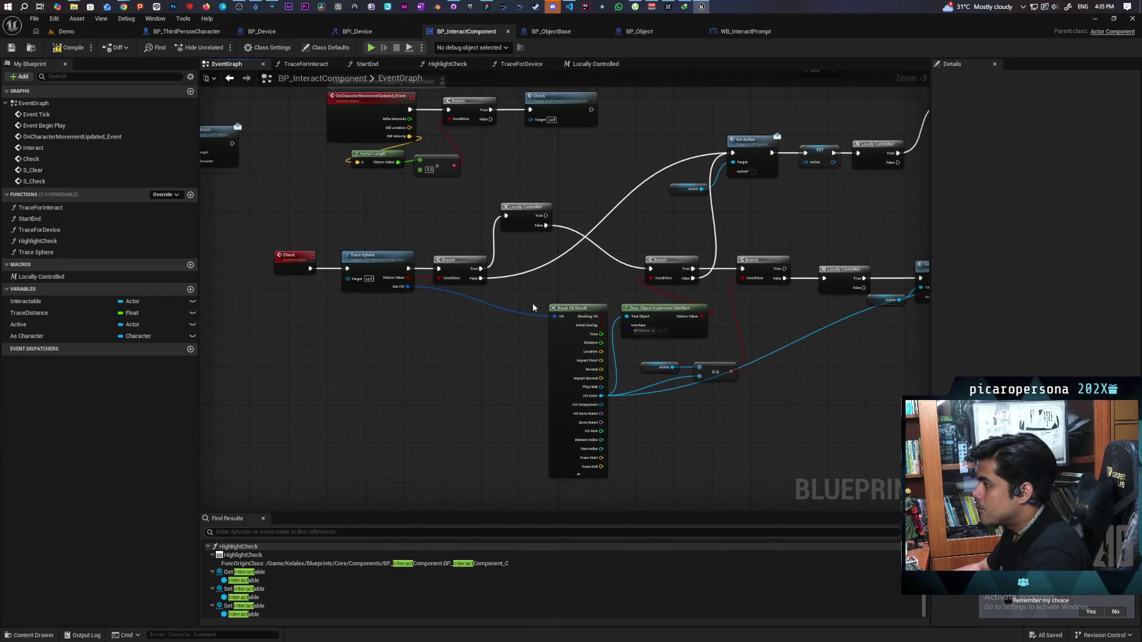
{"action": "mouse_move", "coordinate": [485, 270]}
{"action": "left_mouse_down"}
{"action": "mouse_move", "coordinate": [523, 279]}
{"action": "mouse_move", "coordinate": [650, 269]}
{"action": "left_mouse_up"}
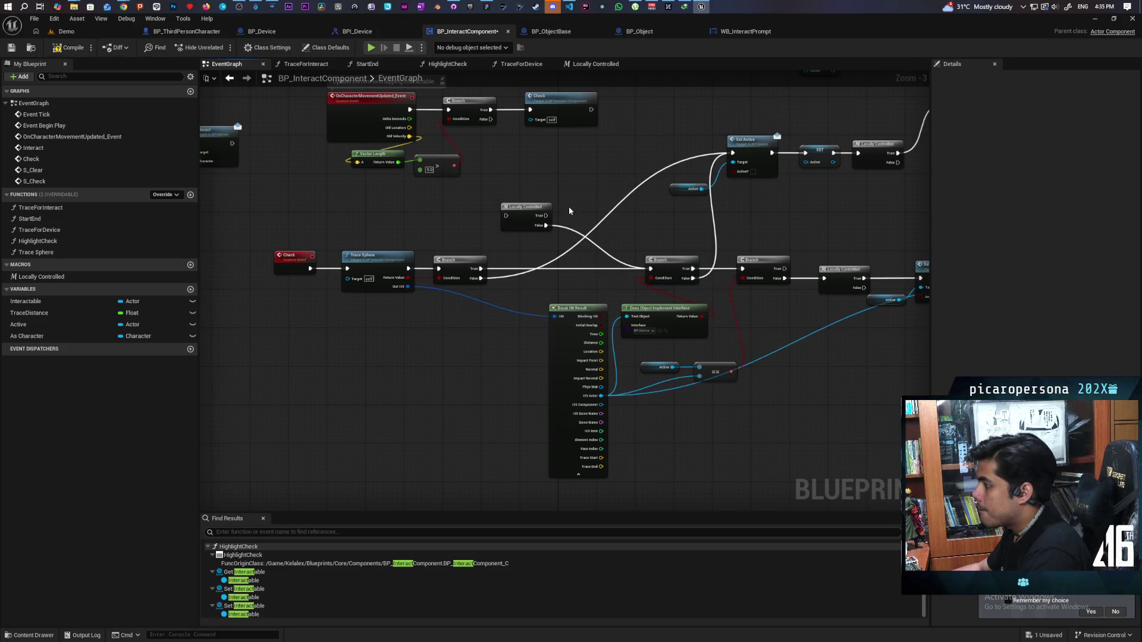
{"action": "left_click", "coordinate": [503, 227]}
{"action": "key", "text": "Delete"}
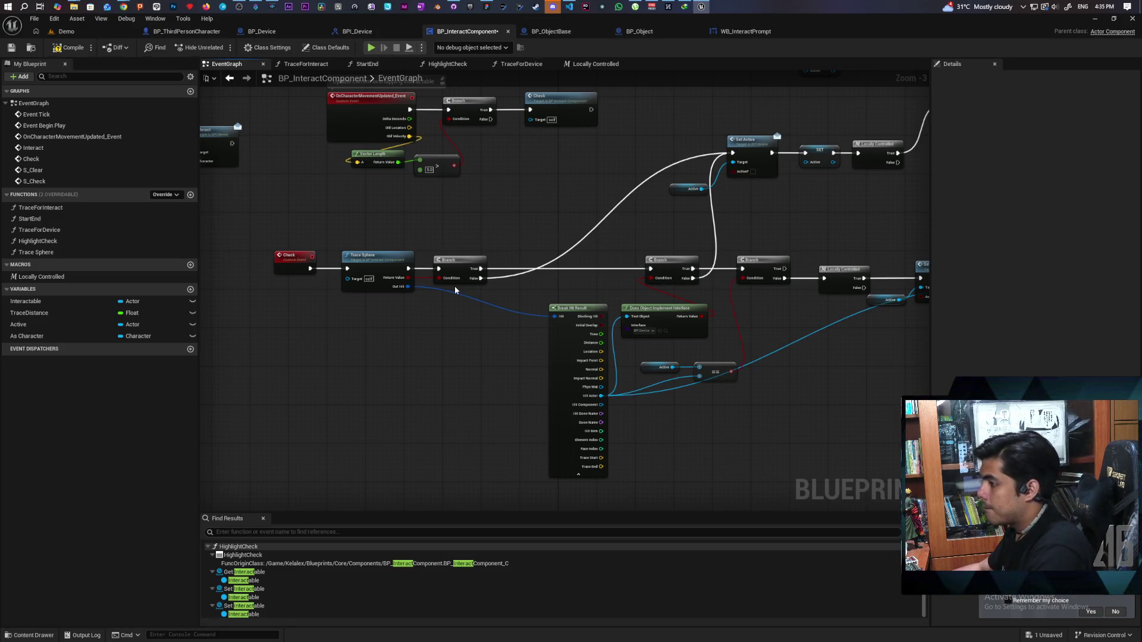
Shift the Check, Trace Sphere and Branch nodes right and save the blueprint
{"action": "left_click_drag", "start_coordinate": [454, 290], "coordinate": [297, 261]}
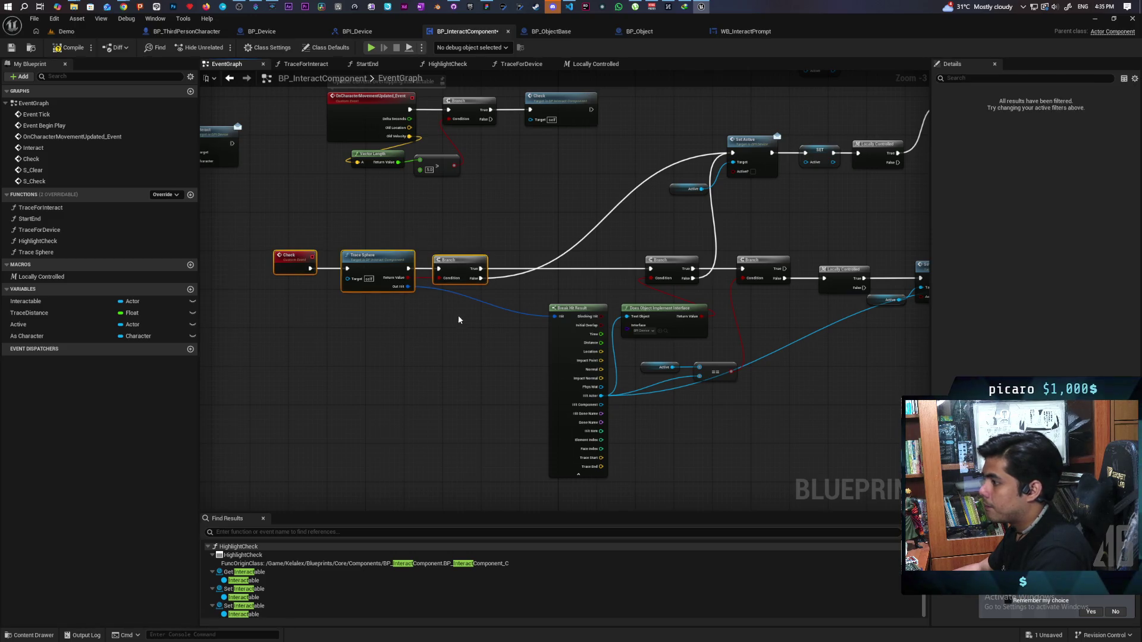
{"action": "left_click_drag", "start_coordinate": [386, 264], "coordinate": [441, 265]}
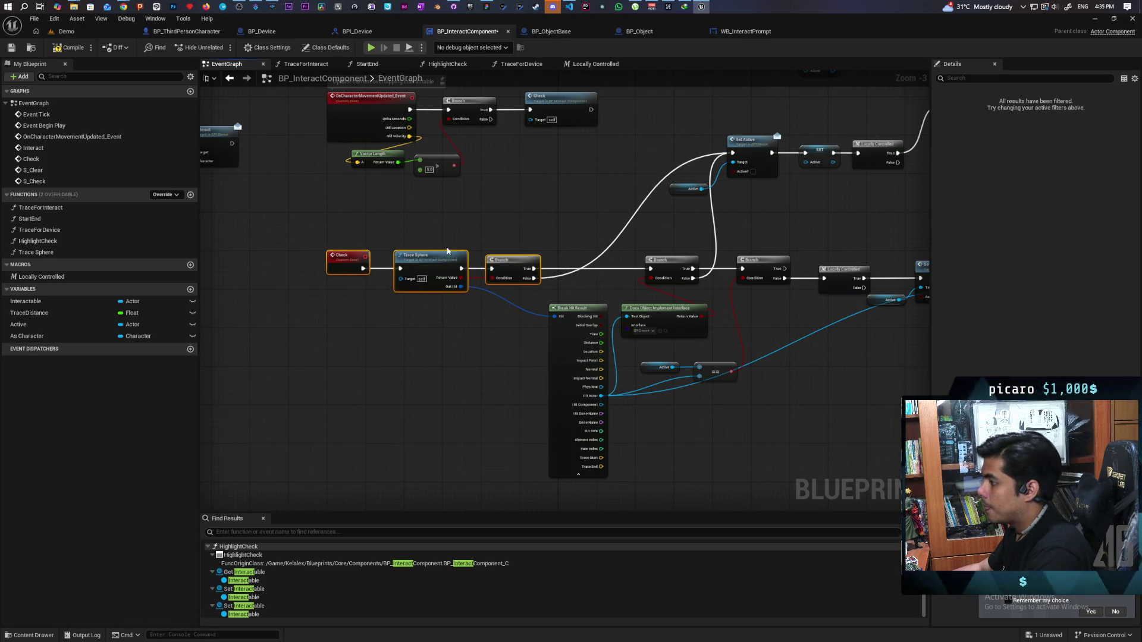
{"action": "left_click", "coordinate": [247, 117]}
{"action": "key", "text": "ctrl+s"}
Move the S_Check event further right to make room
{"action": "mouse_move", "coordinate": [534, 259]}
{"action": "left_mouse_down"}
{"action": "mouse_move", "coordinate": [541, 230]}
{"action": "mouse_move", "coordinate": [729, 348]}
{"action": "mouse_move", "coordinate": [641, 359]}
{"action": "left_mouse_up"}
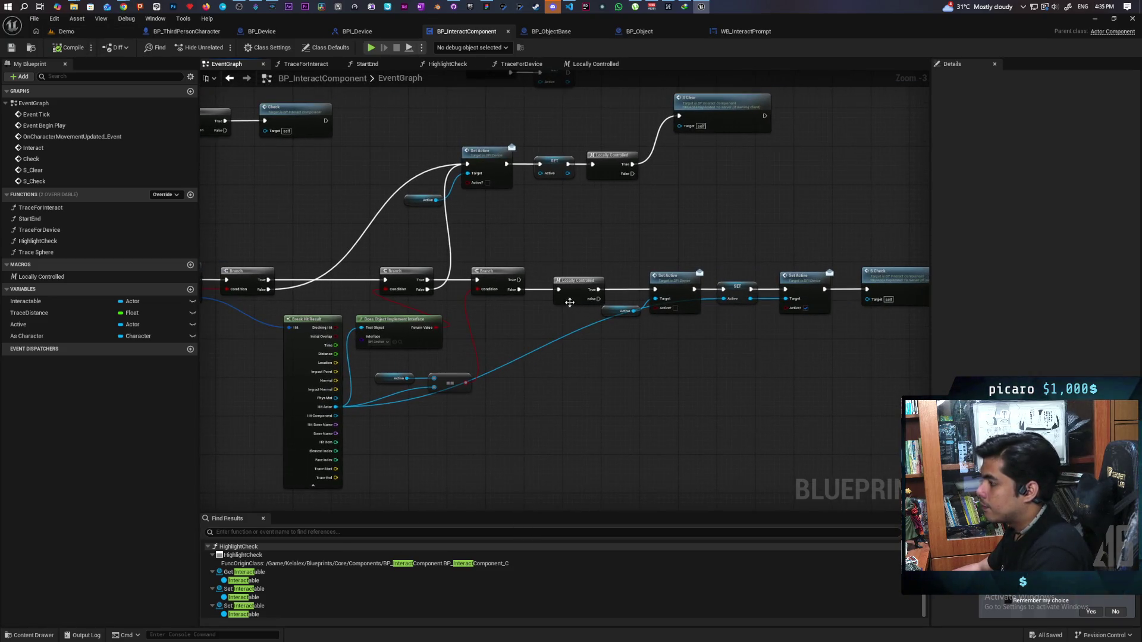
{"action": "left_click_drag", "start_coordinate": [570, 303], "coordinate": [567, 297]}
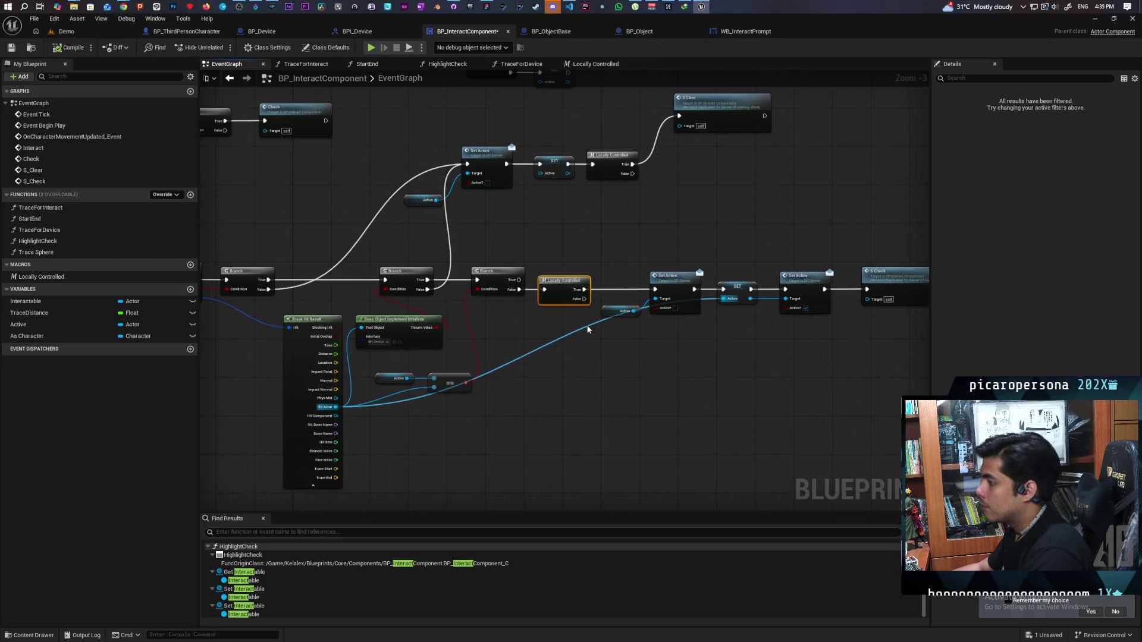
{"action": "mouse_move", "coordinate": [600, 349]}
{"action": "left_mouse_down"}
{"action": "mouse_move", "coordinate": [518, 383]}
{"action": "mouse_move", "coordinate": [455, 367]}
{"action": "left_mouse_up"}
{"action": "left_click_drag", "start_coordinate": [595, 295], "coordinate": [693, 295]}
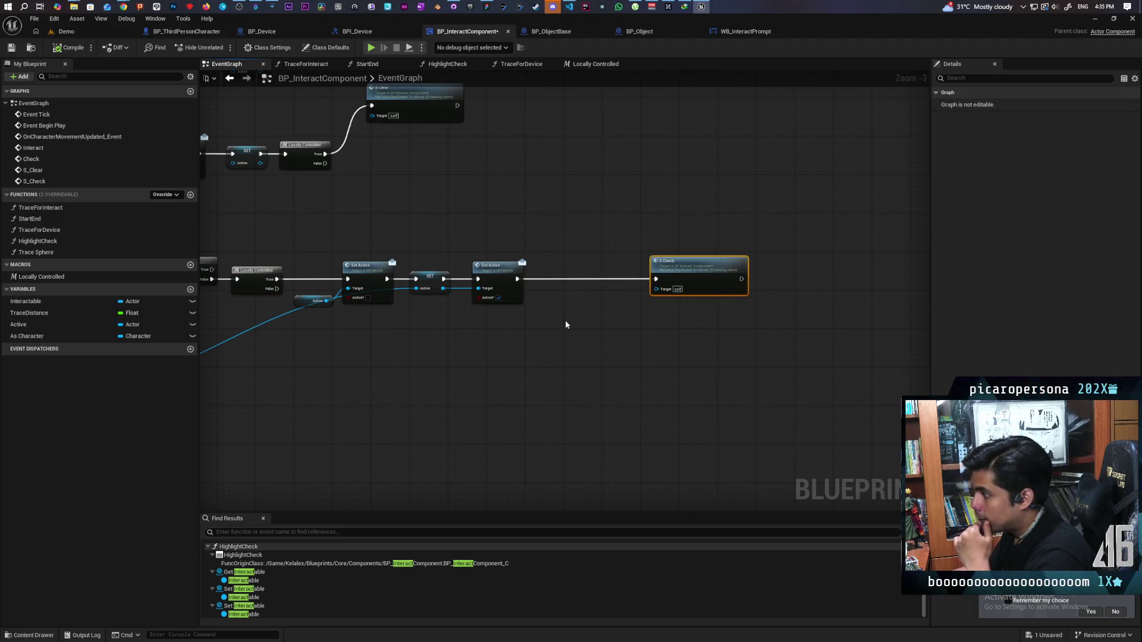
{"action": "left_click_drag", "start_coordinate": [546, 326], "coordinate": [636, 355]}
Insert Switch Has Authority before S Check, feeding it from the Remote pin
{"action": "right_click", "coordinate": [632, 347]}
{"action": "type", "text": "h"}
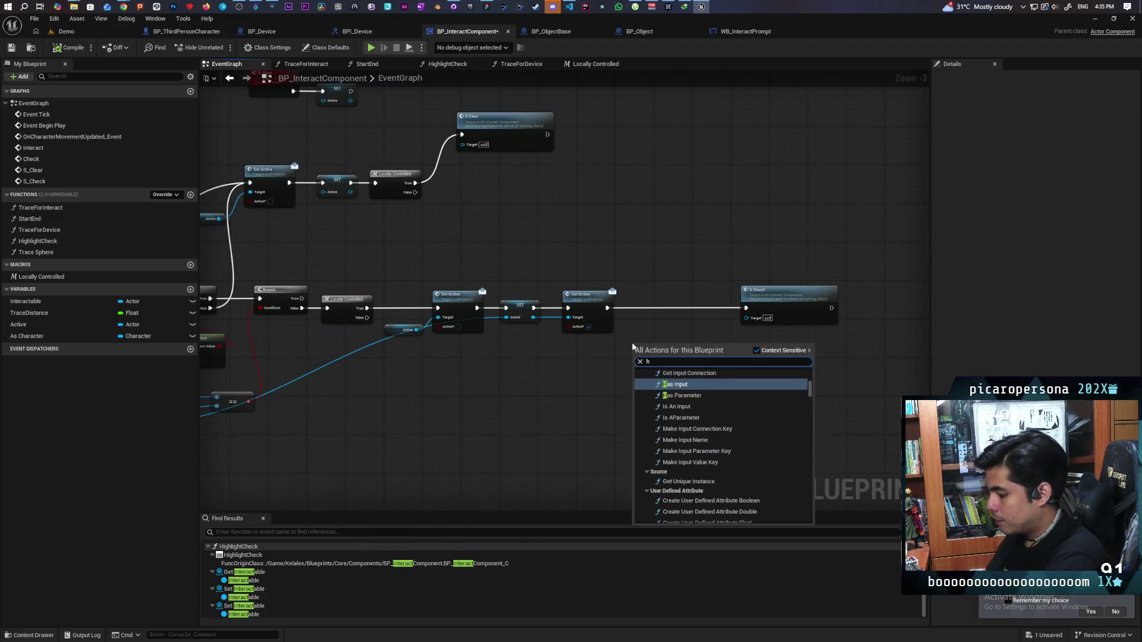
{"action": "type", "text": "as authori"}
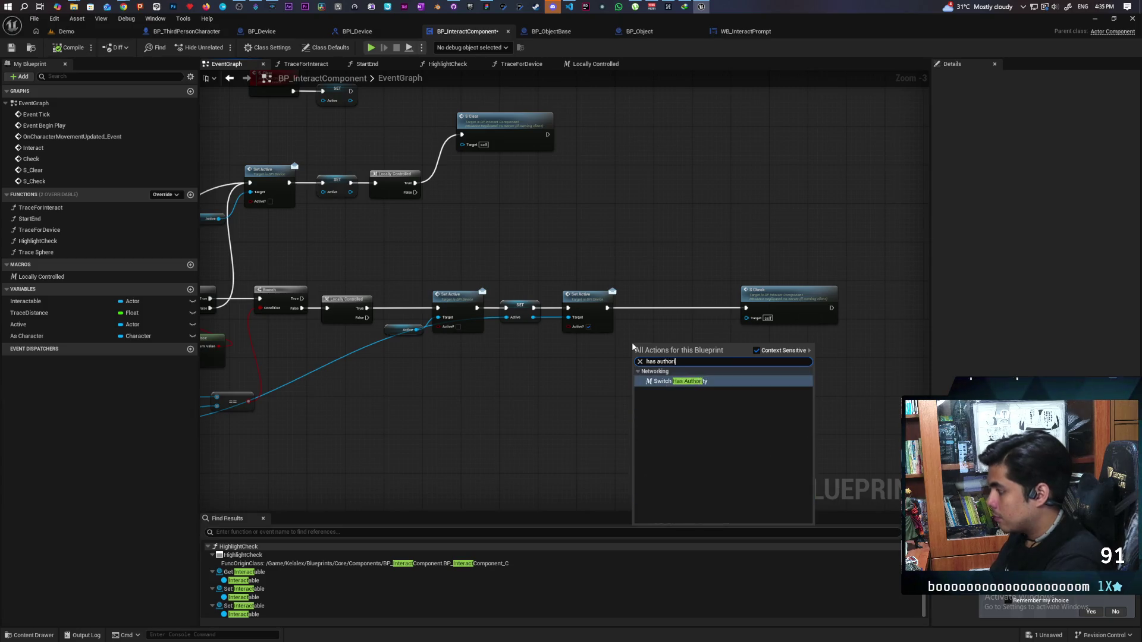
{"action": "key", "text": "Return"}
{"action": "scroll", "coordinate": [633, 345], "scroll_direction": "up", "scroll_amount": 3}
{"action": "left_click_drag", "start_coordinate": [633, 343], "coordinate": [640, 278]}
{"action": "left_click", "coordinate": [710, 291], "text": "alt"}
{"action": "mouse_move", "coordinate": [710, 305]}
{"action": "left_mouse_down"}
{"action": "mouse_move", "coordinate": [801, 291]}
{"action": "mouse_move", "coordinate": [789, 320]}
{"action": "left_mouse_up"}
Insert a copied Switch Has Authority into the S_Clear chain using its Remote pin
{"action": "scroll", "coordinate": [773, 267], "scroll_direction": "down", "scroll_amount": 3}
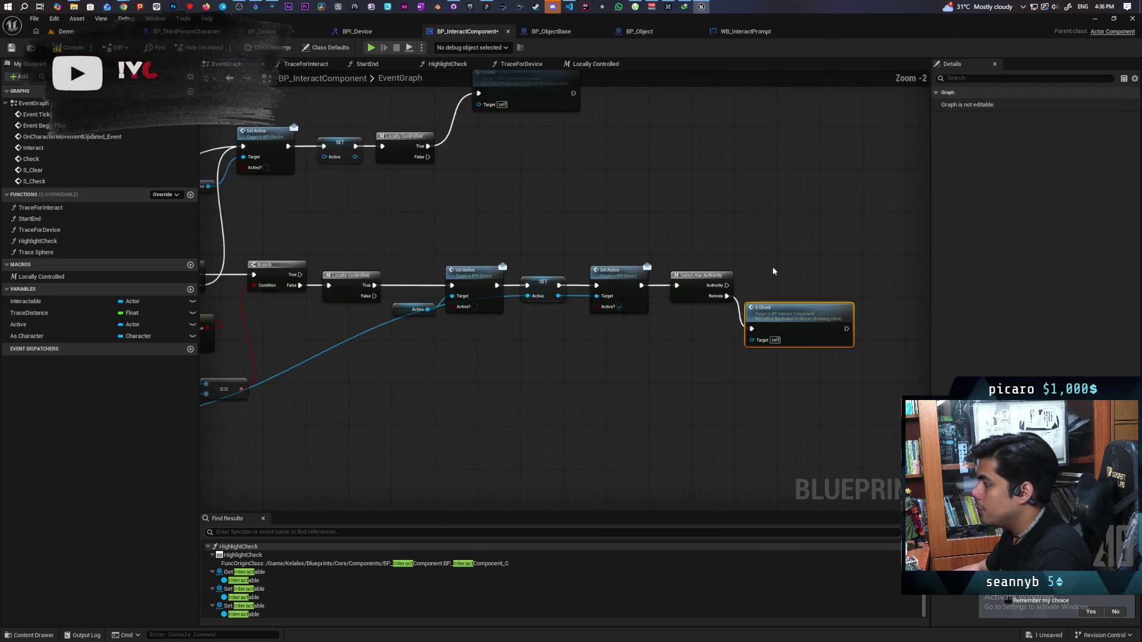
{"action": "left_click_drag", "start_coordinate": [708, 286], "coordinate": [721, 301]}
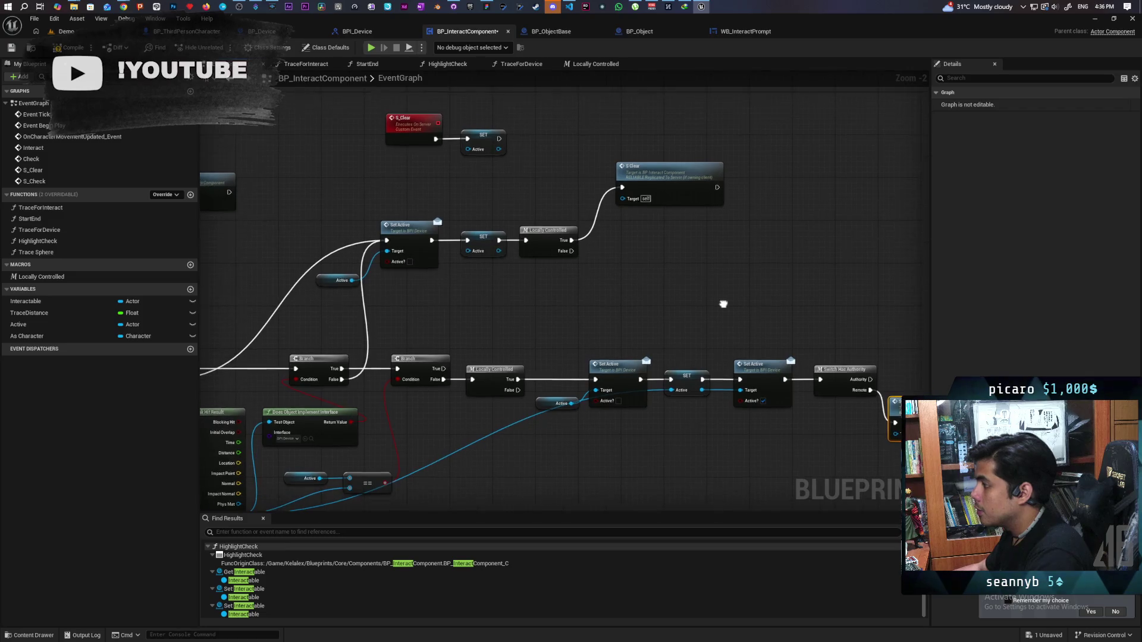
{"action": "left_click", "coordinate": [843, 373]}
{"action": "key", "text": "ctrl+c"}
{"action": "key", "text": "ctrl+v"}
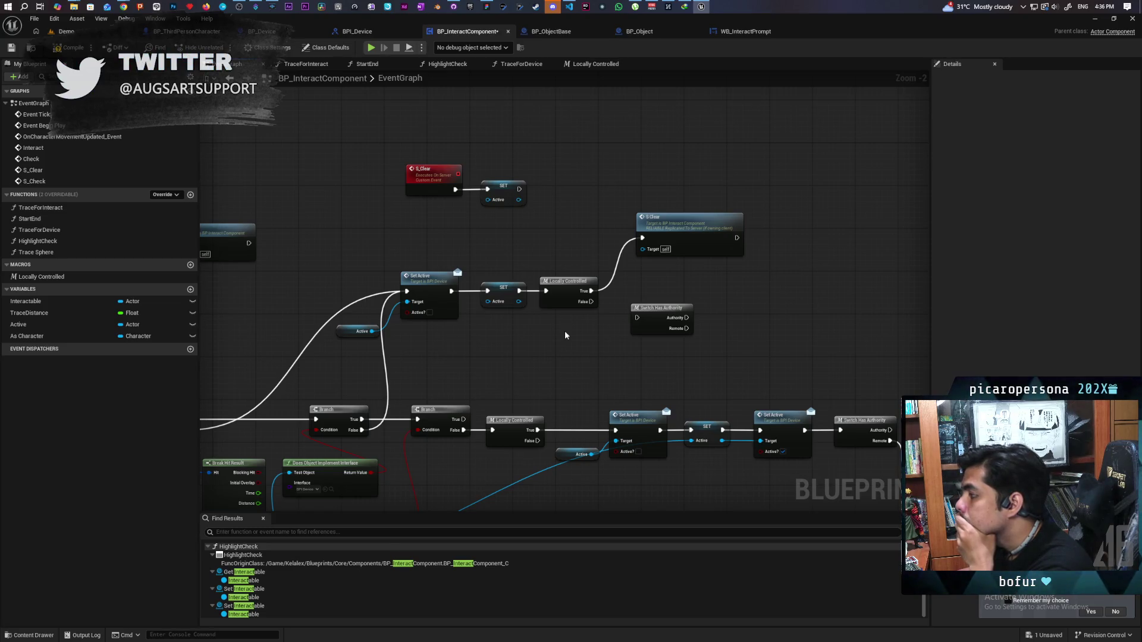
{"action": "left_click_drag", "start_coordinate": [565, 336], "coordinate": [500, 363]}
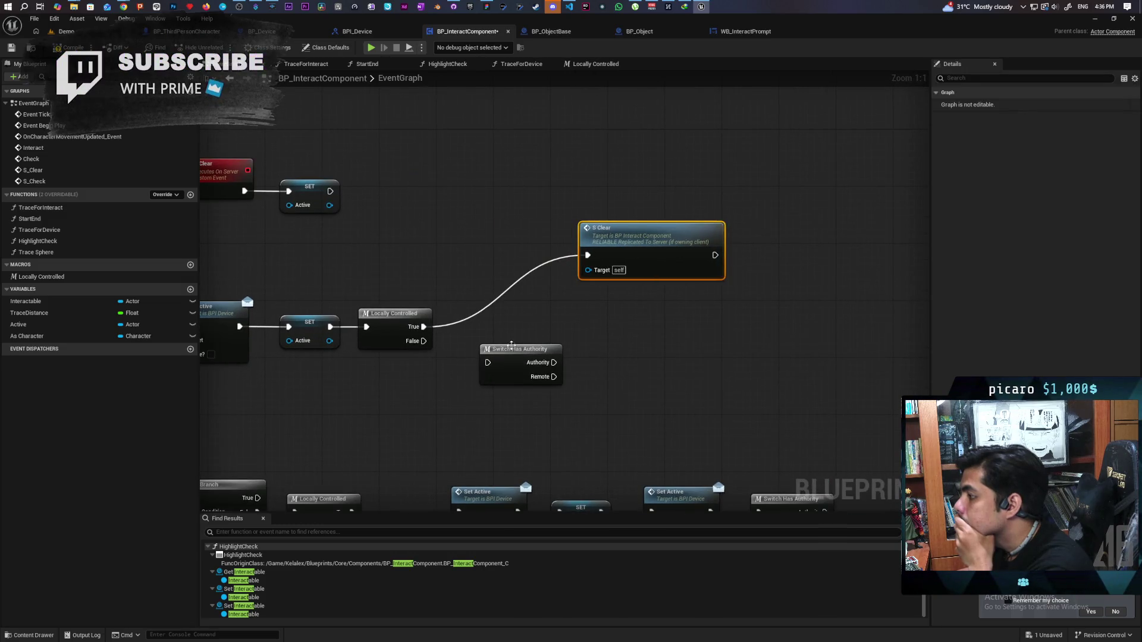
{"action": "mouse_move", "coordinate": [511, 354]}
{"action": "left_mouse_down"}
{"action": "mouse_move", "coordinate": [497, 327]}
{"action": "mouse_move", "coordinate": [440, 396]}
{"action": "left_mouse_up"}
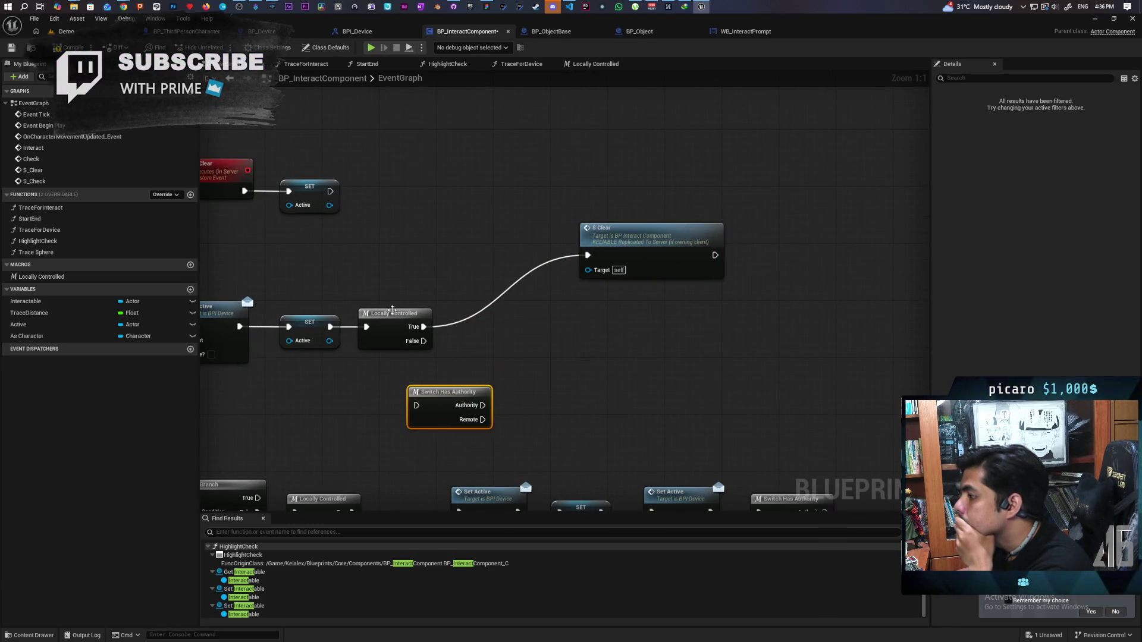
{"action": "left_click_drag", "start_coordinate": [393, 310], "coordinate": [478, 315]}
{"action": "mouse_move", "coordinate": [449, 392]}
{"action": "left_mouse_down"}
{"action": "mouse_move", "coordinate": [395, 355]}
{"action": "mouse_move", "coordinate": [385, 313]}
{"action": "mouse_move", "coordinate": [481, 327]}
{"action": "mouse_move", "coordinate": [492, 339]}
{"action": "left_mouse_up"}
{"action": "left_click", "coordinate": [433, 326], "text": "alt"}
{"action": "left_click_drag", "start_coordinate": [646, 241], "coordinate": [618, 325]}
Wrap the S_Clear event and its SET node in a comment titled 'Clears Ref on server side avoid accidentally interacting'
{"action": "scroll", "coordinate": [515, 399], "scroll_direction": "down", "scroll_amount": 2}
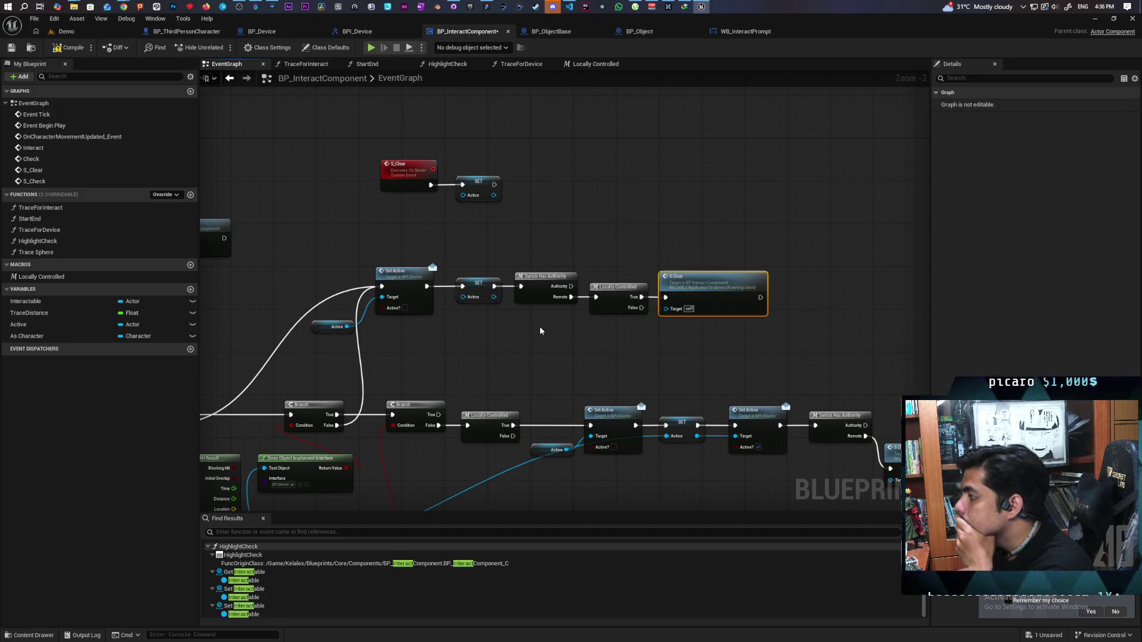
{"action": "scroll", "coordinate": [496, 323], "scroll_direction": "down", "scroll_amount": 3}
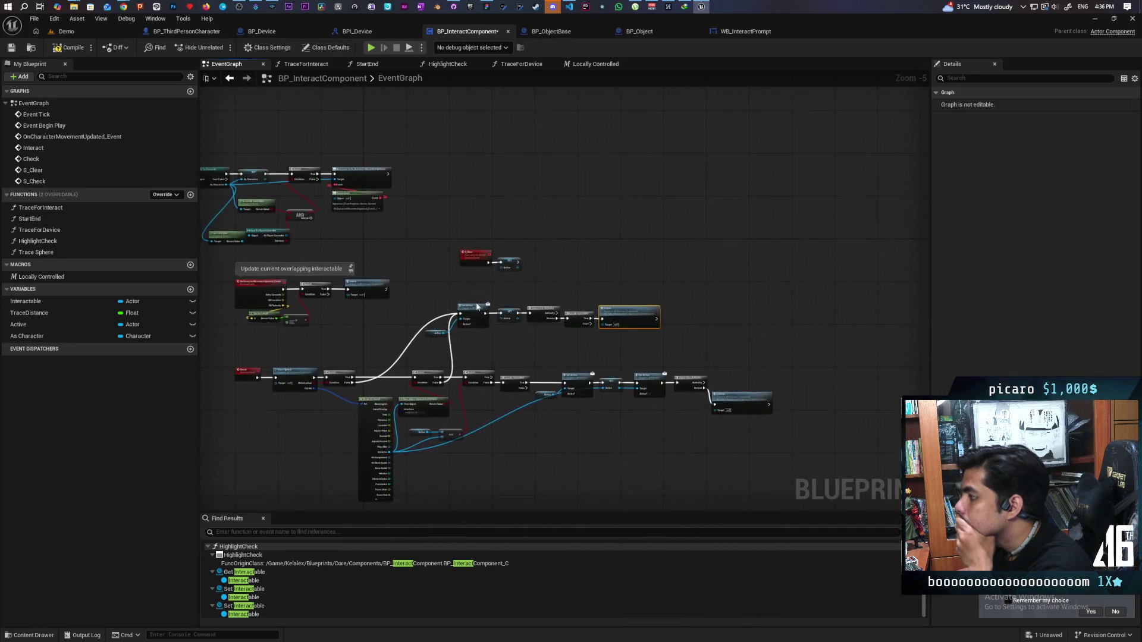
{"action": "scroll", "coordinate": [477, 305], "scroll_direction": "up", "scroll_amount": 3}
{"action": "left_click", "coordinate": [469, 214]}
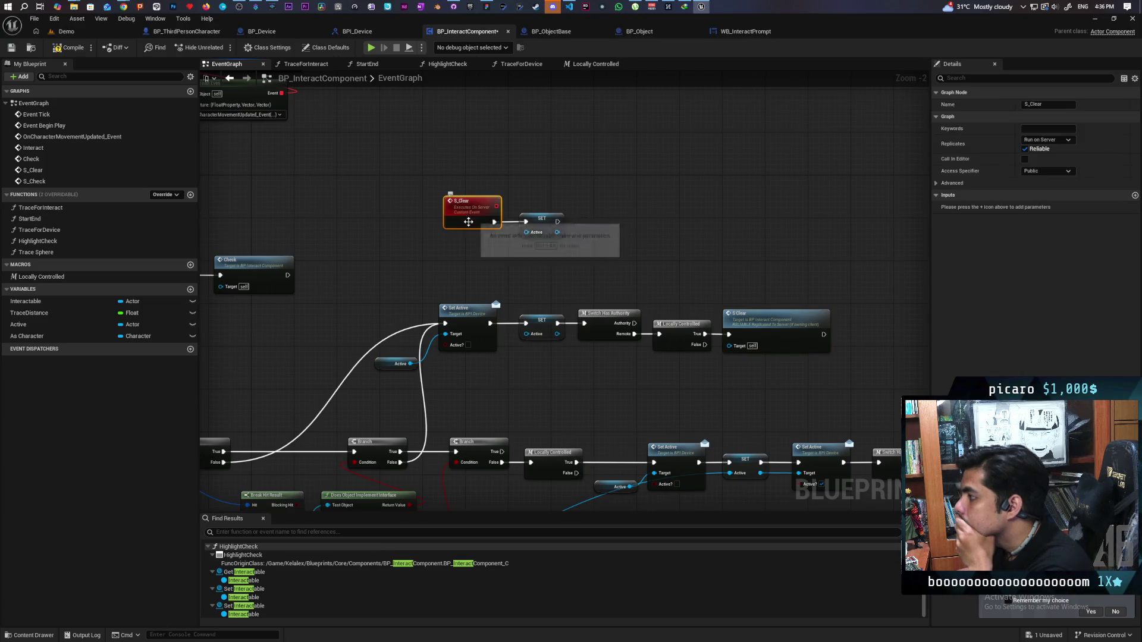
{"action": "scroll", "coordinate": [472, 265], "scroll_direction": "down", "scroll_amount": 2}
{"action": "scroll", "coordinate": [472, 265], "scroll_direction": "up", "scroll_amount": 2}
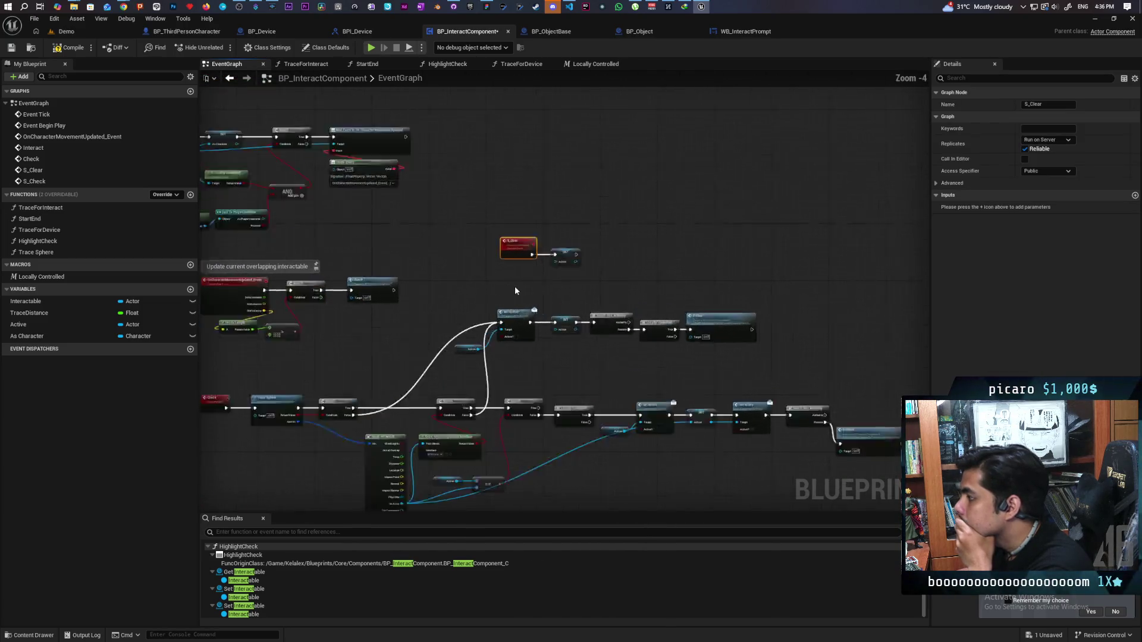
{"action": "left_click_drag", "start_coordinate": [674, 219], "coordinate": [536, 250]}
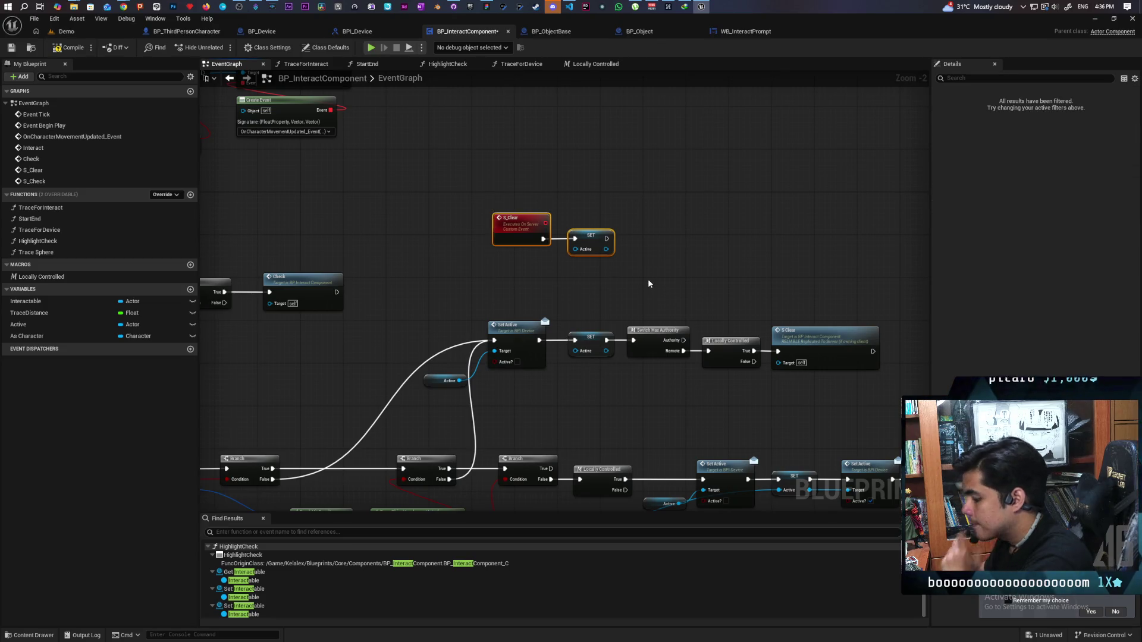
{"action": "key", "text": "c"}
{"action": "type", "text": "Clears Ref on server side avoid accidentally interacting"}
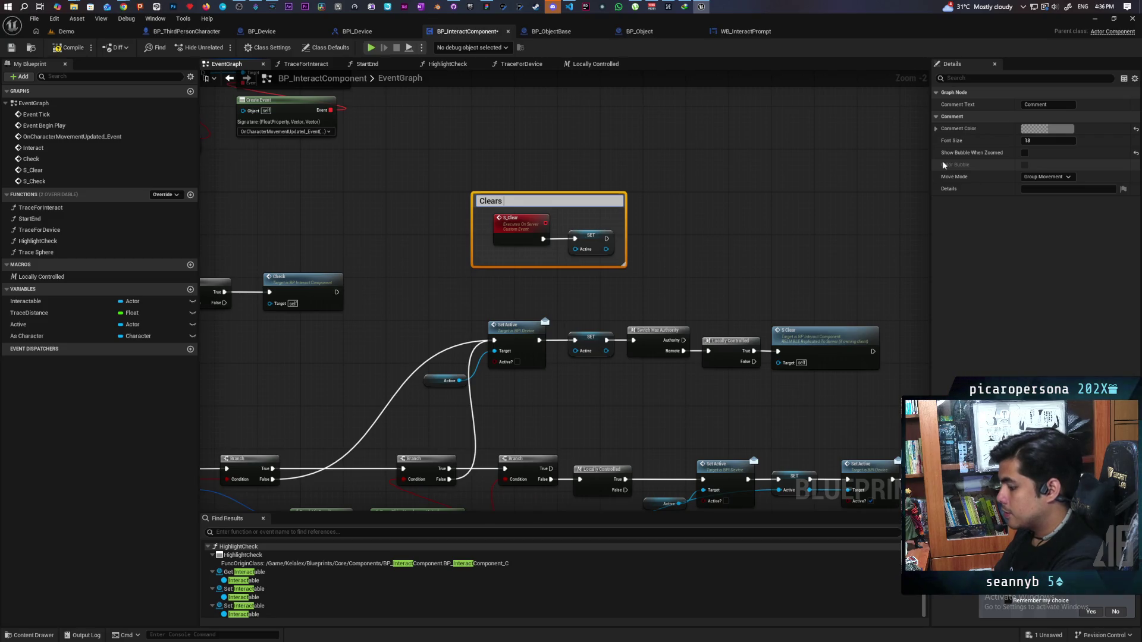
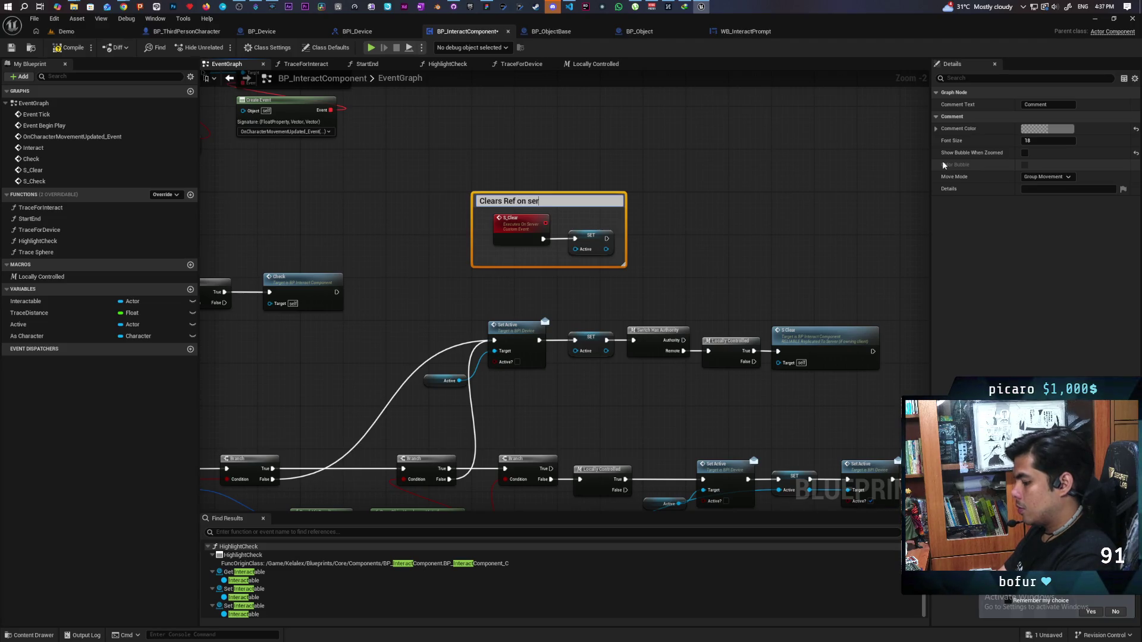
Finish the S_Clear comment title 'Clears Ref on server side avoid accidentally interacting'
{"action": "type", "text": "be"}
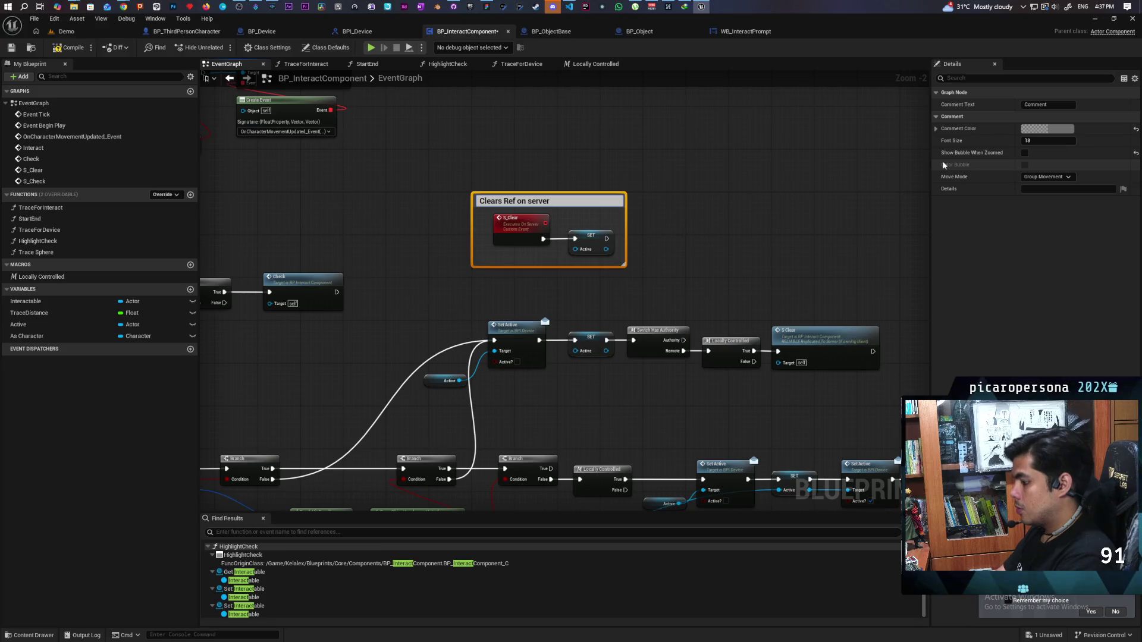
{"action": "type", "text": " side "}
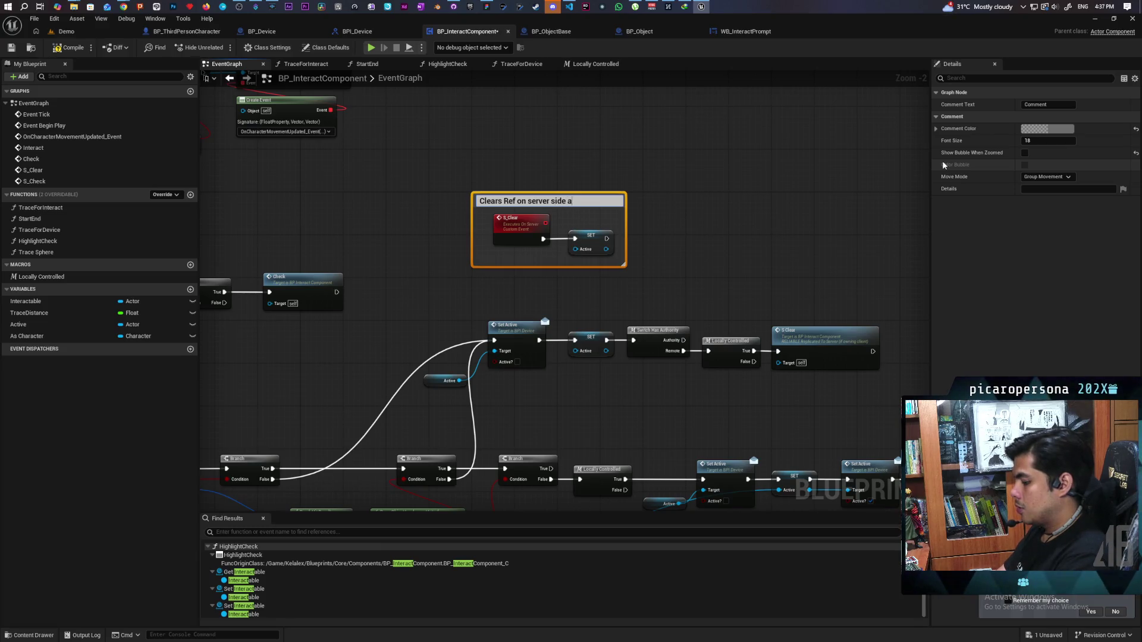
{"action": "type", "text": "ac"}
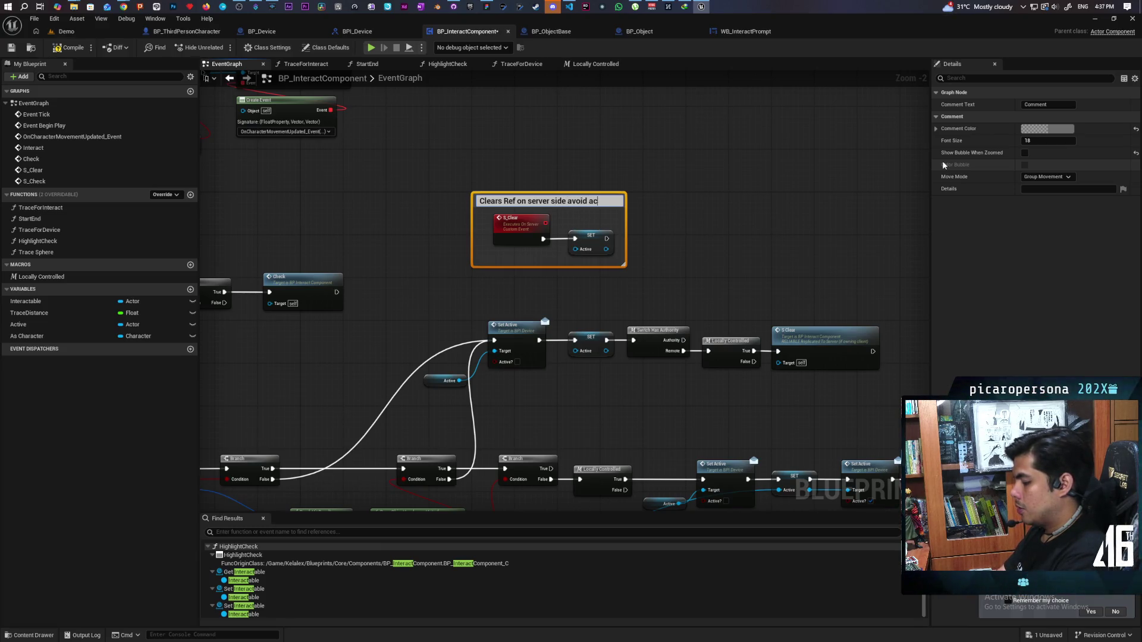
{"action": "type", "text": "cidentally int"}
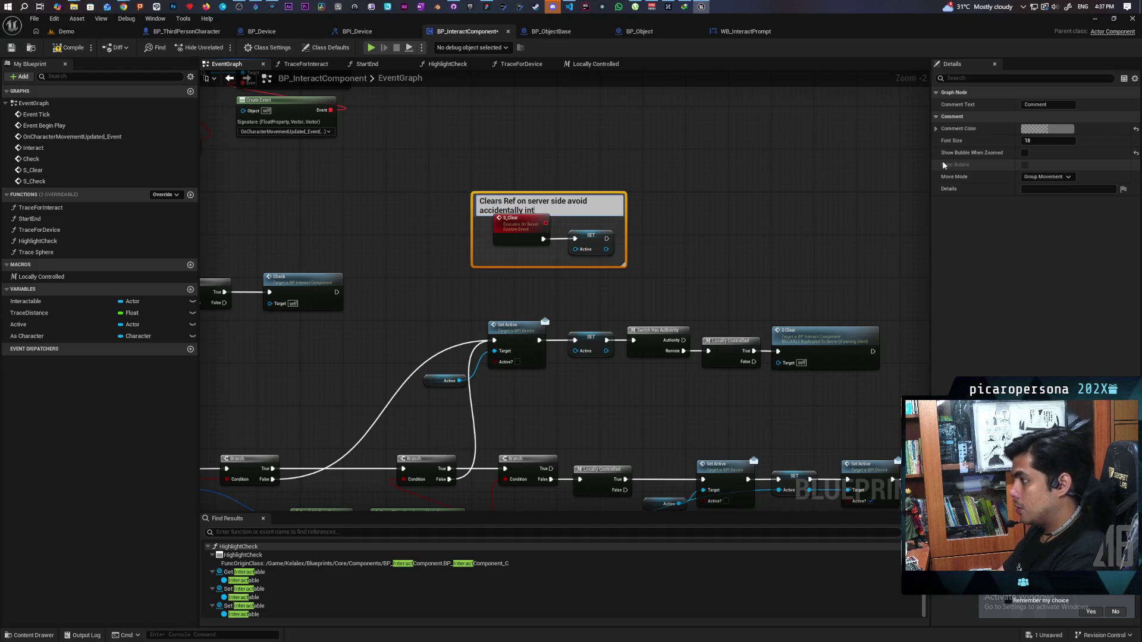
{"action": "type", "text": "eracting"}
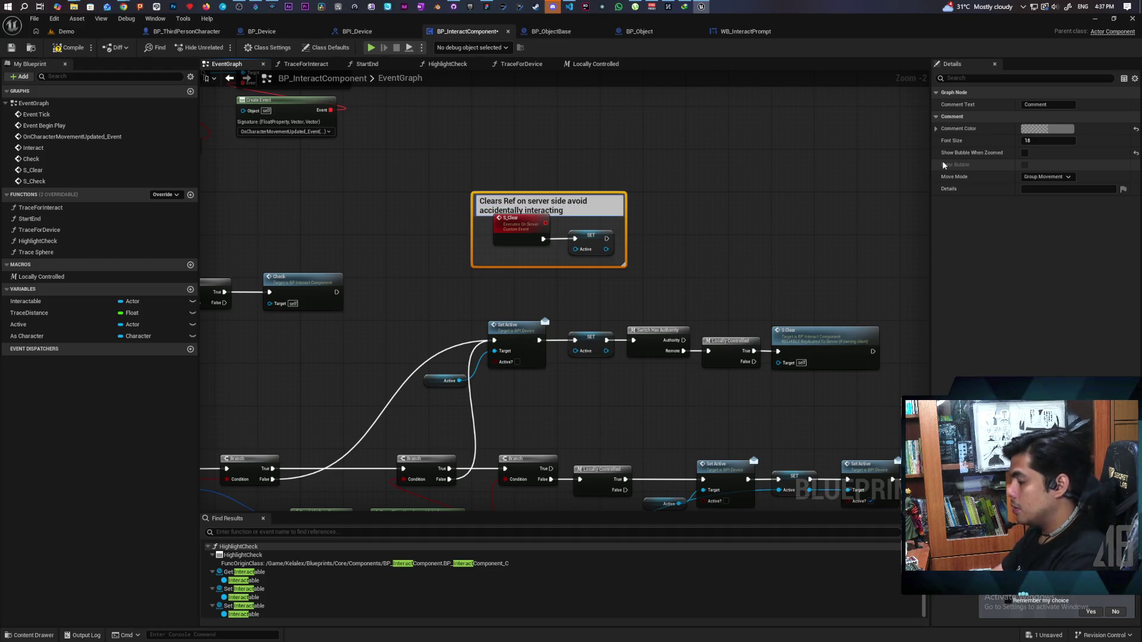
{"action": "left_click", "coordinate": [632, 192]}
{"action": "scroll", "coordinate": [631, 192], "scroll_direction": "up", "scroll_amount": 2}
Make the S_Clear comment box taller and save the blueprint
{"action": "left_click", "coordinate": [590, 196]}
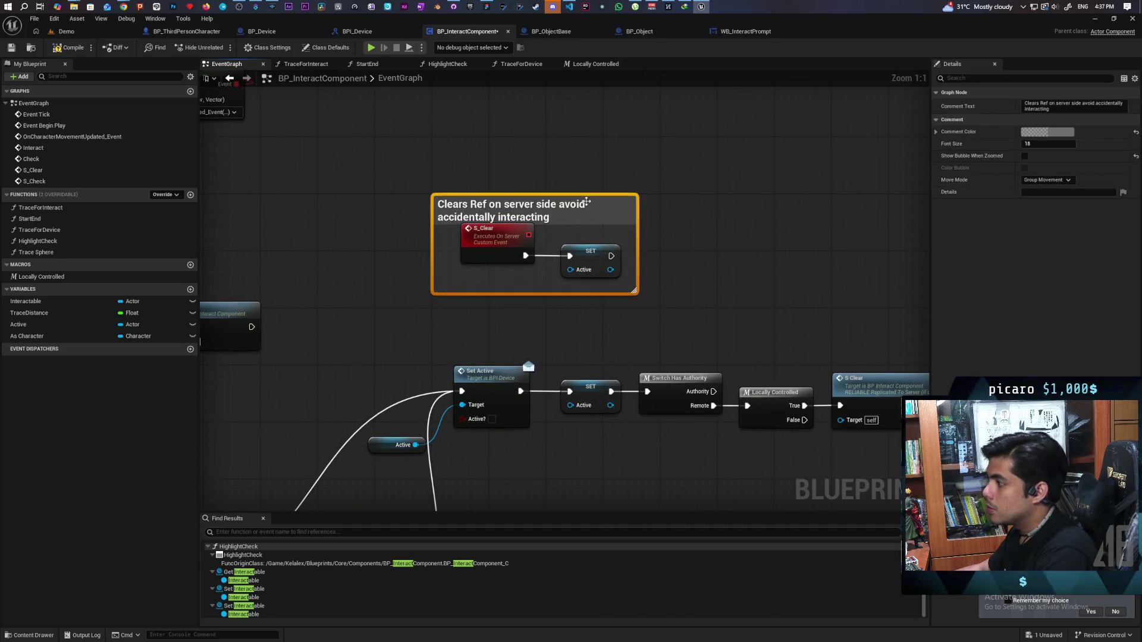
{"action": "left_click_drag", "start_coordinate": [590, 195], "coordinate": [576, 159]}
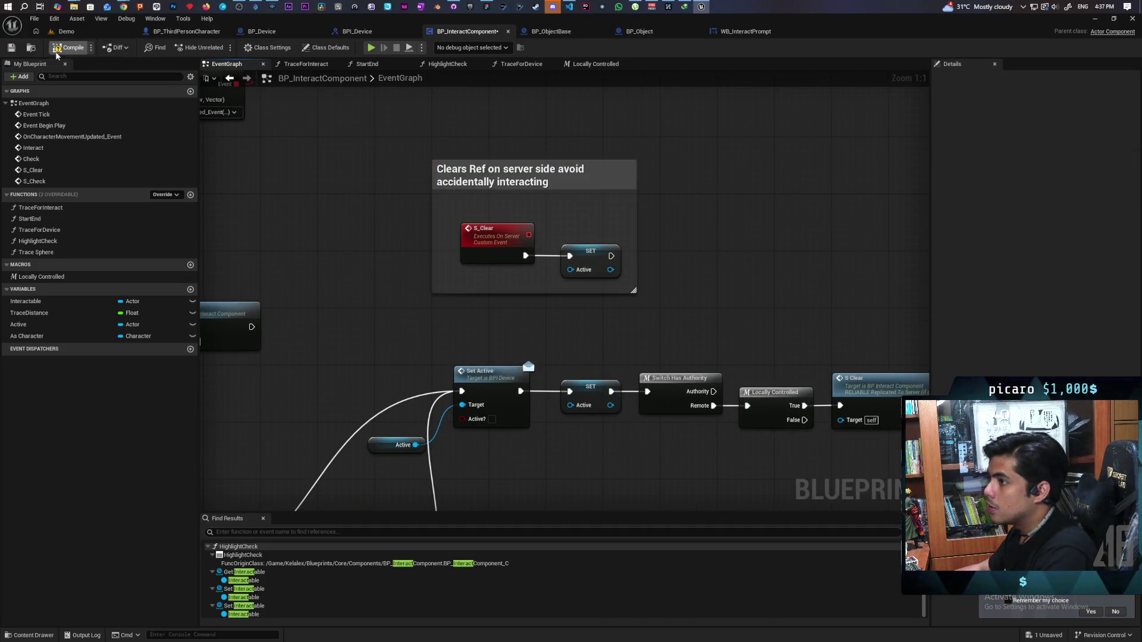
{"action": "key", "text": "ctrl+s"}
{"action": "scroll", "coordinate": [369, 250], "scroll_direction": "down", "scroll_amount": 5}
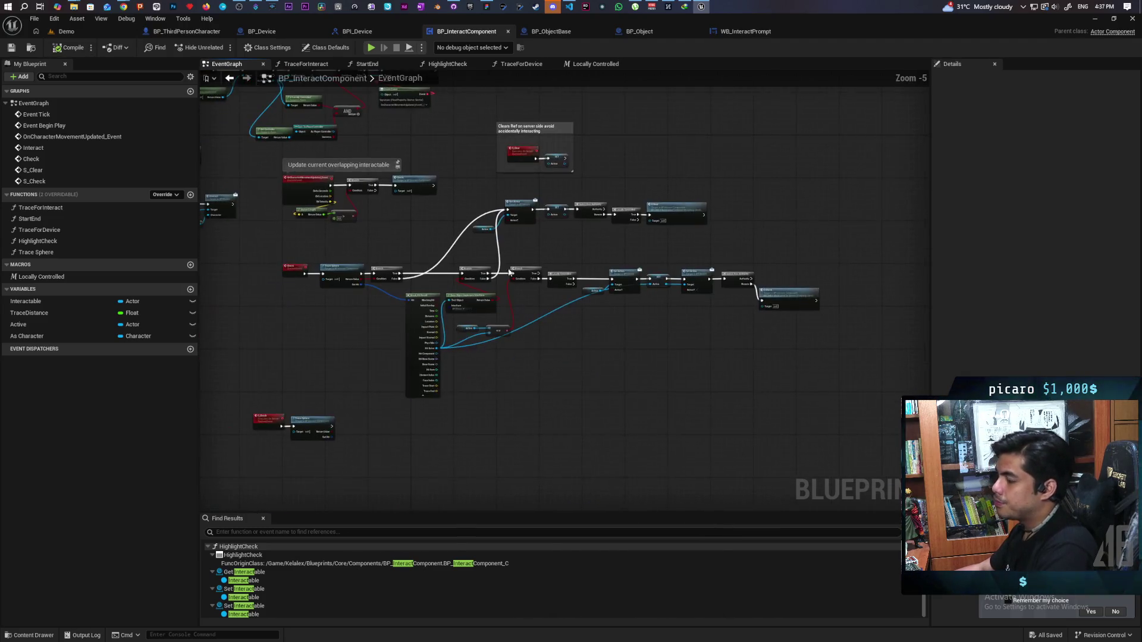
Show the S_Clear comment as a bubble when zoomed out, and save
{"action": "left_click", "coordinate": [654, 150]}
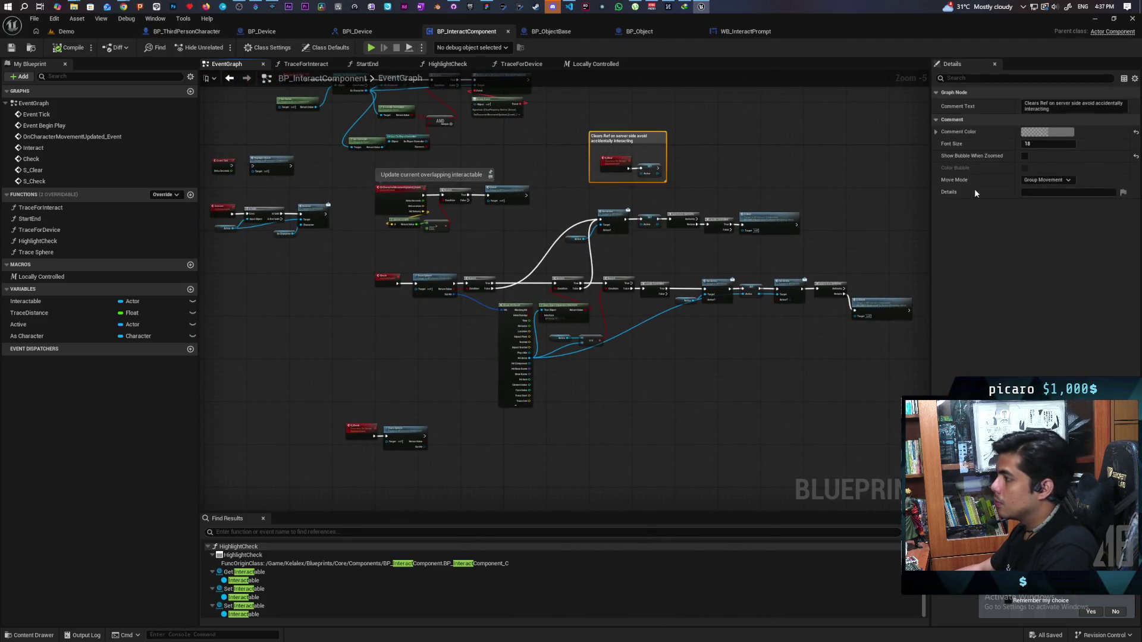
{"action": "left_click", "coordinate": [1063, 156]}
{"action": "left_click", "coordinate": [709, 291]}
{"action": "key", "text": "ctrl+s"}
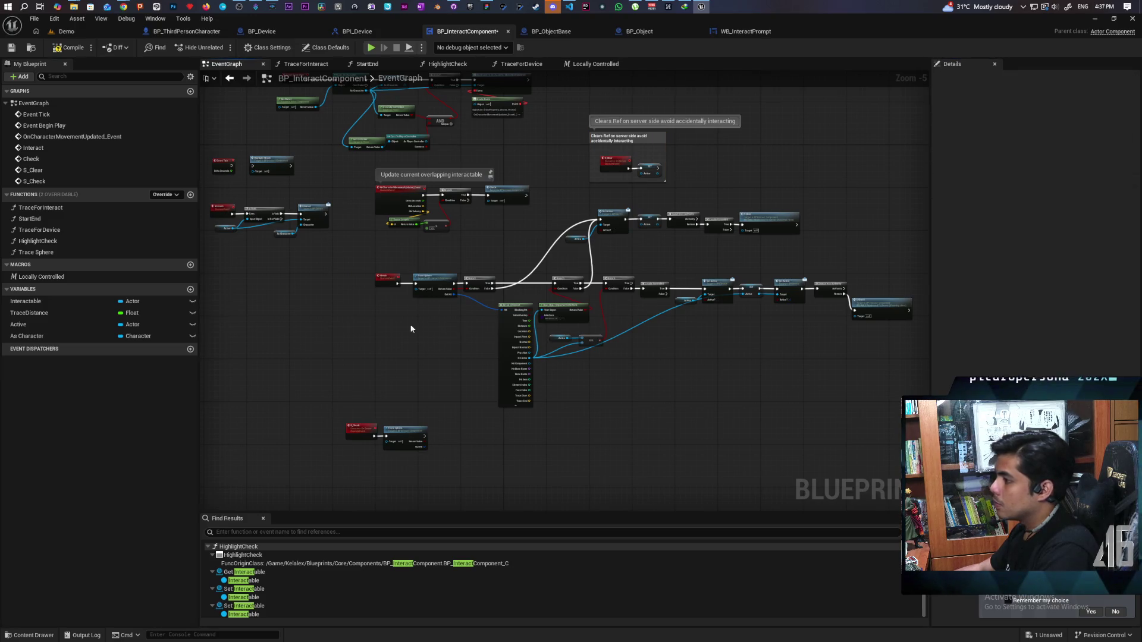
Shift the S_Check event and its Trace Sphere slightly right
{"action": "scroll", "coordinate": [434, 321], "scroll_direction": "up", "scroll_amount": 2}
{"action": "mouse_move", "coordinate": [423, 329]}
{"action": "left_mouse_down"}
{"action": "mouse_move", "coordinate": [503, 315]}
{"action": "mouse_move", "coordinate": [502, 257]}
{"action": "mouse_move", "coordinate": [509, 275]}
{"action": "mouse_move", "coordinate": [525, 222]}
{"action": "left_mouse_up"}
{"action": "left_click_drag", "start_coordinate": [389, 385], "coordinate": [499, 467]}
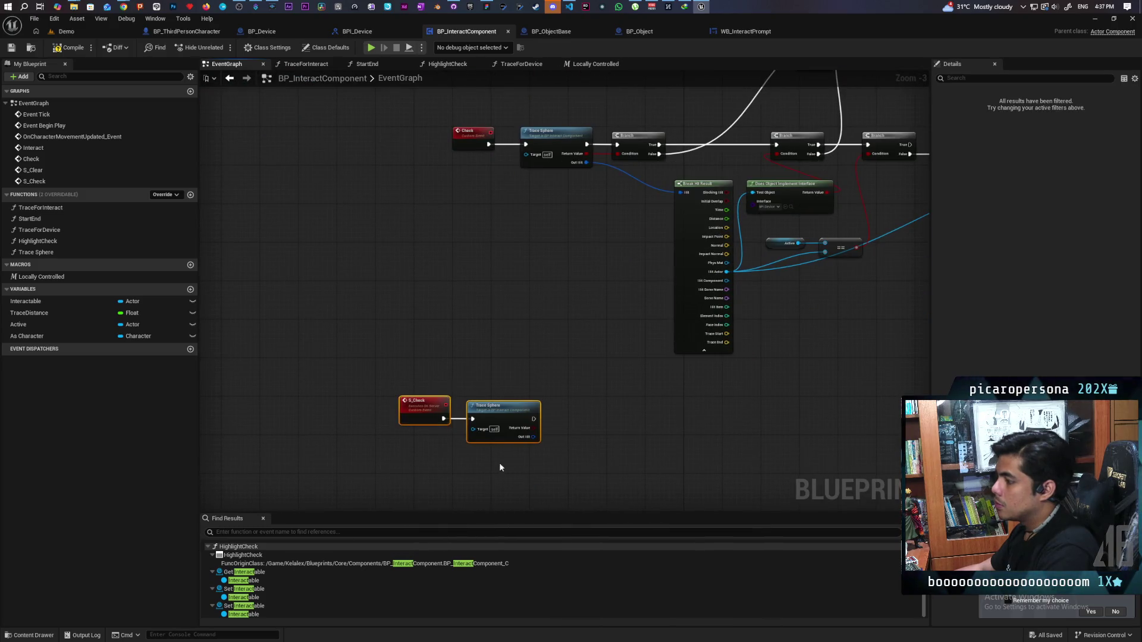
{"action": "left_click_drag", "start_coordinate": [496, 424], "coordinate": [524, 424]}
{"action": "scroll", "coordinate": [553, 306], "scroll_direction": "down", "scroll_amount": 2}
Copy the Branch and Break Hit Result nodes and paste them beside S_Check's Trace Sphere
{"action": "left_click", "coordinate": [598, 293]}
{"action": "scroll", "coordinate": [588, 367], "scroll_direction": "up", "scroll_amount": 1}
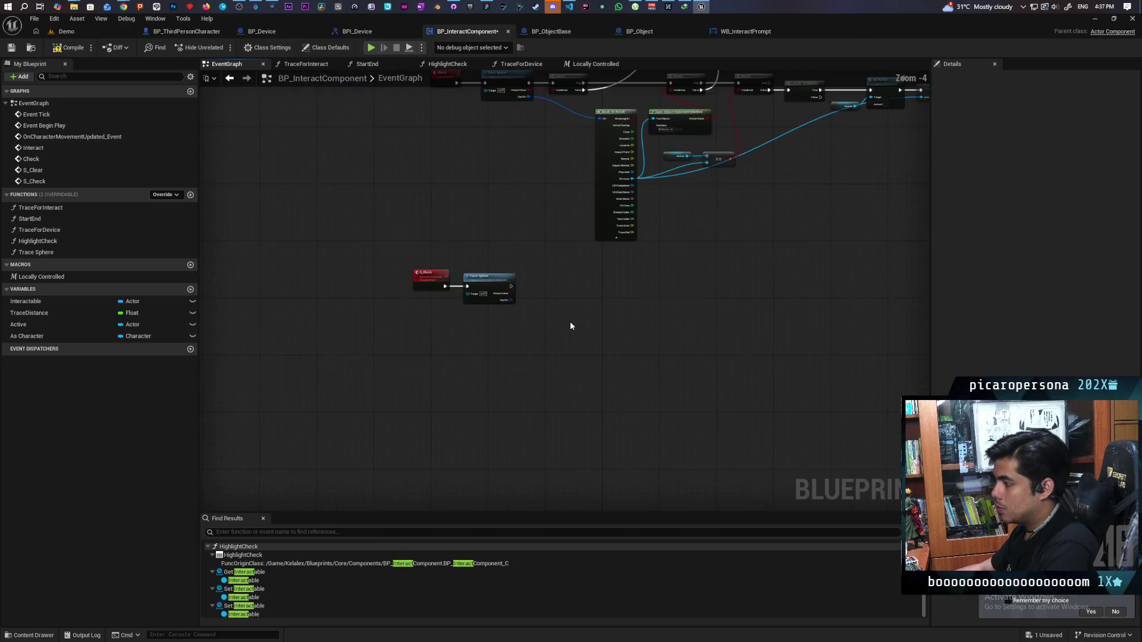
{"action": "key", "text": "ctrl+c"}
{"action": "key", "text": "ctrl+v"}
{"action": "scroll", "coordinate": [555, 282], "scroll_direction": "up", "scroll_amount": 3}
{"action": "left_click_drag", "start_coordinate": [553, 312], "coordinate": [599, 271]}
Wire Trace Sphere's exec, Return Value and Out Hit into the Branch and Break Hit Result
{"action": "left_click_drag", "start_coordinate": [484, 304], "coordinate": [563, 298]}
{"action": "left_click_drag", "start_coordinate": [485, 292], "coordinate": [565, 287]}
{"action": "mouse_move", "coordinate": [484, 315]}
{"action": "left_mouse_down"}
{"action": "mouse_move", "coordinate": [652, 353]}
{"action": "mouse_move", "coordinate": [572, 387]}
{"action": "left_mouse_up"}
{"action": "left_click", "coordinate": [593, 319]}
{"action": "left_click_drag", "start_coordinate": [499, 298], "coordinate": [565, 291]}
{"action": "mouse_move", "coordinate": [585, 361]}
{"action": "left_mouse_down"}
{"action": "mouse_move", "coordinate": [556, 345]}
{"action": "mouse_move", "coordinate": [569, 341]}
{"action": "left_mouse_up"}
Compile the blueprint
{"action": "scroll", "coordinate": [787, 330], "scroll_direction": "down", "scroll_amount": 3}
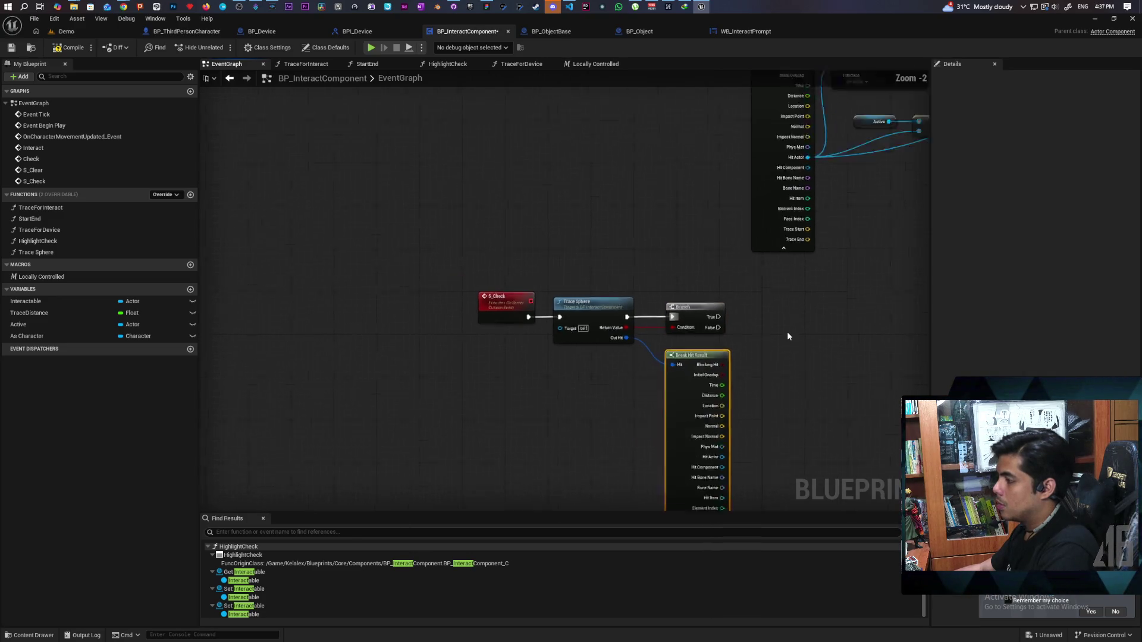
{"action": "mouse_move", "coordinate": [482, 138]}
{"action": "left_mouse_down"}
{"action": "mouse_move", "coordinate": [540, 186]}
{"action": "mouse_move", "coordinate": [441, 235]}
{"action": "left_mouse_up"}
{"action": "left_click", "coordinate": [72, 48]}
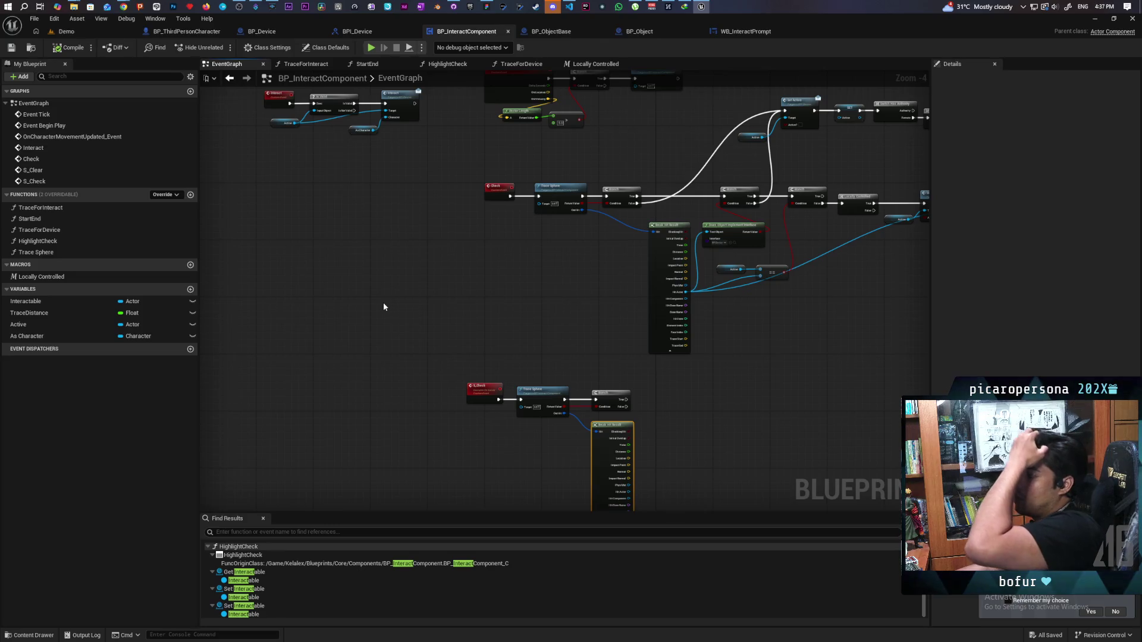
Left-align the Check and S_Check event nodes
{"action": "mouse_move", "coordinate": [383, 307]}
{"action": "left_mouse_down"}
{"action": "mouse_move", "coordinate": [424, 390]}
{"action": "mouse_move", "coordinate": [403, 392]}
{"action": "mouse_move", "coordinate": [345, 336]}
{"action": "left_mouse_up"}
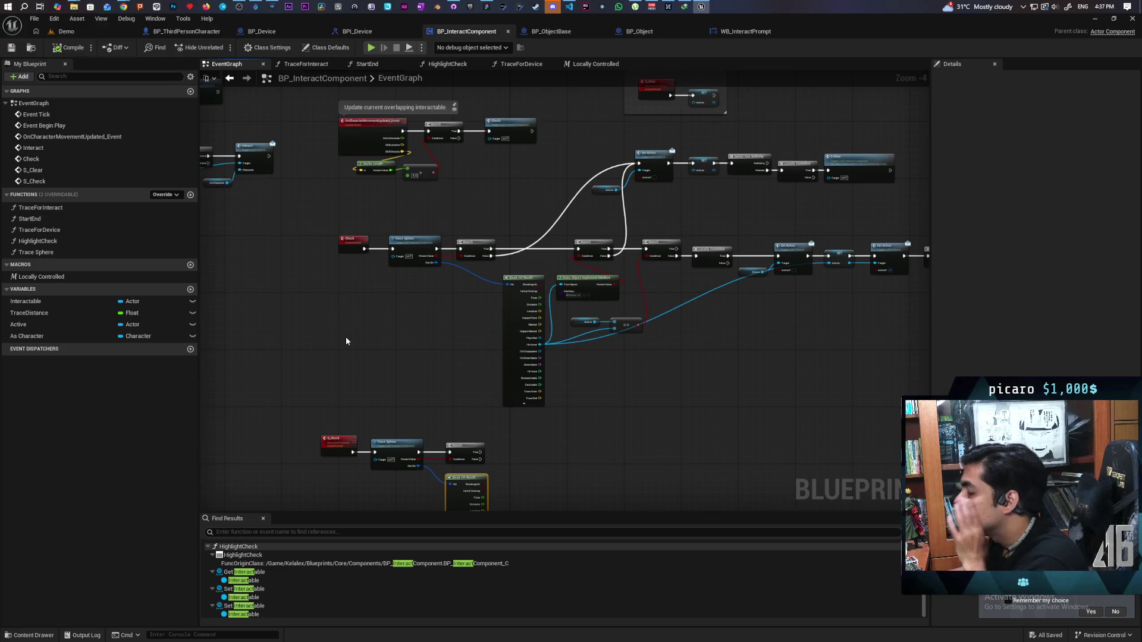
{"action": "mouse_move", "coordinate": [348, 326]}
{"action": "left_mouse_down"}
{"action": "mouse_move", "coordinate": [362, 301]}
{"action": "mouse_move", "coordinate": [349, 269]}
{"action": "left_mouse_up"}
{"action": "left_click_drag", "start_coordinate": [301, 169], "coordinate": [350, 431]}
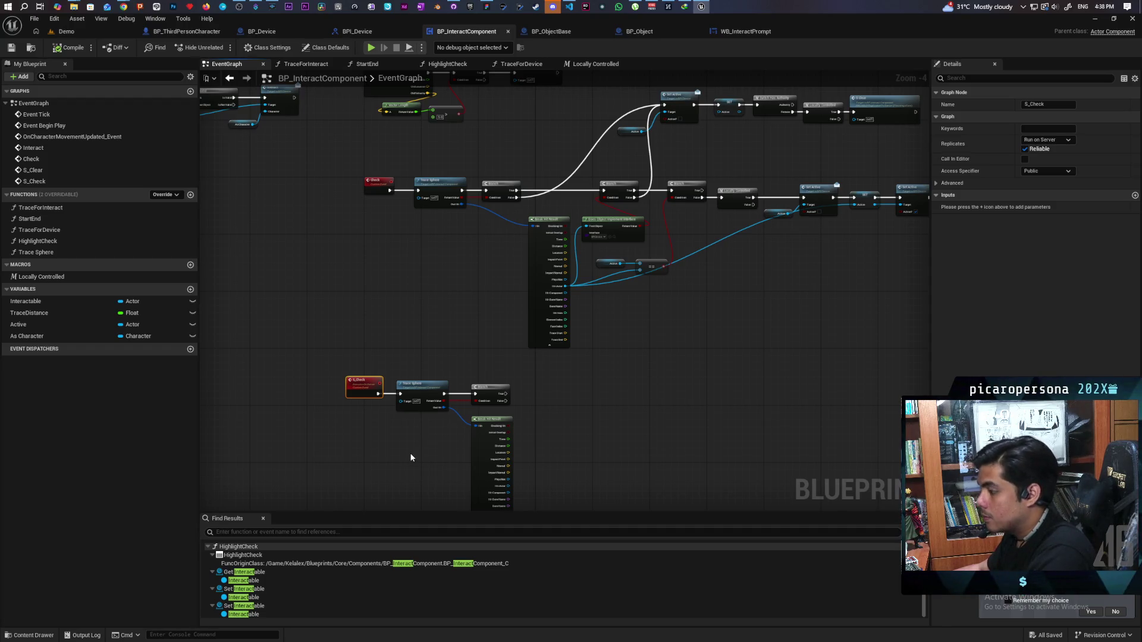
{"action": "left_click", "coordinate": [392, 373]}
{"action": "left_click_drag", "start_coordinate": [370, 421], "coordinate": [368, 424]}
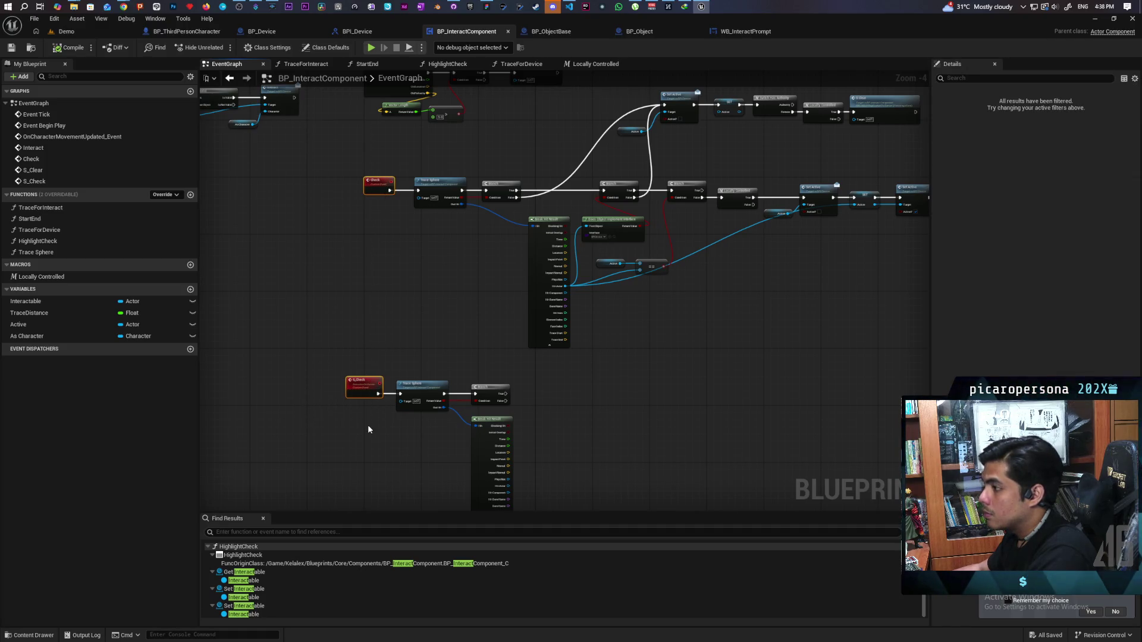
{"action": "key", "text": "shift+a"}
{"action": "left_click", "coordinate": [422, 336]}
Left-align the two Trace Sphere nodes and the two Branch nodes
{"action": "left_click_drag", "start_coordinate": [393, 173], "coordinate": [433, 433]}
{"action": "key", "text": "shift+a"}
{"action": "left_click", "coordinate": [432, 434]}
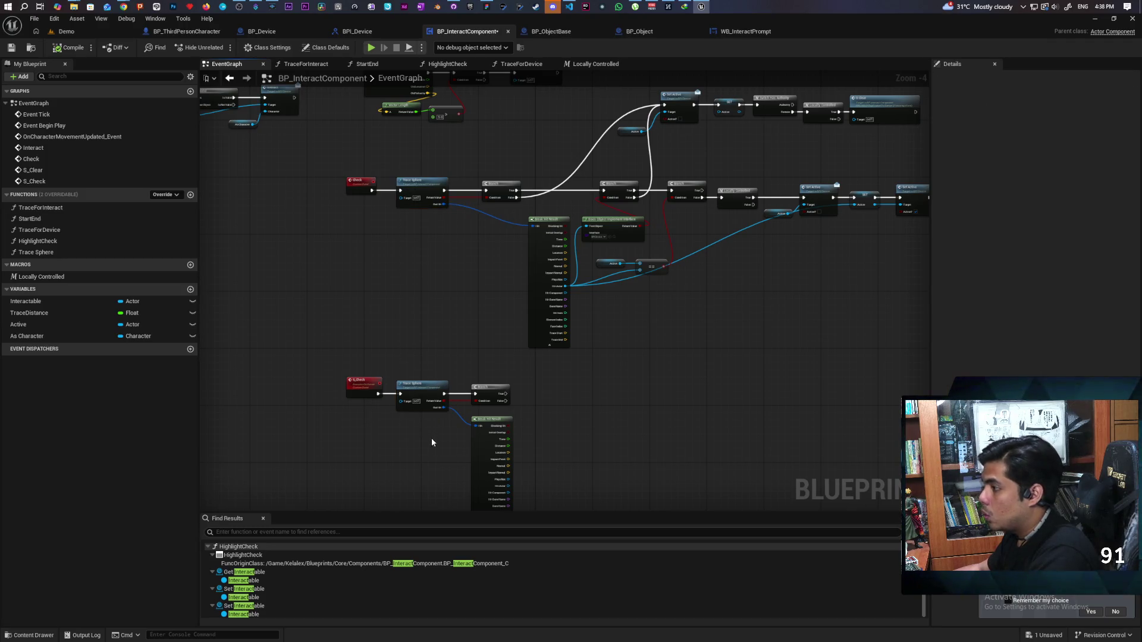
{"action": "left_click_drag", "start_coordinate": [478, 162], "coordinate": [523, 395]}
{"action": "key", "text": "shift+a"}
{"action": "left_click", "coordinate": [565, 407]}
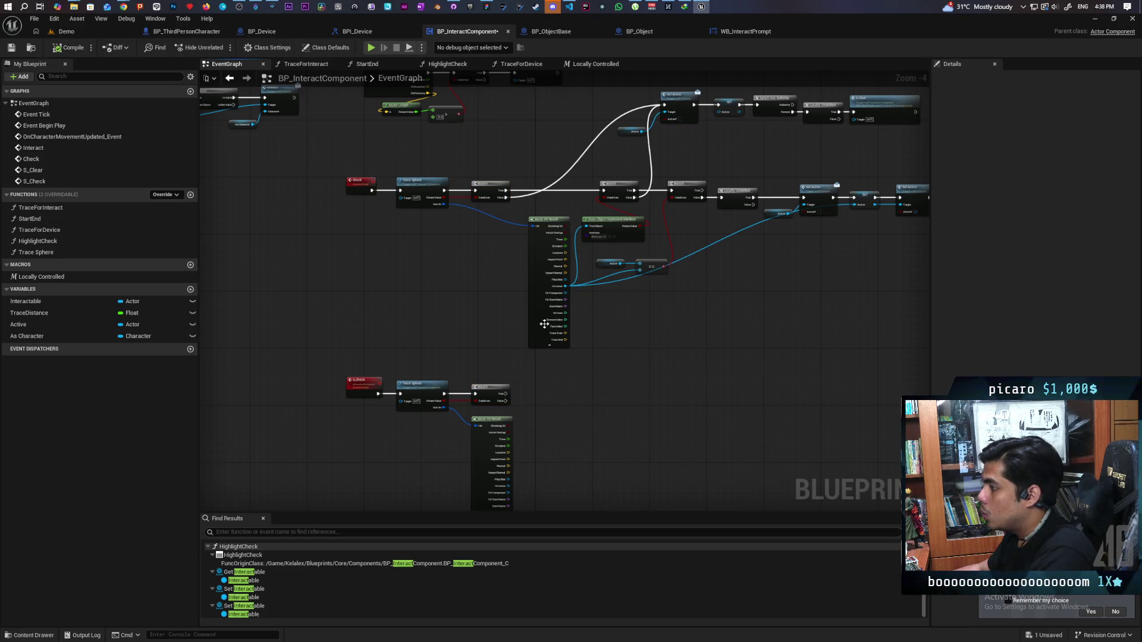
Move the upper Break Hit Result under its Branch to line up the column
{"action": "left_click_drag", "start_coordinate": [538, 301], "coordinate": [481, 300]}
{"action": "left_click_drag", "start_coordinate": [515, 157], "coordinate": [524, 461]}
{"action": "left_click", "coordinate": [555, 462]}
Pan the graph to bring the Set Active chain into view
{"action": "mouse_move", "coordinate": [596, 416]}
{"action": "left_mouse_down"}
{"action": "mouse_move", "coordinate": [599, 395]}
{"action": "mouse_move", "coordinate": [665, 359]}
{"action": "mouse_move", "coordinate": [656, 377]}
{"action": "left_mouse_up"}
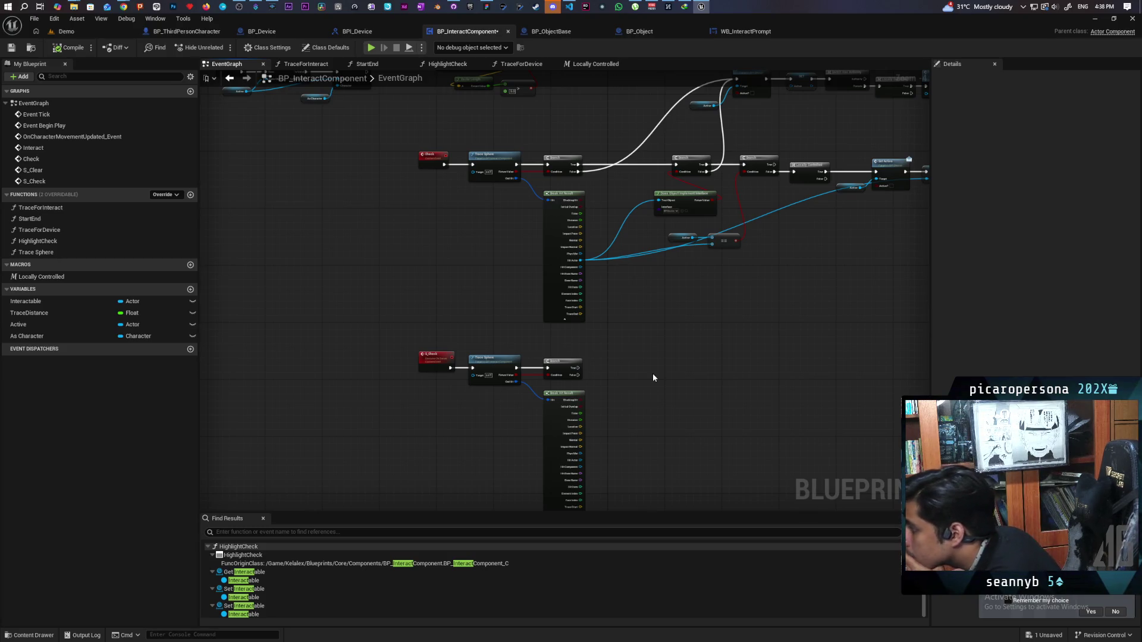
{"action": "mouse_move", "coordinate": [652, 373]}
{"action": "left_mouse_down"}
{"action": "mouse_move", "coordinate": [626, 372]}
{"action": "mouse_move", "coordinate": [581, 400]}
{"action": "mouse_move", "coordinate": [534, 340]}
{"action": "mouse_move", "coordinate": [652, 367]}
{"action": "mouse_move", "coordinate": [553, 367]}
{"action": "mouse_move", "coordinate": [571, 373]}
{"action": "mouse_move", "coordinate": [731, 362]}
{"action": "left_mouse_up"}
{"action": "scroll", "coordinate": [523, 336], "scroll_direction": "up", "scroll_amount": 2}
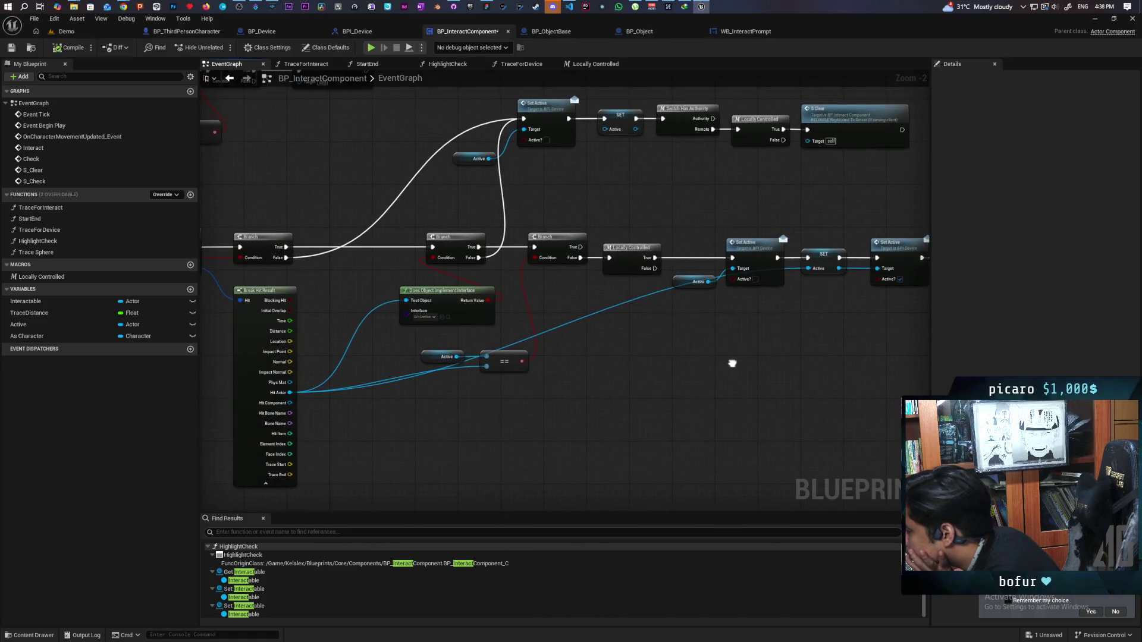
{"action": "mouse_move", "coordinate": [609, 377]}
{"action": "left_mouse_down"}
{"action": "mouse_move", "coordinate": [635, 381]}
{"action": "mouse_move", "coordinate": [530, 395]}
{"action": "mouse_move", "coordinate": [634, 359]}
{"action": "mouse_move", "coordinate": [802, 329]}
{"action": "mouse_move", "coordinate": [739, 331]}
{"action": "left_mouse_up"}
{"action": "scroll", "coordinate": [687, 324], "scroll_direction": "down", "scroll_amount": 2}
{"action": "scroll", "coordinate": [665, 337], "scroll_direction": "up", "scroll_amount": 1}
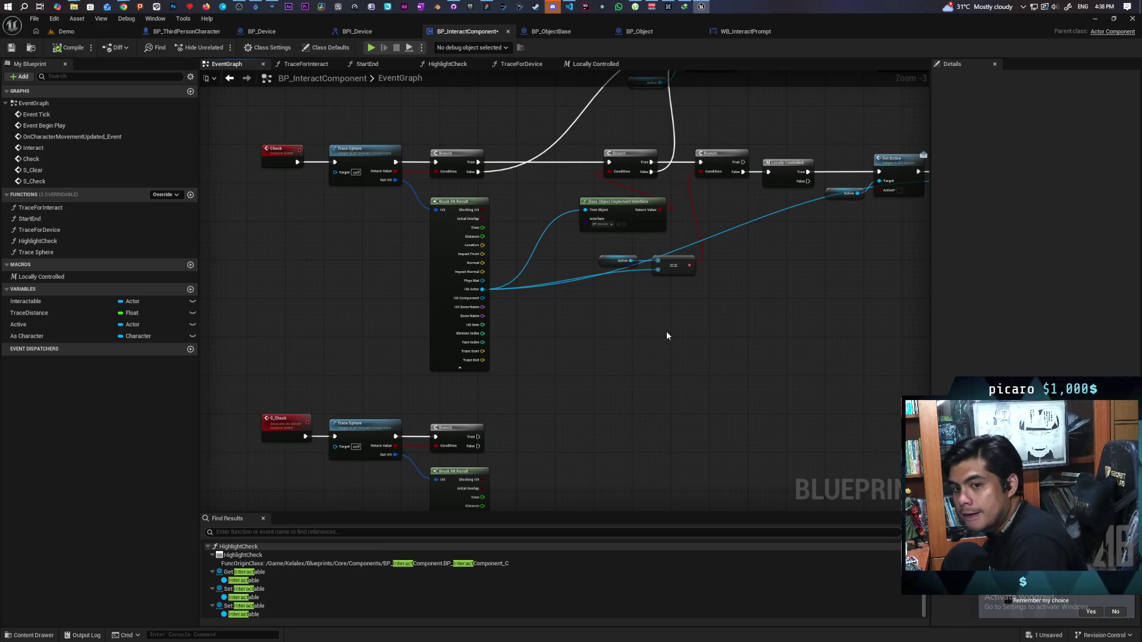
{"action": "mouse_move", "coordinate": [666, 336]}
{"action": "left_mouse_down"}
{"action": "mouse_move", "coordinate": [675, 327]}
{"action": "mouse_move", "coordinate": [663, 351]}
{"action": "left_mouse_up"}
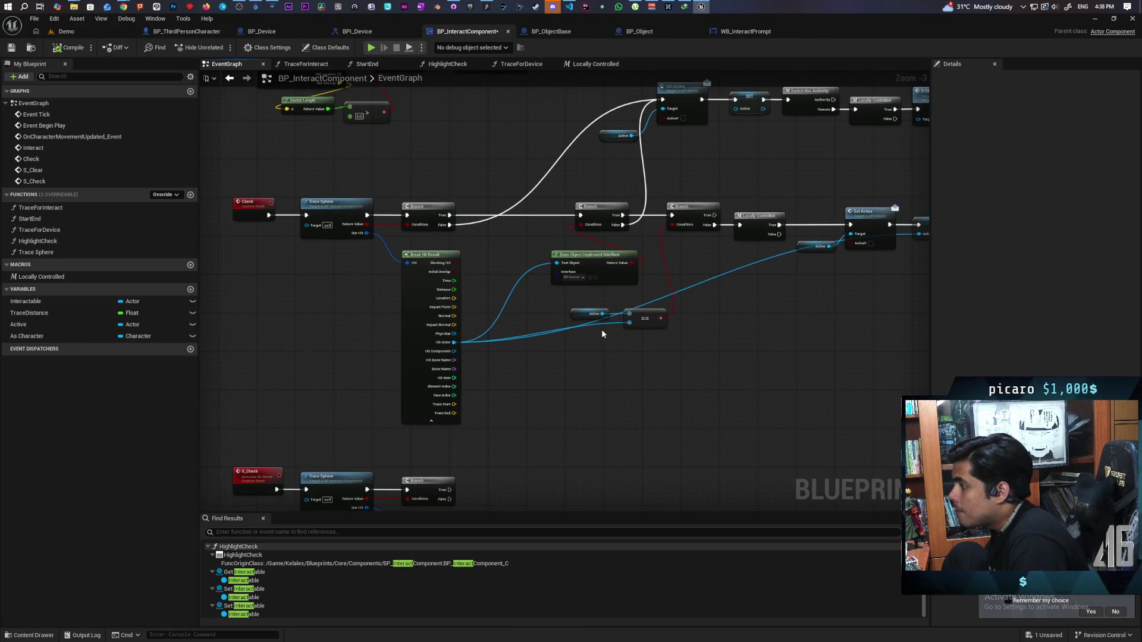
{"action": "scroll", "coordinate": [598, 353], "scroll_direction": "up", "scroll_amount": 1}
{"action": "left_click_drag", "start_coordinate": [593, 345], "coordinate": [586, 425]}
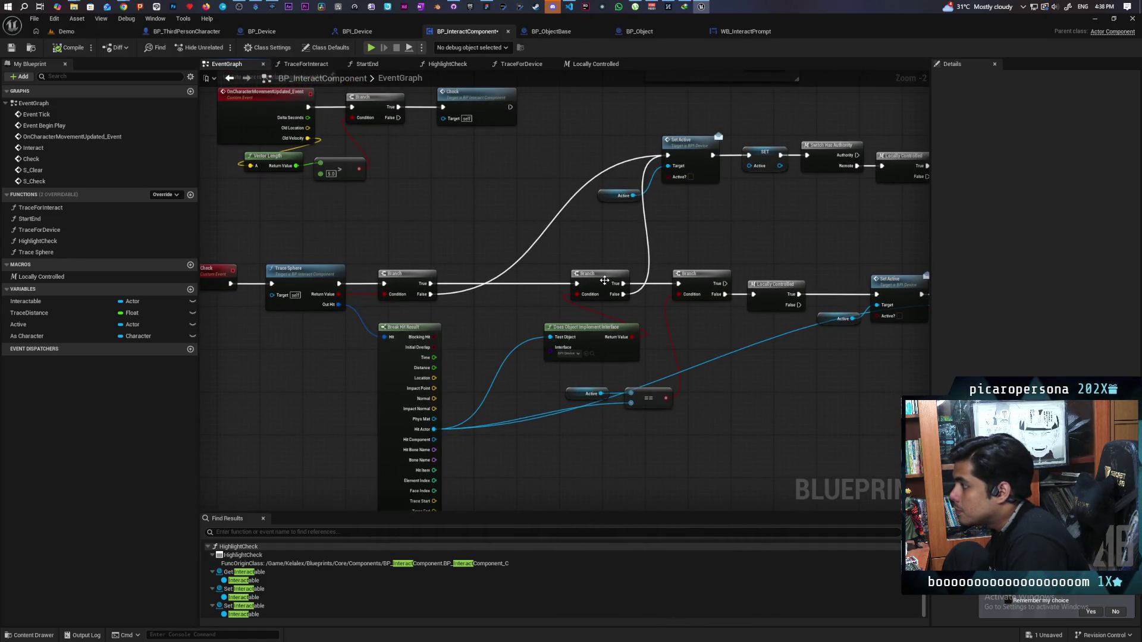
{"action": "left_click_drag", "start_coordinate": [679, 229], "coordinate": [621, 254]}
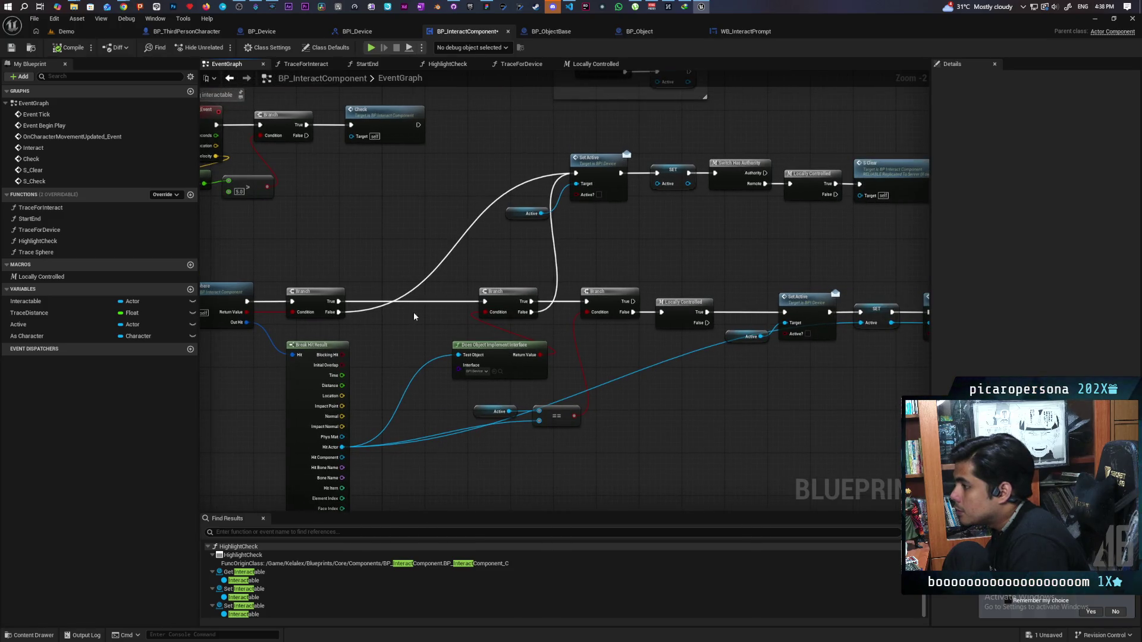
{"action": "mouse_move", "coordinate": [524, 146]}
{"action": "left_mouse_down"}
{"action": "mouse_move", "coordinate": [912, 225]}
{"action": "mouse_move", "coordinate": [682, 198]}
{"action": "mouse_move", "coordinate": [609, 327]}
{"action": "mouse_move", "coordinate": [576, 308]}
{"action": "mouse_move", "coordinate": [653, 302]}
{"action": "left_mouse_up"}
{"action": "left_click_drag", "start_coordinate": [527, 171], "coordinate": [756, 281]}
{"action": "left_click_drag", "start_coordinate": [523, 168], "coordinate": [706, 272]}
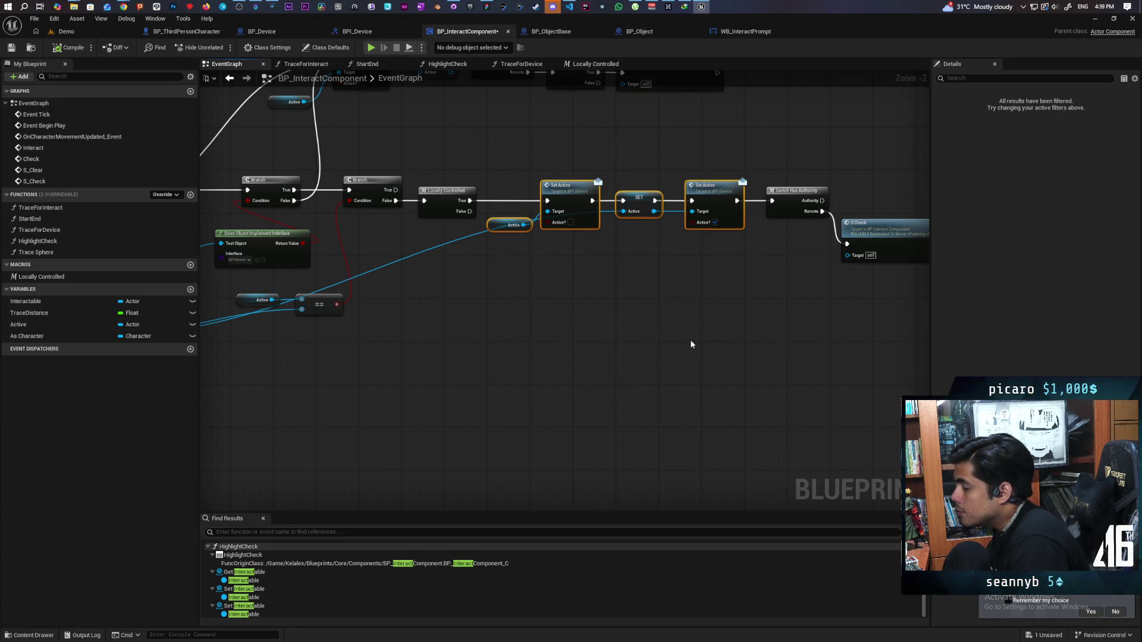
{"action": "left_click_drag", "start_coordinate": [688, 341], "coordinate": [611, 348]}
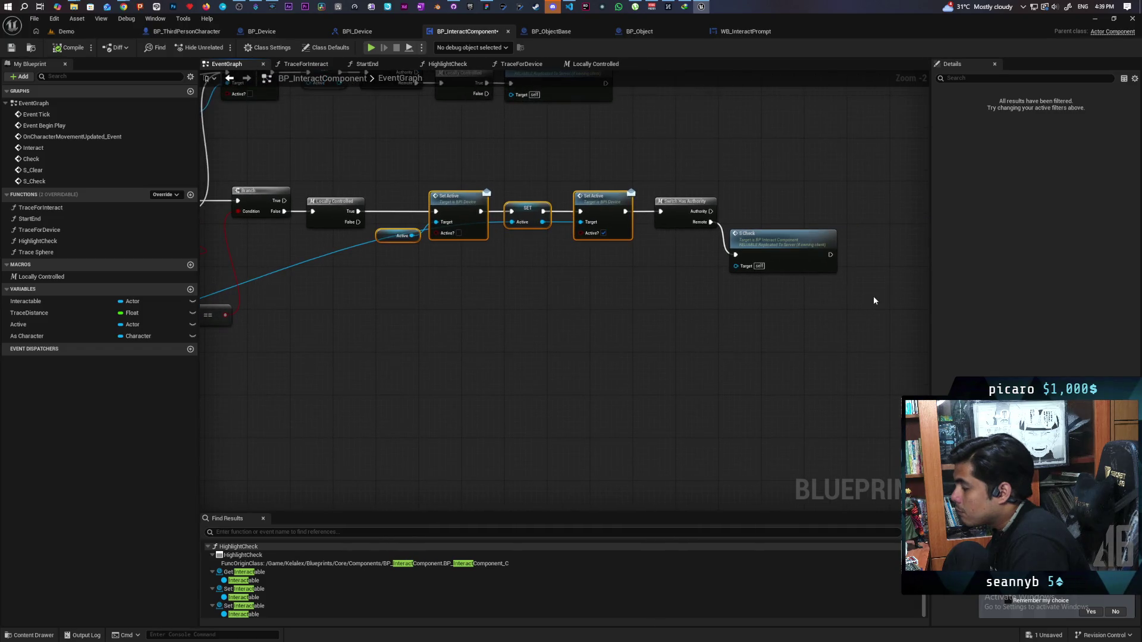
{"action": "left_click_drag", "start_coordinate": [750, 313], "coordinate": [778, 224]}
{"action": "scroll", "coordinate": [574, 311], "scroll_direction": "down", "scroll_amount": 2}
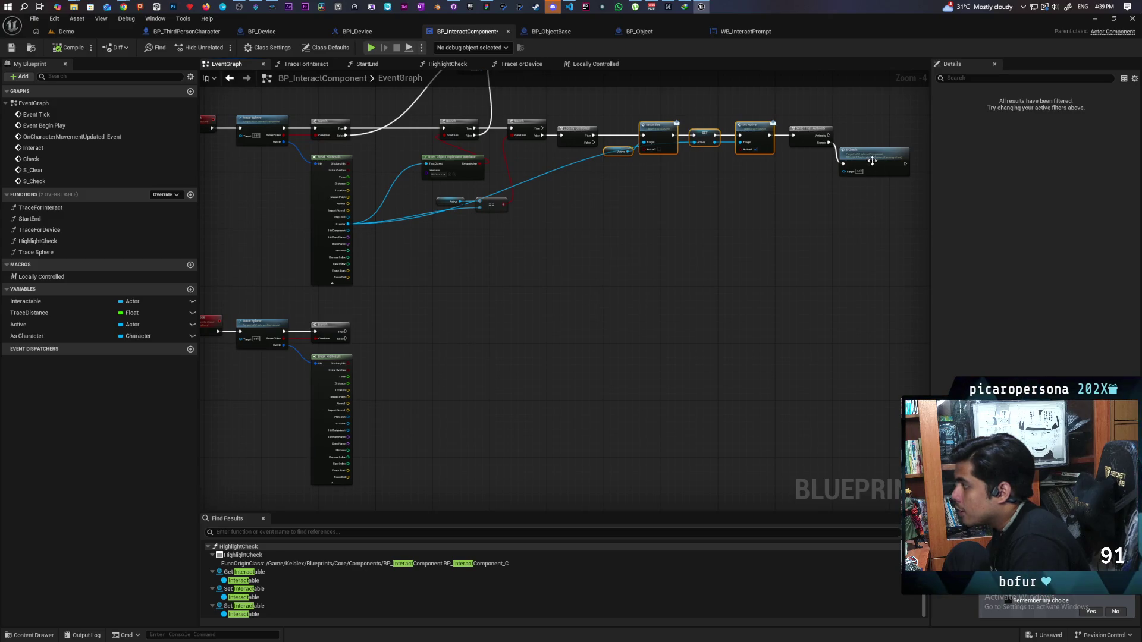
{"action": "left_click", "coordinate": [872, 161]}
{"action": "scroll", "coordinate": [880, 140], "scroll_direction": "up", "scroll_amount": 1}
{"action": "mouse_move", "coordinate": [751, 178]}
{"action": "left_mouse_down"}
{"action": "mouse_move", "coordinate": [718, 259]}
{"action": "mouse_move", "coordinate": [733, 240]}
{"action": "mouse_move", "coordinate": [694, 227]}
{"action": "left_mouse_up"}
{"action": "scroll", "coordinate": [655, 268], "scroll_direction": "down", "scroll_amount": 1}
{"action": "left_click_drag", "start_coordinate": [582, 301], "coordinate": [568, 334]}
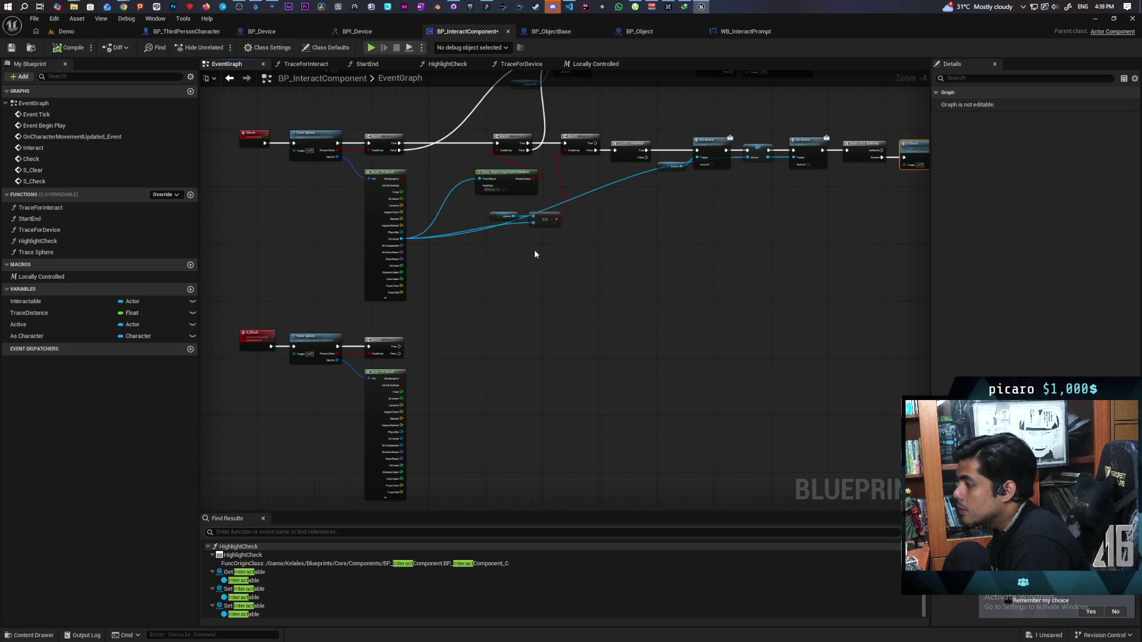
{"action": "left_click_drag", "start_coordinate": [487, 127], "coordinate": [522, 188]}
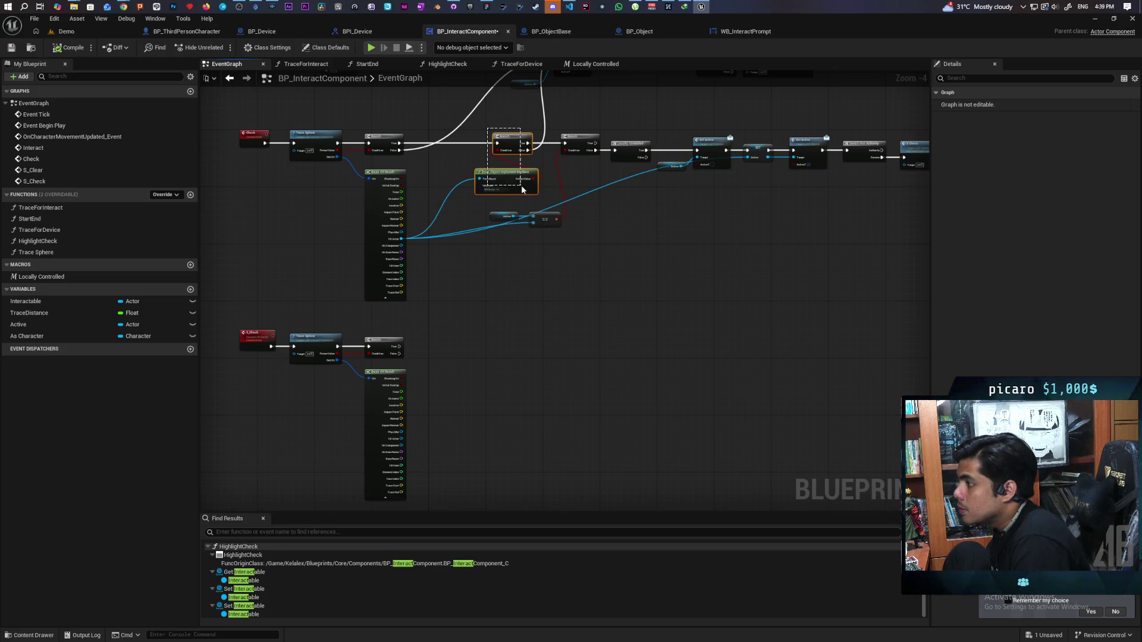
Paste a Branch and Does Object Implement Interface into S_Check, wired from True and Hit Actor, and save
{"action": "key", "text": "ctrl+c"}
{"action": "key", "text": "ctrl+v"}
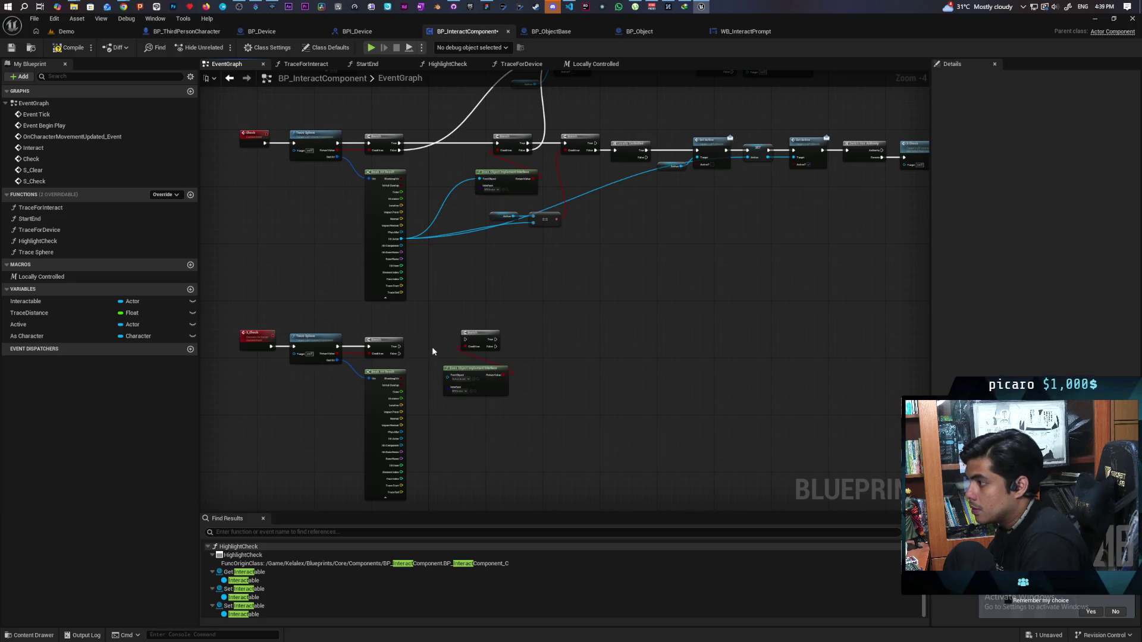
{"action": "left_click_drag", "start_coordinate": [402, 346], "coordinate": [465, 339]}
{"action": "scroll", "coordinate": [406, 443], "scroll_direction": "up", "scroll_amount": 2}
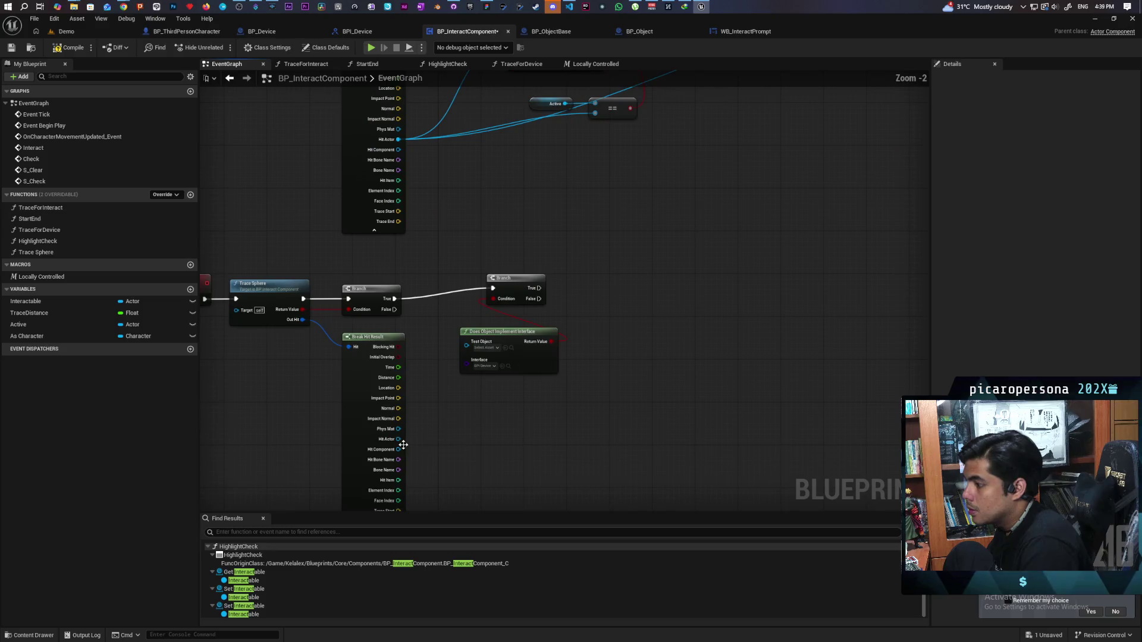
{"action": "mouse_move", "coordinate": [398, 438]}
{"action": "left_mouse_down"}
{"action": "mouse_move", "coordinate": [452, 384]}
{"action": "mouse_move", "coordinate": [467, 341]}
{"action": "mouse_move", "coordinate": [566, 379]}
{"action": "left_mouse_up"}
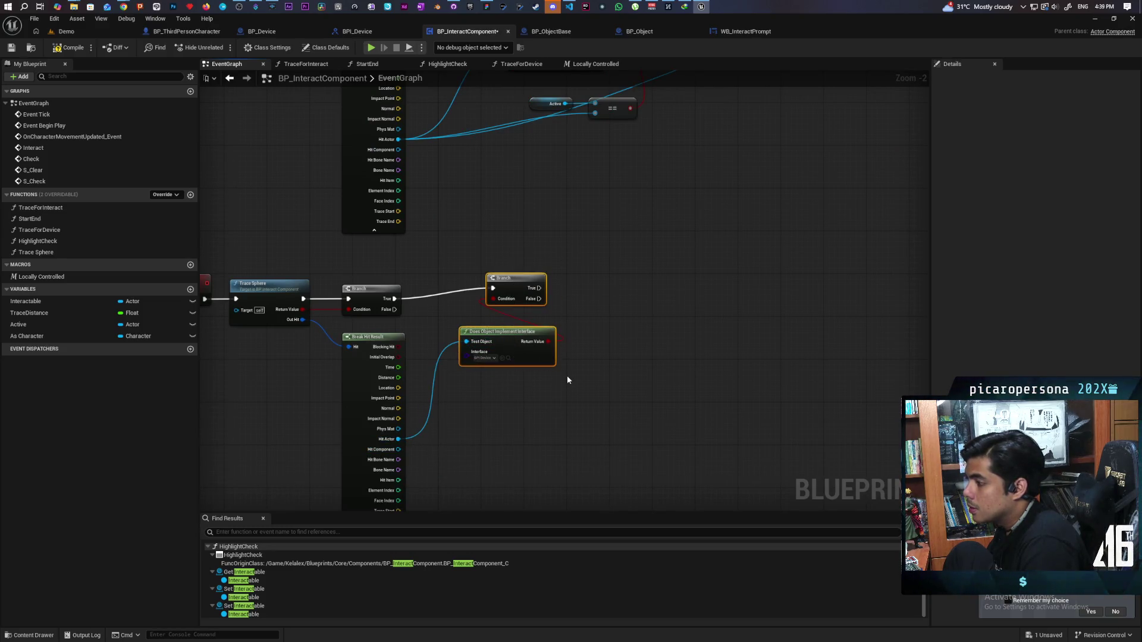
{"action": "left_click_drag", "start_coordinate": [511, 335], "coordinate": [504, 345]}
{"action": "left_click", "coordinate": [582, 348]}
{"action": "scroll", "coordinate": [594, 307], "scroll_direction": "down", "scroll_amount": 2}
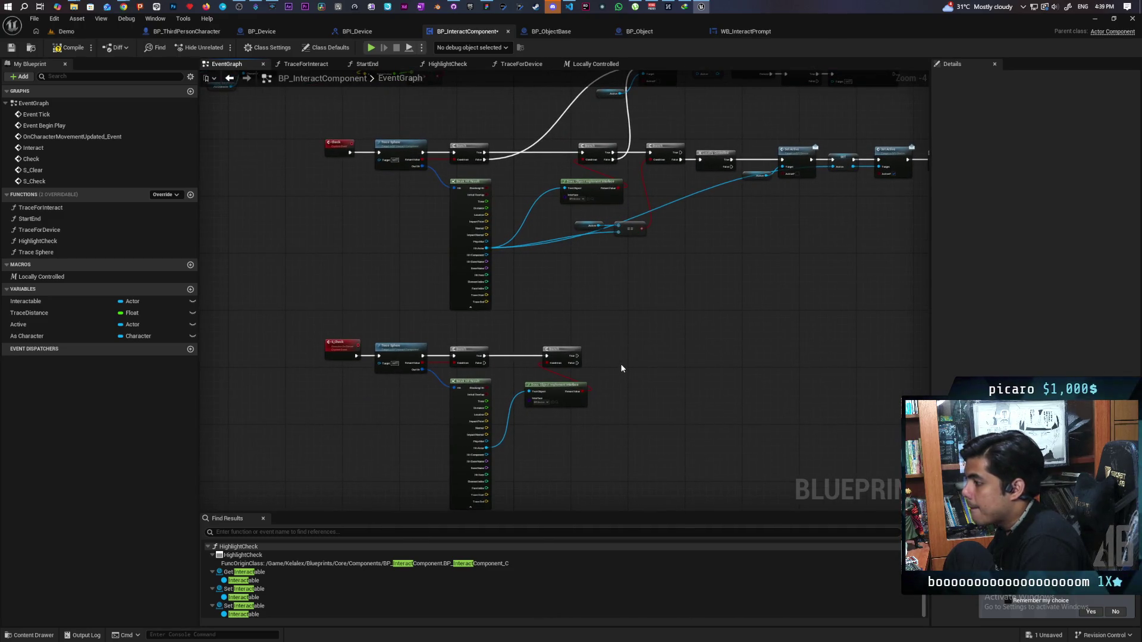
{"action": "key", "text": "ctrl+s"}
Add a SET Active node to the S_Check chain fed by Hit Actor, and save
{"action": "left_click_drag", "start_coordinate": [624, 345], "coordinate": [605, 401]}
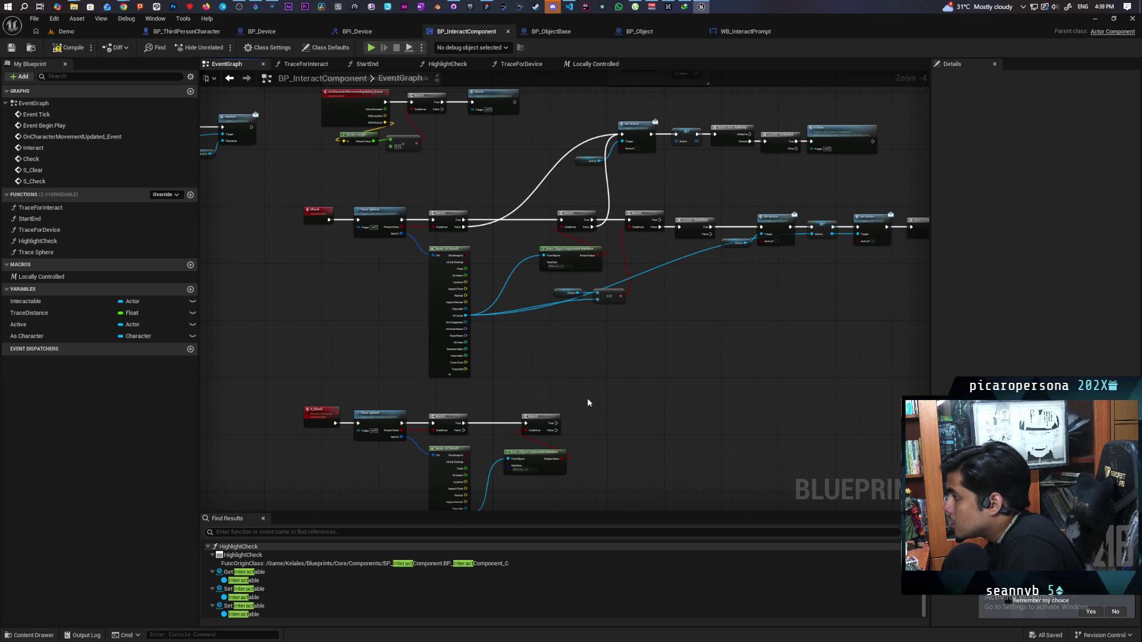
{"action": "mouse_move", "coordinate": [570, 491]}
{"action": "left_mouse_down"}
{"action": "mouse_move", "coordinate": [554, 450]}
{"action": "mouse_move", "coordinate": [541, 467]}
{"action": "left_mouse_up"}
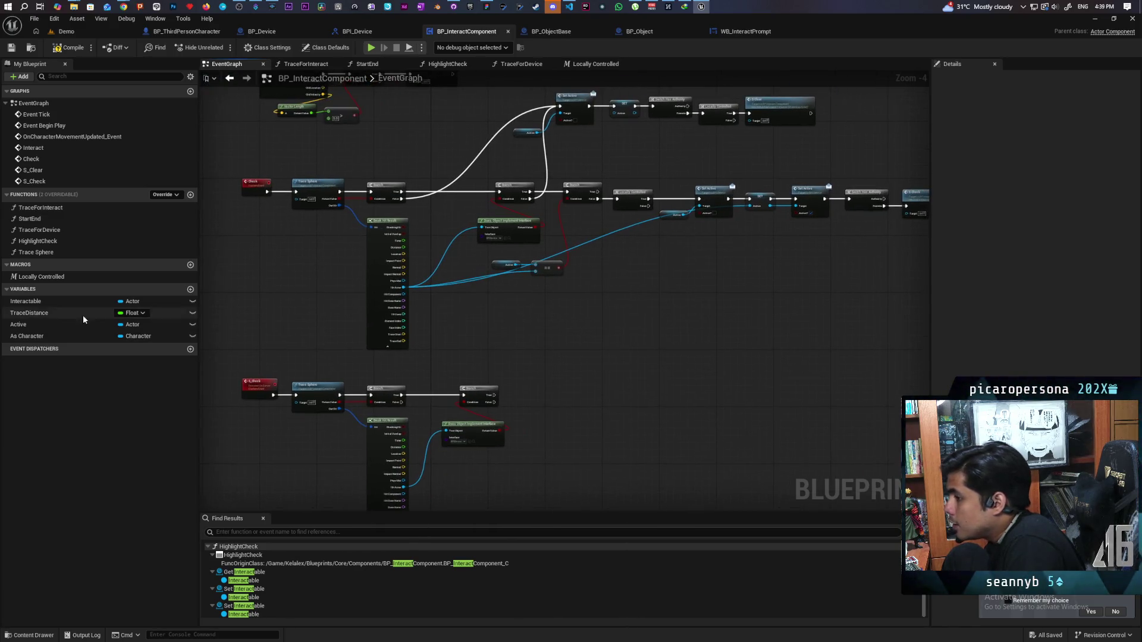
{"action": "mouse_move", "coordinate": [18, 324]}
{"action": "left_mouse_down"}
{"action": "mouse_move", "coordinate": [485, 416]}
{"action": "mouse_move", "coordinate": [491, 397]}
{"action": "left_mouse_up"}
{"action": "left_click_drag", "start_coordinate": [404, 487], "coordinate": [526, 407]}
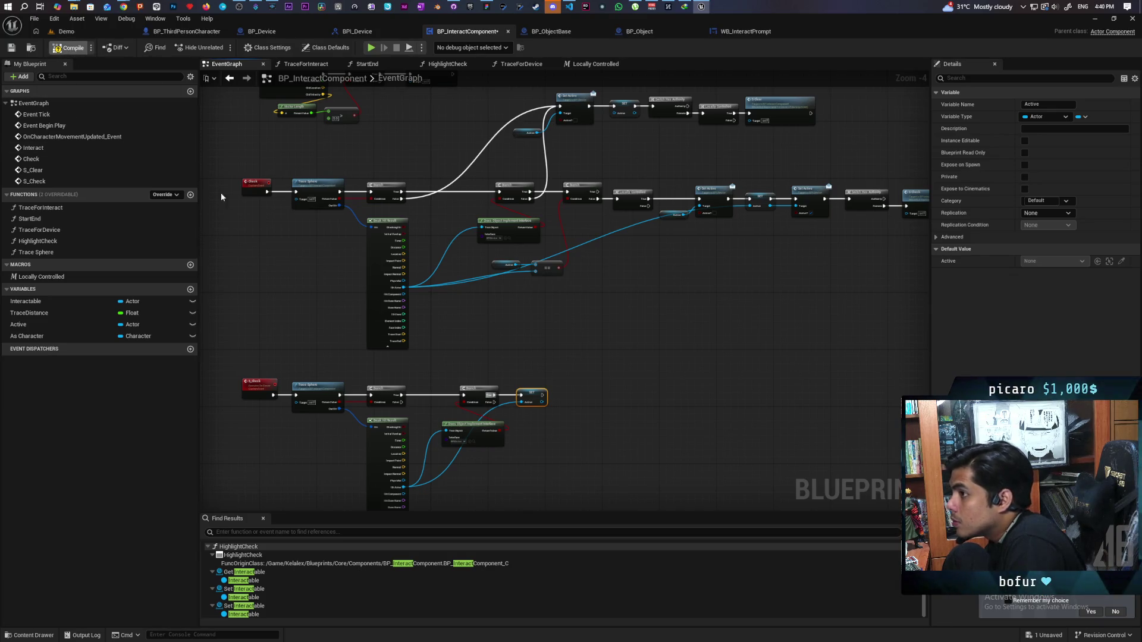
{"action": "key", "text": "ctrl+s"}
Move the S_Check row down and add a custom event named C_Correct above it
{"action": "mouse_move", "coordinate": [470, 404]}
{"action": "left_mouse_down"}
{"action": "mouse_move", "coordinate": [571, 385]}
{"action": "mouse_move", "coordinate": [525, 385]}
{"action": "mouse_move", "coordinate": [510, 410]}
{"action": "mouse_move", "coordinate": [521, 370]}
{"action": "left_mouse_up"}
{"action": "left_click_drag", "start_coordinate": [237, 285], "coordinate": [583, 430]}
{"action": "left_click_drag", "start_coordinate": [400, 314], "coordinate": [398, 327]}
{"action": "left_click", "coordinate": [535, 269]}
{"action": "mouse_move", "coordinate": [535, 269]}
{"action": "left_mouse_down"}
{"action": "mouse_move", "coordinate": [505, 337]}
{"action": "mouse_move", "coordinate": [553, 322]}
{"action": "mouse_move", "coordinate": [527, 257]}
{"action": "mouse_move", "coordinate": [542, 290]}
{"action": "left_mouse_up"}
{"action": "left_click_drag", "start_coordinate": [293, 308], "coordinate": [669, 409]}
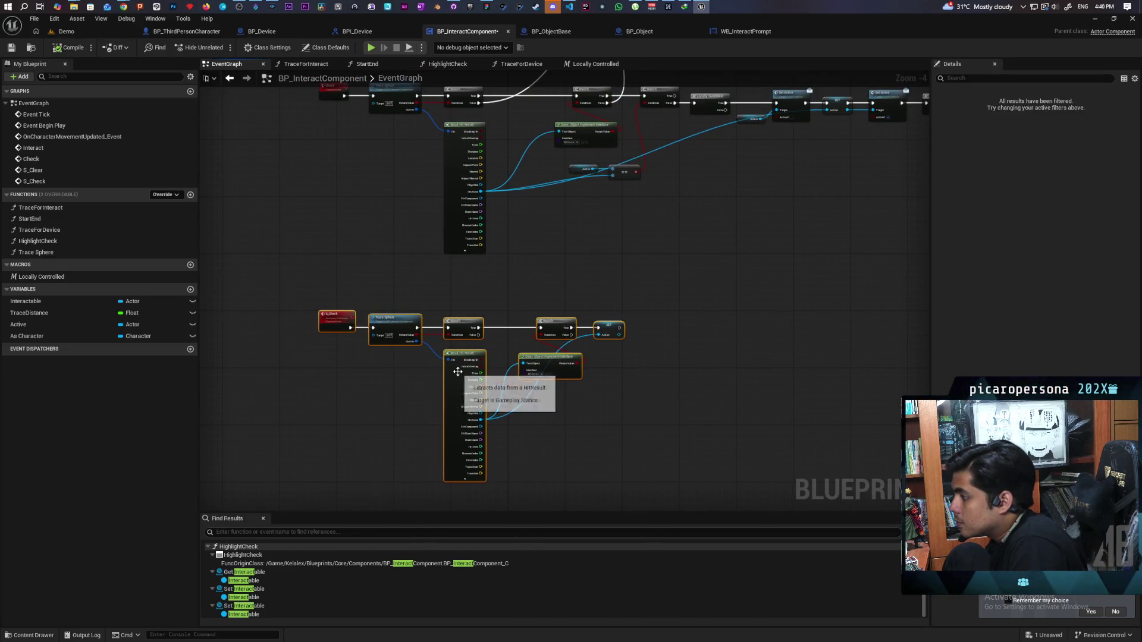
{"action": "left_click_drag", "start_coordinate": [526, 368], "coordinate": [526, 387]}
{"action": "left_click", "coordinate": [367, 305]}
{"action": "key", "text": "ctrl+v"}
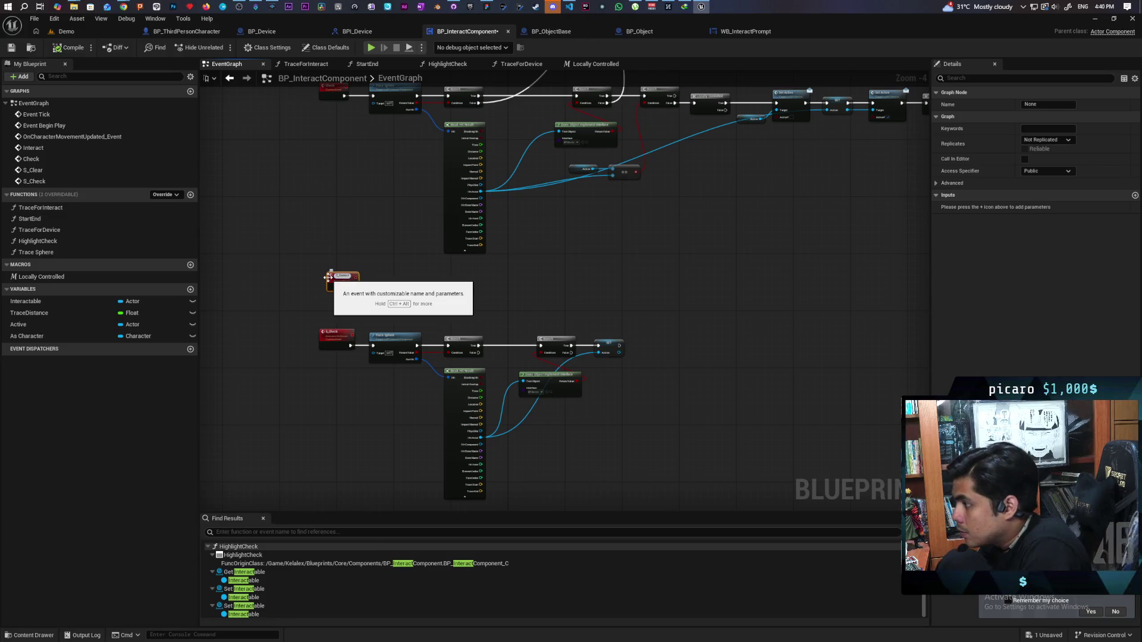
{"action": "left_click", "coordinate": [365, 297]}
Position the C_Correct event above the S_Check event
{"action": "scroll", "coordinate": [366, 296], "scroll_direction": "up", "scroll_amount": 4}
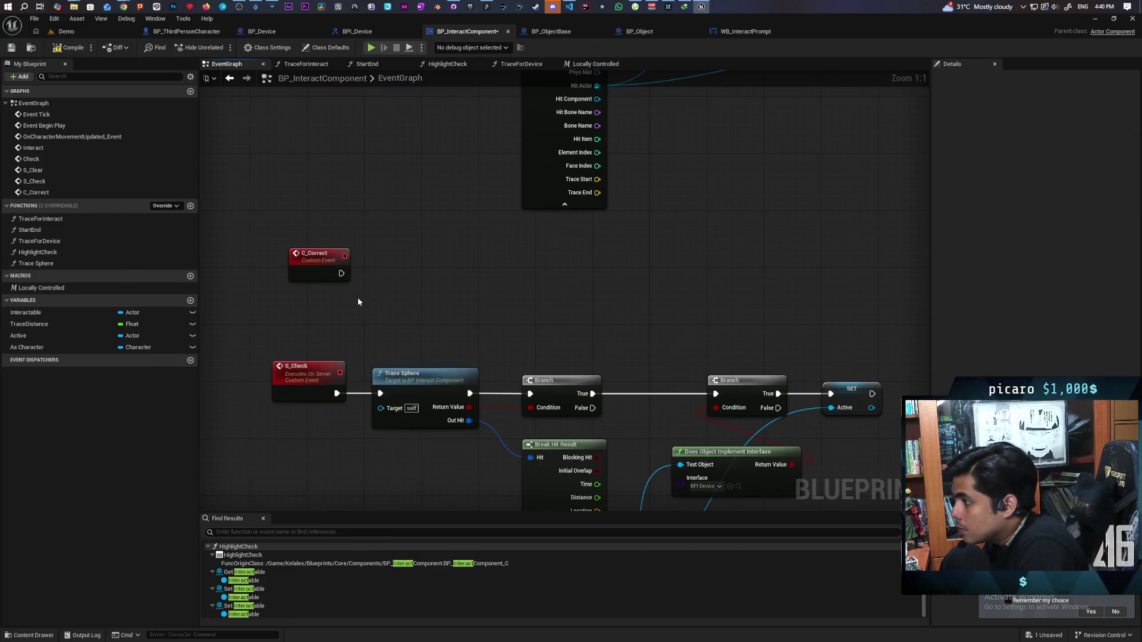
{"action": "left_click_drag", "start_coordinate": [319, 269], "coordinate": [299, 274]}
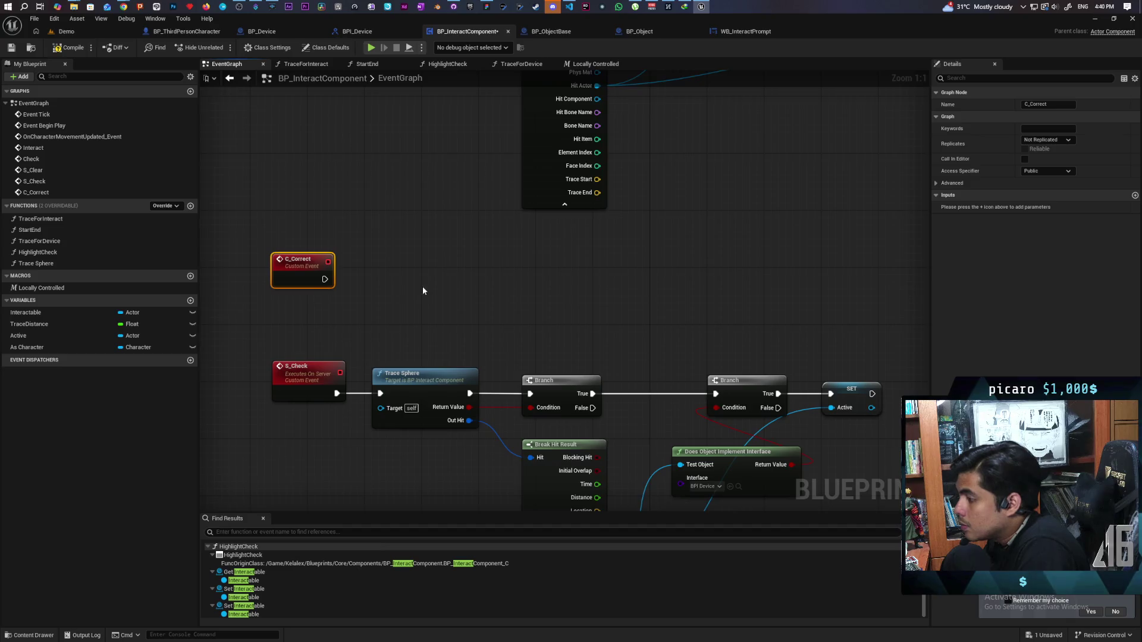
{"action": "scroll", "coordinate": [422, 287], "scroll_direction": "down", "scroll_amount": 2}
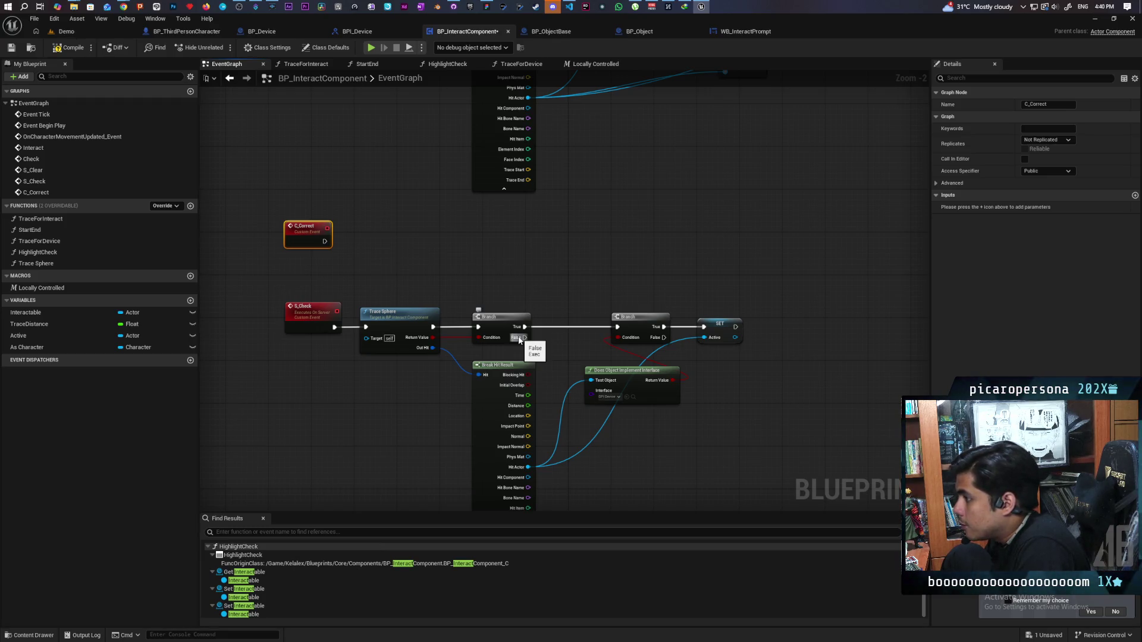
Call C_Correct from the False outputs of both Branch nodes
{"action": "left_click_drag", "start_coordinate": [518, 339], "coordinate": [636, 252]}
{"action": "type", "text": "c c"}
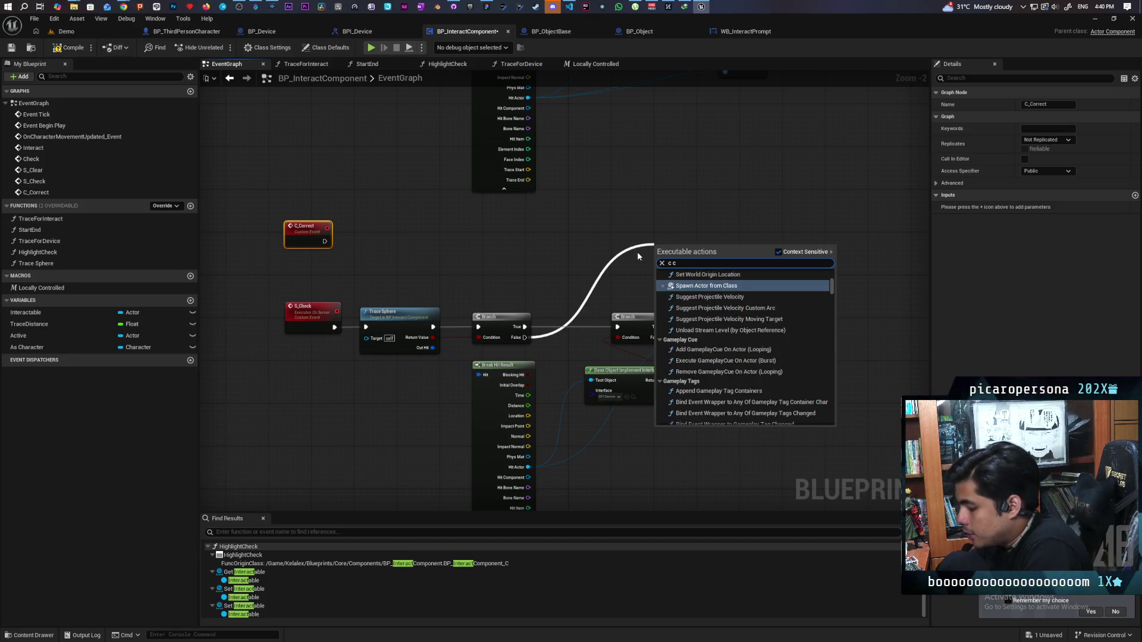
{"action": "type", "text": "orrec"}
{"action": "key", "text": "Return"}
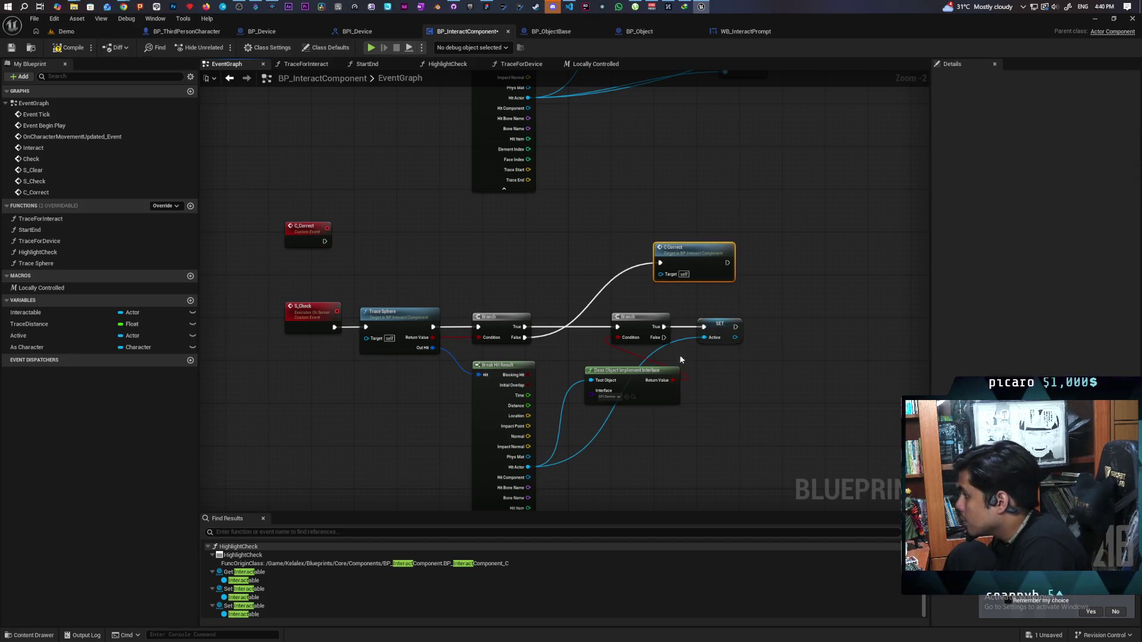
{"action": "mouse_move", "coordinate": [664, 327]}
{"action": "left_mouse_down"}
{"action": "mouse_move", "coordinate": [669, 282]}
{"action": "mouse_move", "coordinate": [695, 263]}
{"action": "left_mouse_up"}
{"action": "key", "text": "Escape"}
{"action": "mouse_move", "coordinate": [663, 338]}
{"action": "left_mouse_down"}
{"action": "mouse_move", "coordinate": [661, 263]}
{"action": "mouse_move", "coordinate": [708, 273]}
{"action": "mouse_move", "coordinate": [723, 258]}
{"action": "mouse_move", "coordinate": [752, 371]}
{"action": "mouse_move", "coordinate": [787, 365]}
{"action": "mouse_move", "coordinate": [755, 381]}
{"action": "left_mouse_up"}
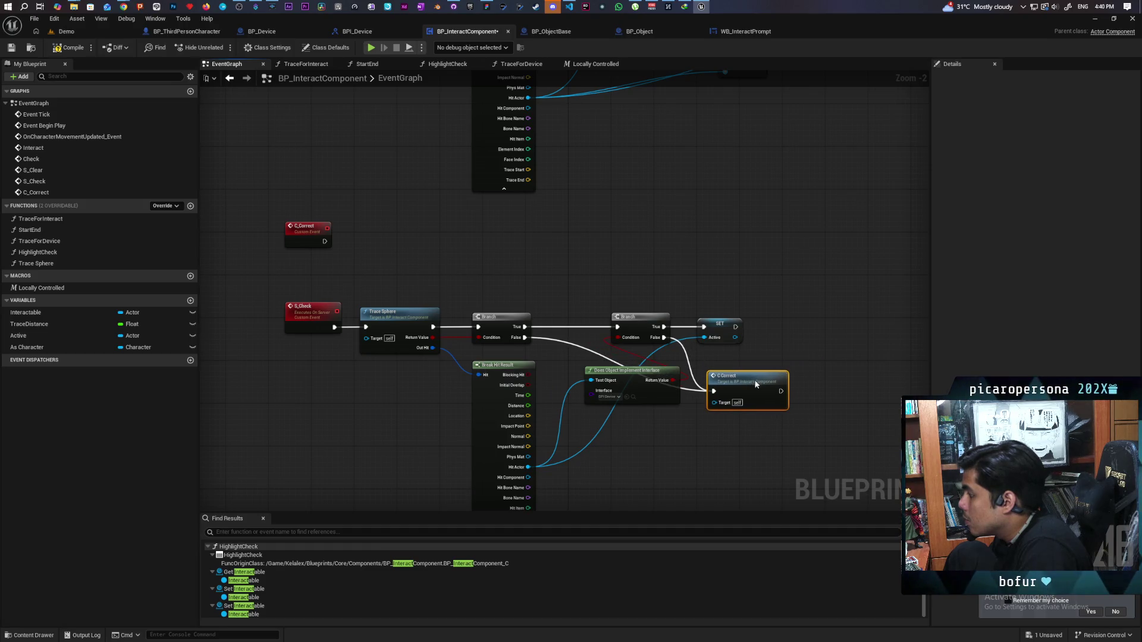
Set C_Correct to Run on owning Client and Reliable, then compile
{"action": "left_click", "coordinate": [296, 236]}
{"action": "left_click", "coordinate": [1046, 139]}
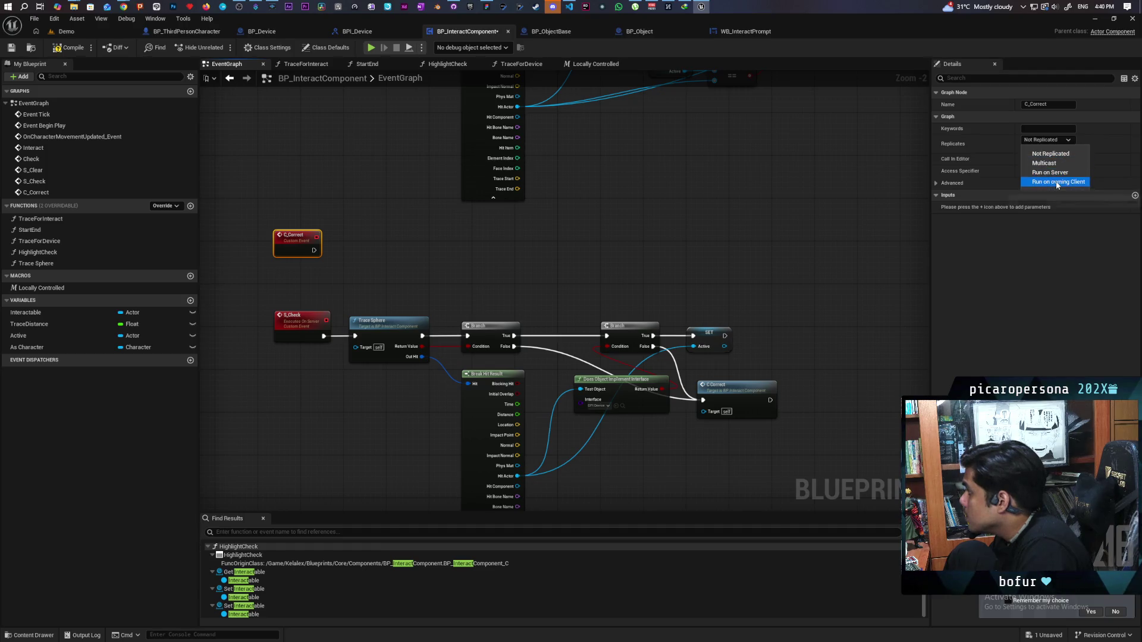
{"action": "left_click", "coordinate": [1057, 181]}
{"action": "left_click", "coordinate": [1026, 150]}
{"action": "left_click", "coordinate": [90, 51]}
Place an Active getter beside the C_Correct event
{"action": "scroll", "coordinate": [515, 225], "scroll_direction": "down", "scroll_amount": 3}
{"action": "left_click_drag", "start_coordinate": [27, 340], "coordinate": [391, 295]}
{"action": "left_click", "coordinate": [400, 300]}
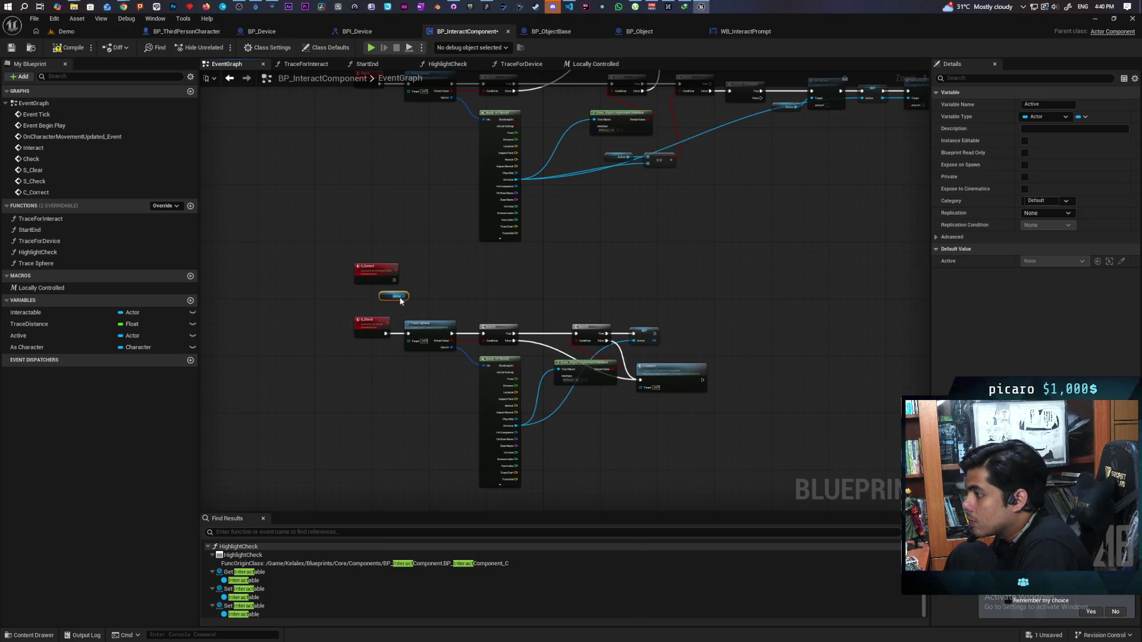
{"action": "scroll", "coordinate": [399, 300], "scroll_direction": "up", "scroll_amount": 4}
{"action": "key", "text": "ctrl+v"}
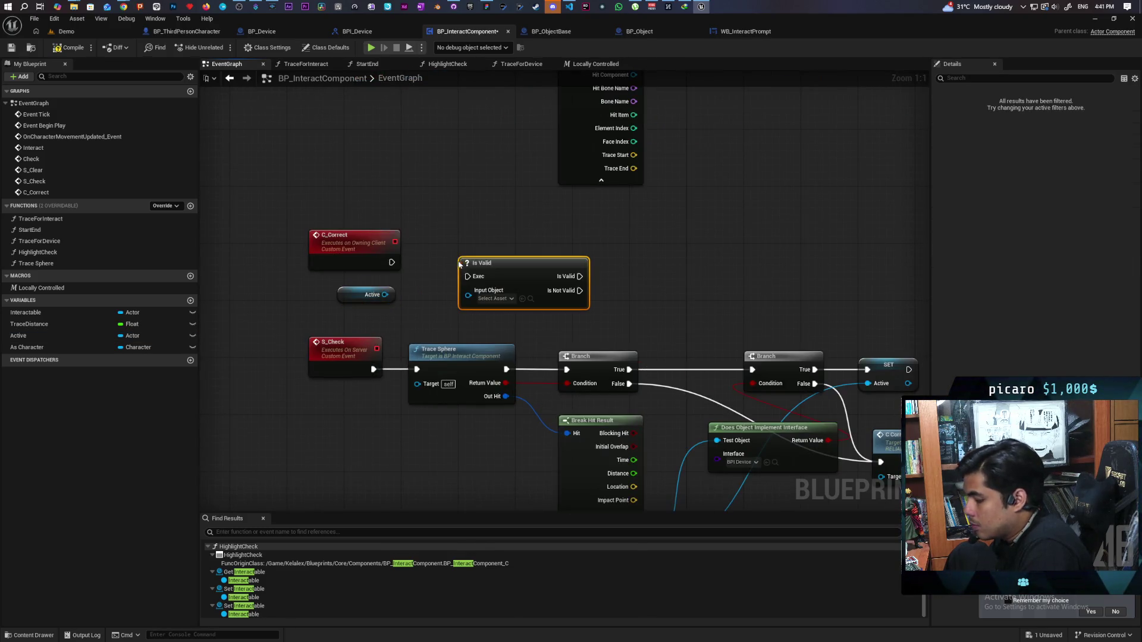
{"action": "left_click_drag", "start_coordinate": [385, 295], "coordinate": [468, 290]}
{"action": "mouse_move", "coordinate": [392, 262]}
{"action": "left_mouse_down"}
{"action": "mouse_move", "coordinate": [467, 276]}
{"action": "mouse_move", "coordinate": [479, 255]}
{"action": "left_mouse_up"}
{"action": "scroll", "coordinate": [648, 262], "scroll_direction": "down", "scroll_amount": 2}
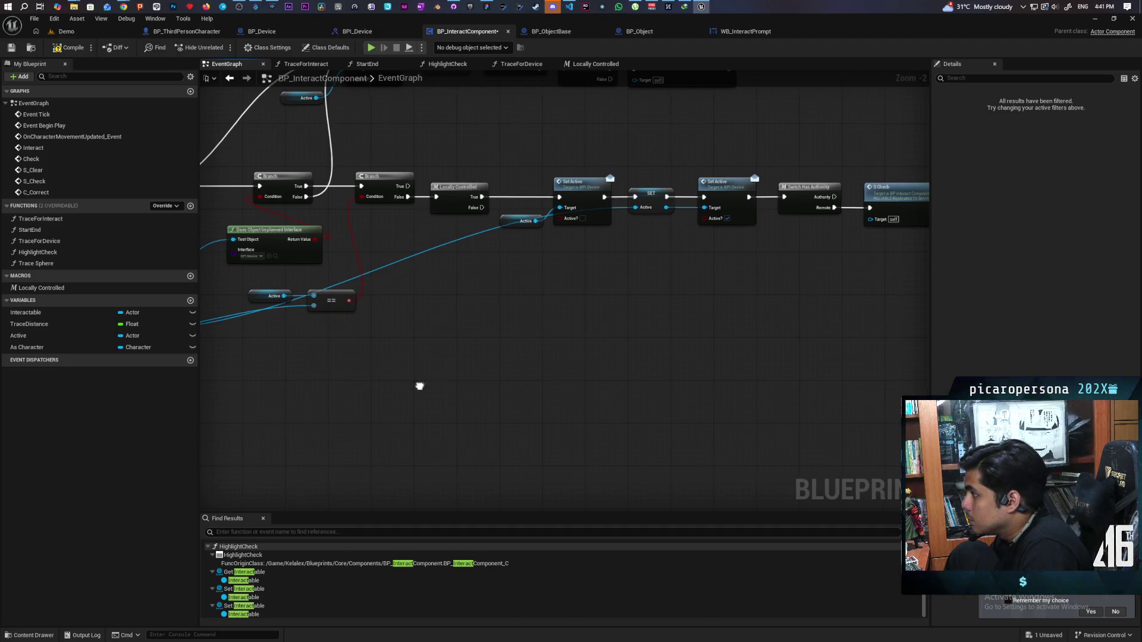
{"action": "scroll", "coordinate": [547, 351], "scroll_direction": "up", "scroll_amount": 1}
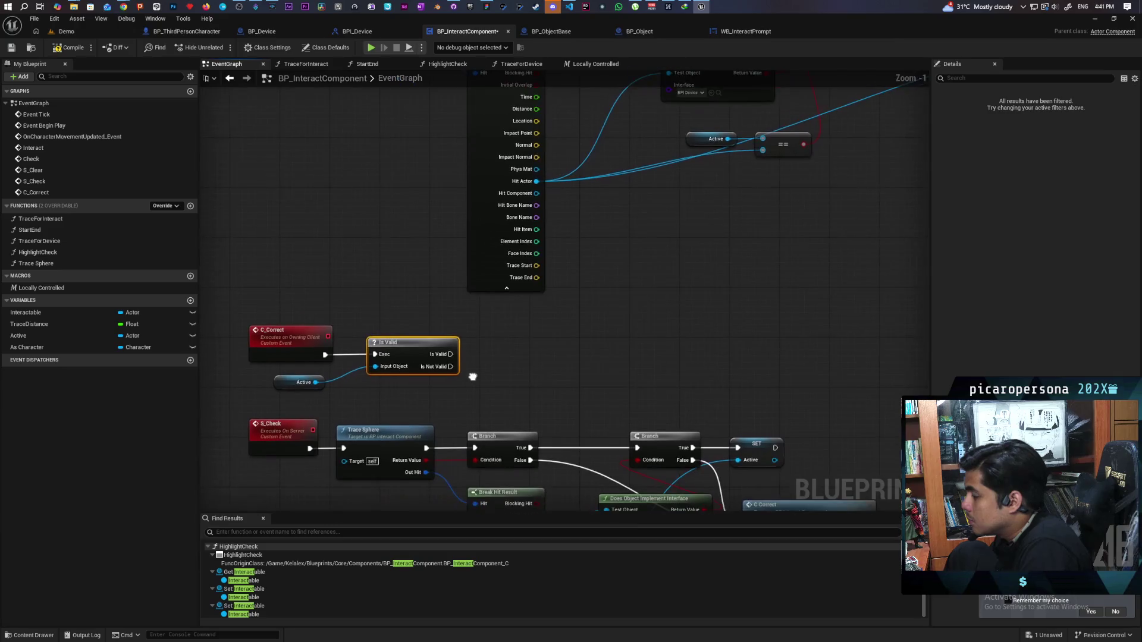
{"action": "left_click_drag", "start_coordinate": [315, 367], "coordinate": [446, 385]}
{"action": "type", "text": "set ac"}
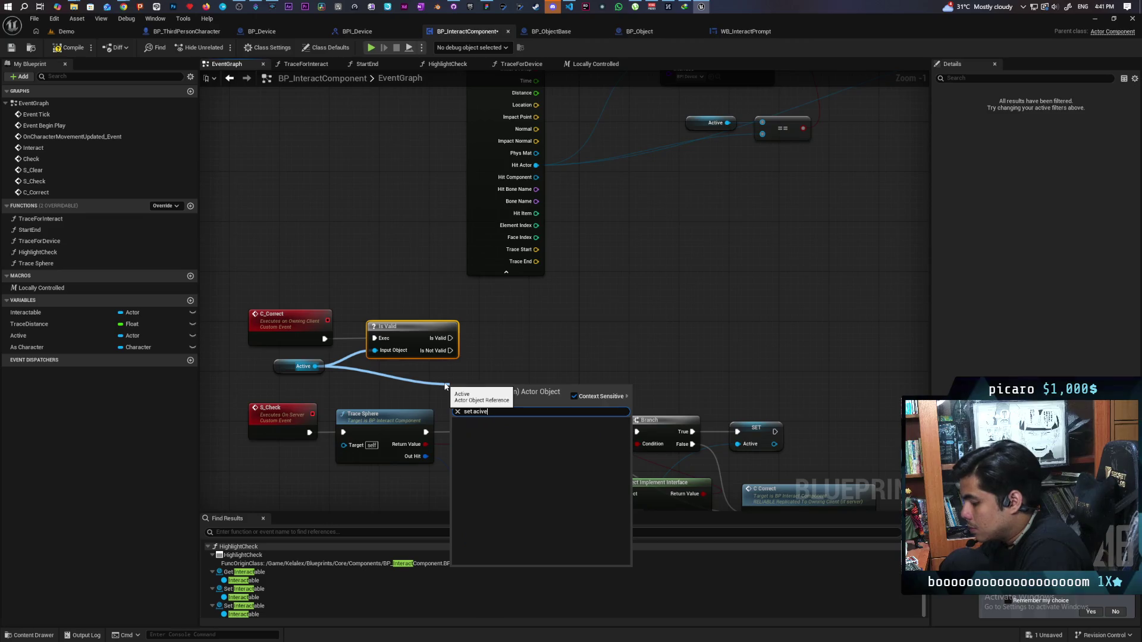
{"action": "type", "text": "tive"}
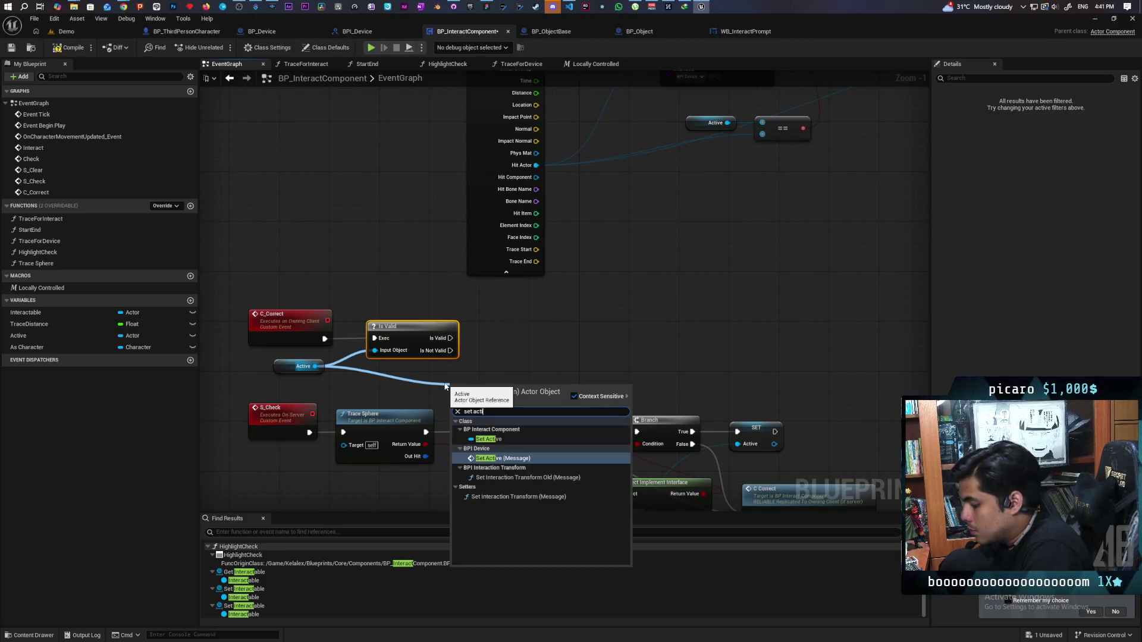
{"action": "left_click", "coordinate": [500, 439]}
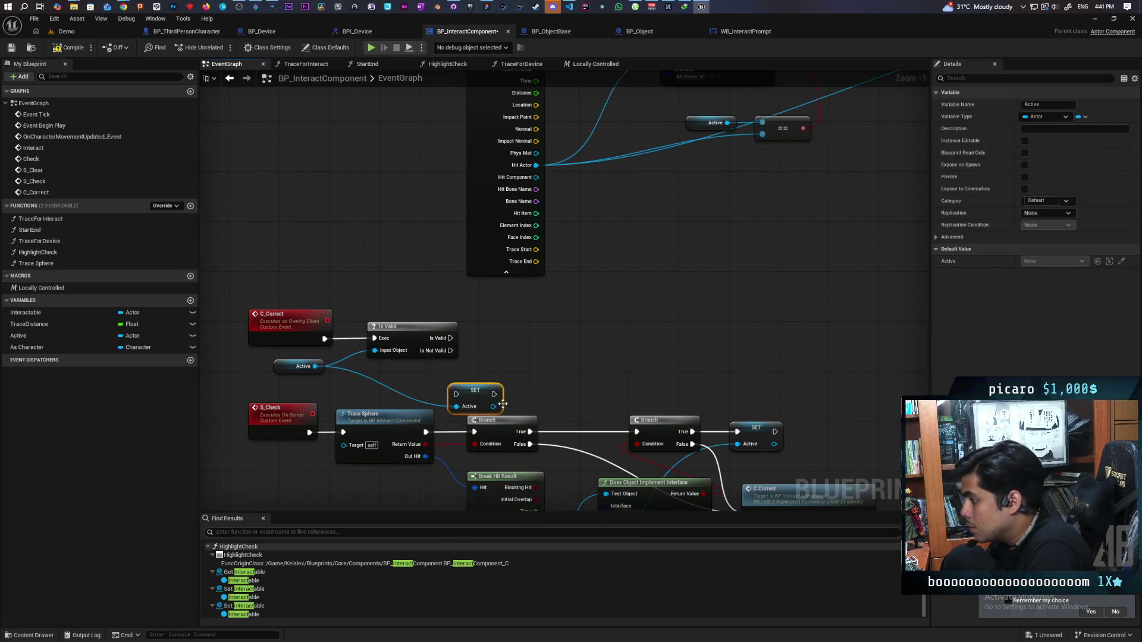
{"action": "key", "text": "Delete"}
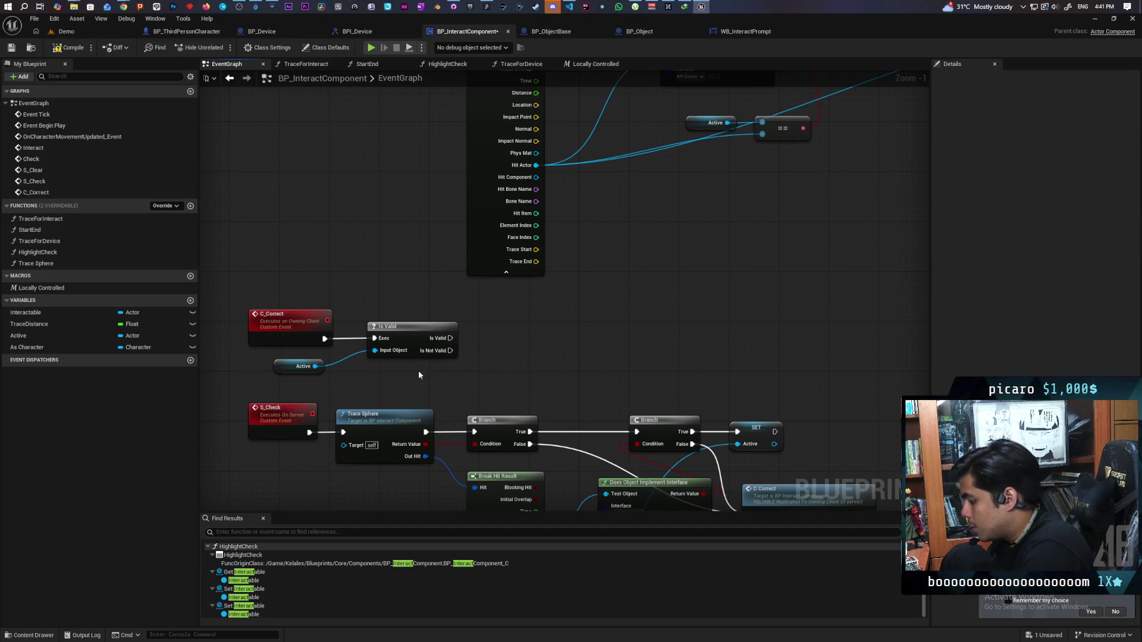
{"action": "left_click_drag", "start_coordinate": [315, 366], "coordinate": [381, 384]}
{"action": "type", "text": "set"}
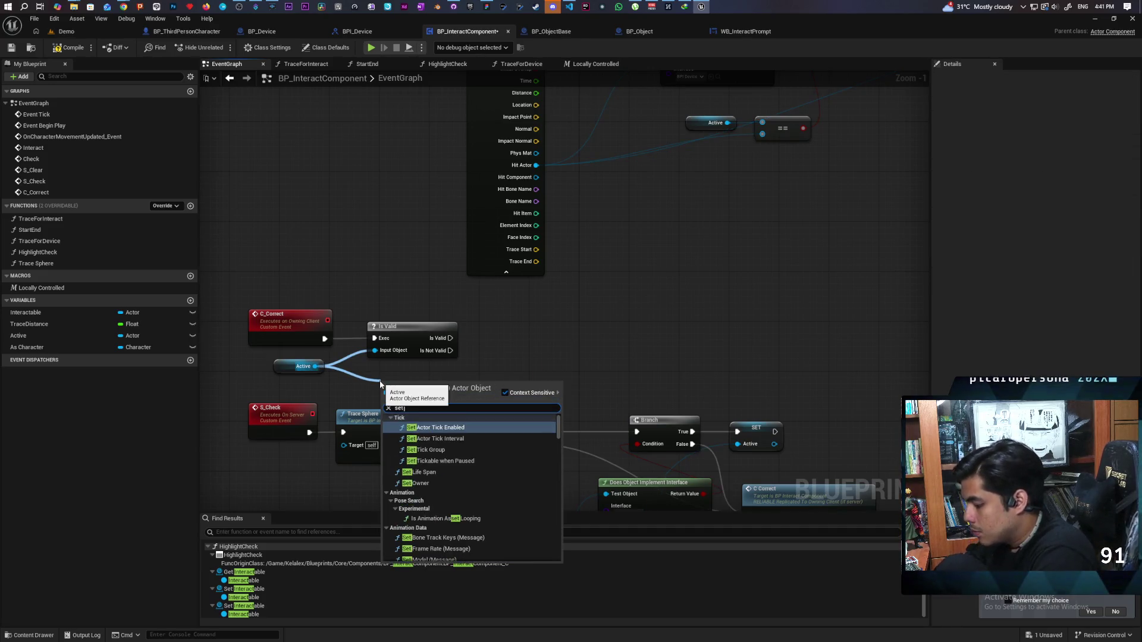
{"action": "type", "text": " active"}
{"action": "key", "text": "Return"}
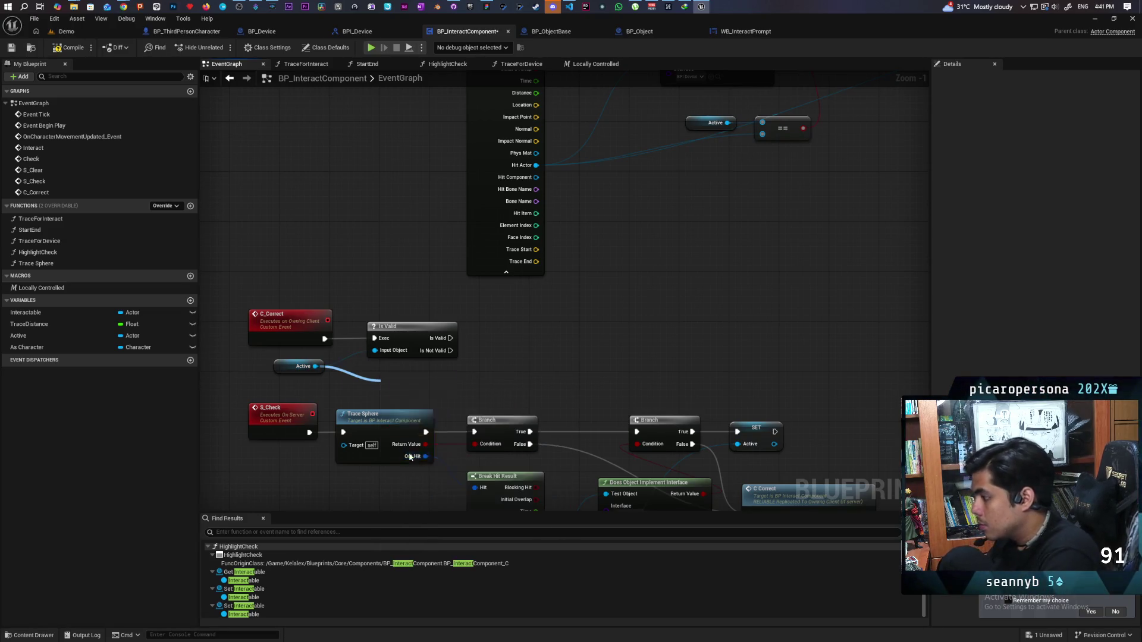
{"action": "left_click_drag", "start_coordinate": [416, 395], "coordinate": [514, 340]}
{"action": "mouse_move", "coordinate": [18, 335]}
{"action": "left_mouse_down"}
{"action": "mouse_move", "coordinate": [523, 356]}
{"action": "mouse_move", "coordinate": [547, 338]}
{"action": "mouse_move", "coordinate": [611, 346]}
{"action": "mouse_move", "coordinate": [615, 282]}
{"action": "mouse_move", "coordinate": [597, 247]}
{"action": "mouse_move", "coordinate": [615, 239]}
{"action": "left_mouse_up"}
{"action": "key", "text": "ctrl+s"}
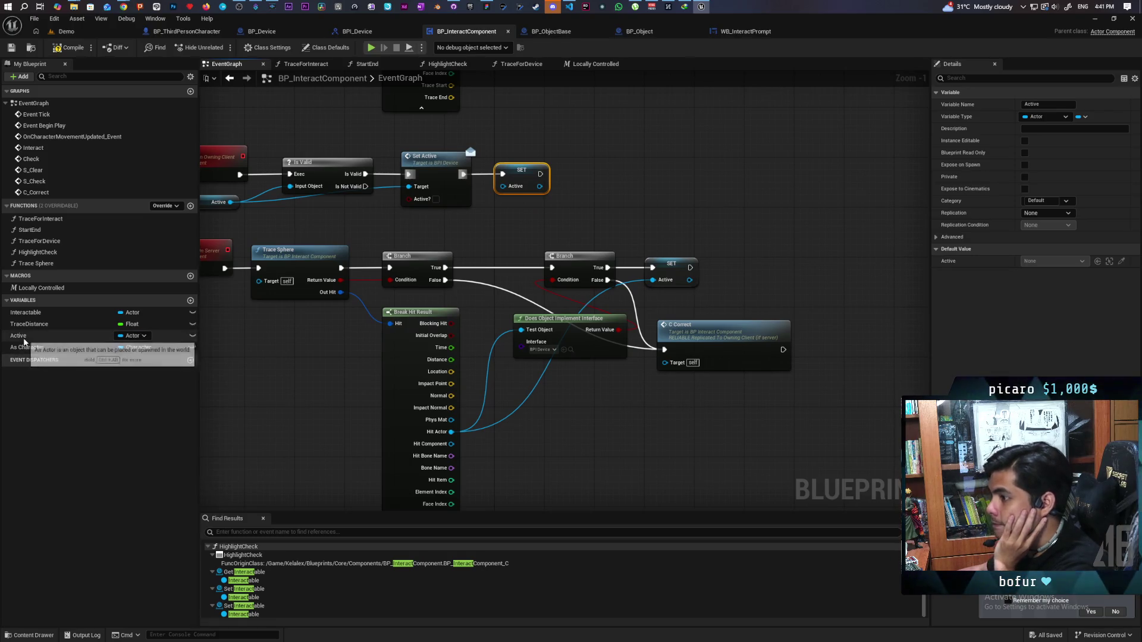
{"action": "mouse_move", "coordinate": [23, 341]}
{"action": "left_mouse_down"}
{"action": "mouse_move", "coordinate": [793, 340]}
{"action": "mouse_move", "coordinate": [855, 353]}
{"action": "left_mouse_up"}
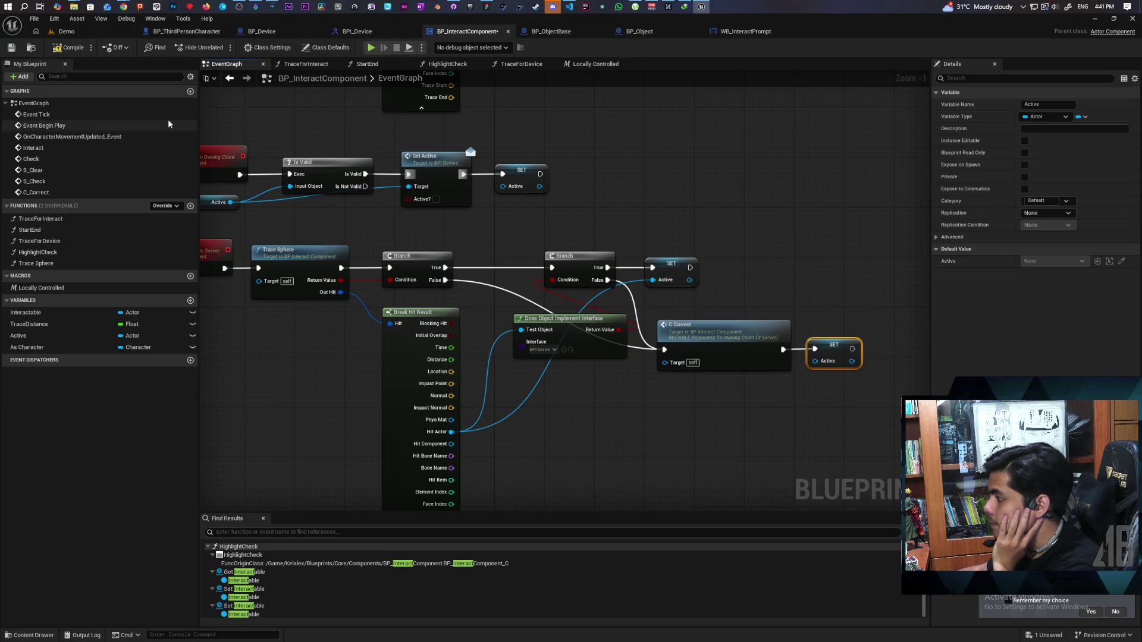
{"action": "key", "text": "ctrl+s"}
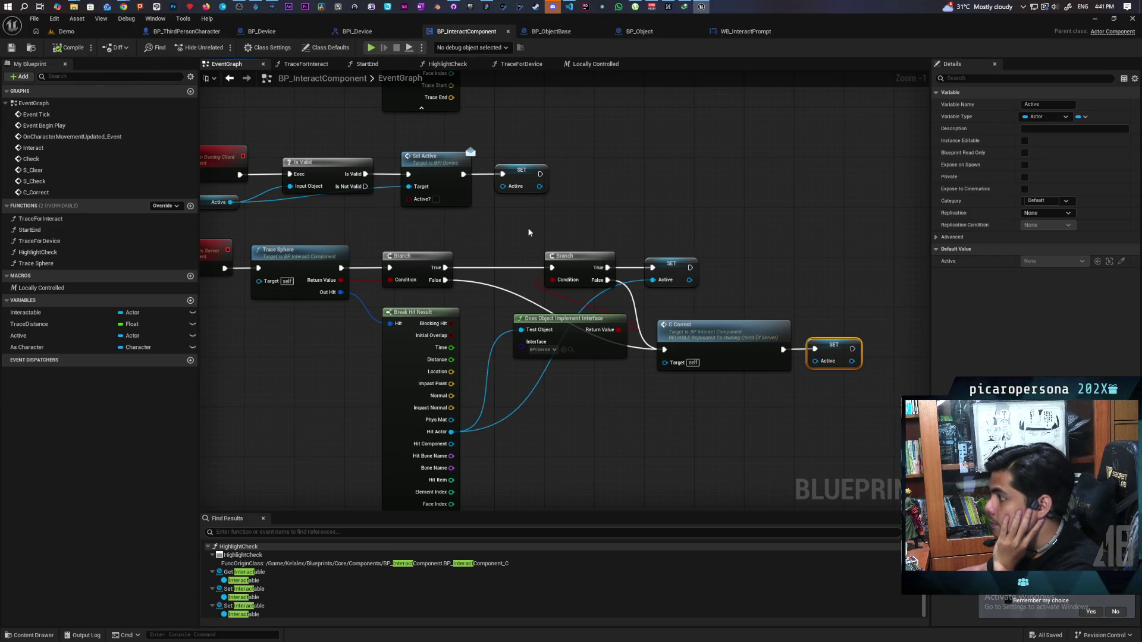
{"action": "left_click_drag", "start_coordinate": [536, 237], "coordinate": [323, 269]}
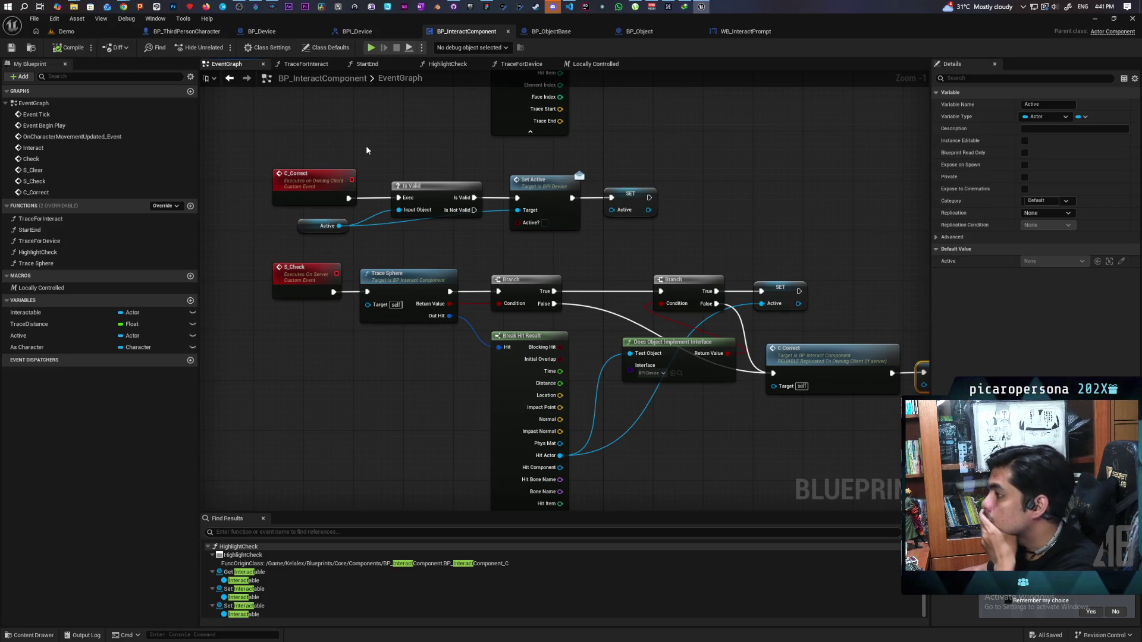
{"action": "left_click_drag", "start_coordinate": [366, 151], "coordinate": [359, 207]}
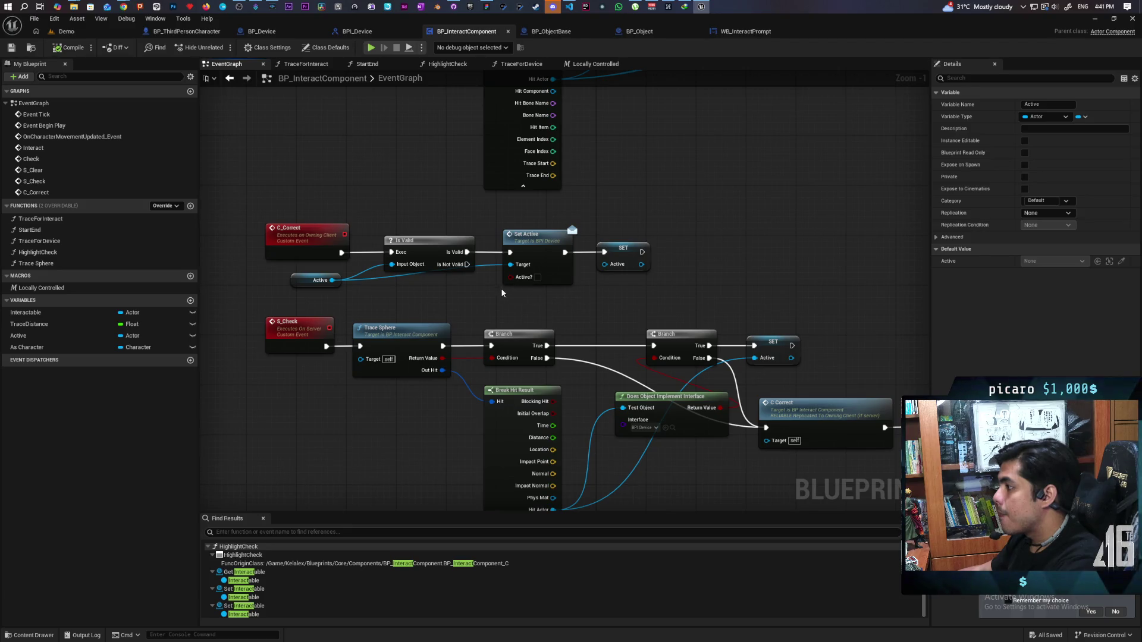
{"action": "scroll", "coordinate": [485, 290], "scroll_direction": "up", "scroll_amount": 1}
{"action": "left_click_drag", "start_coordinate": [471, 283], "coordinate": [445, 293]}
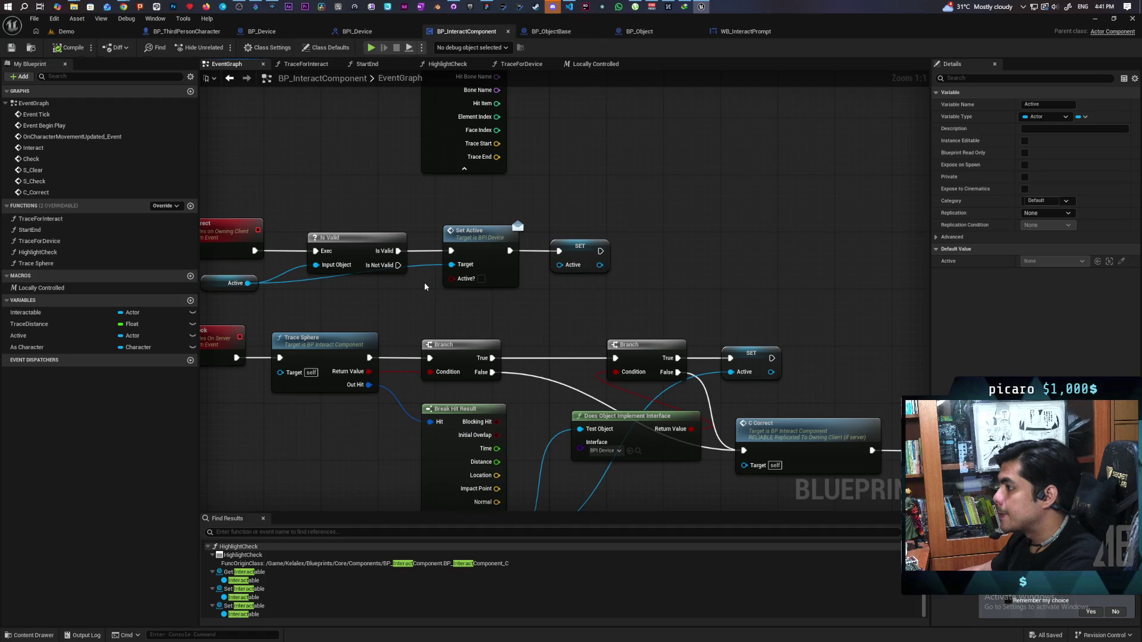
Add a Print String node after C_Correct's SET Active node and wire it in
{"action": "scroll", "coordinate": [423, 282], "scroll_direction": "down", "scroll_amount": 1}
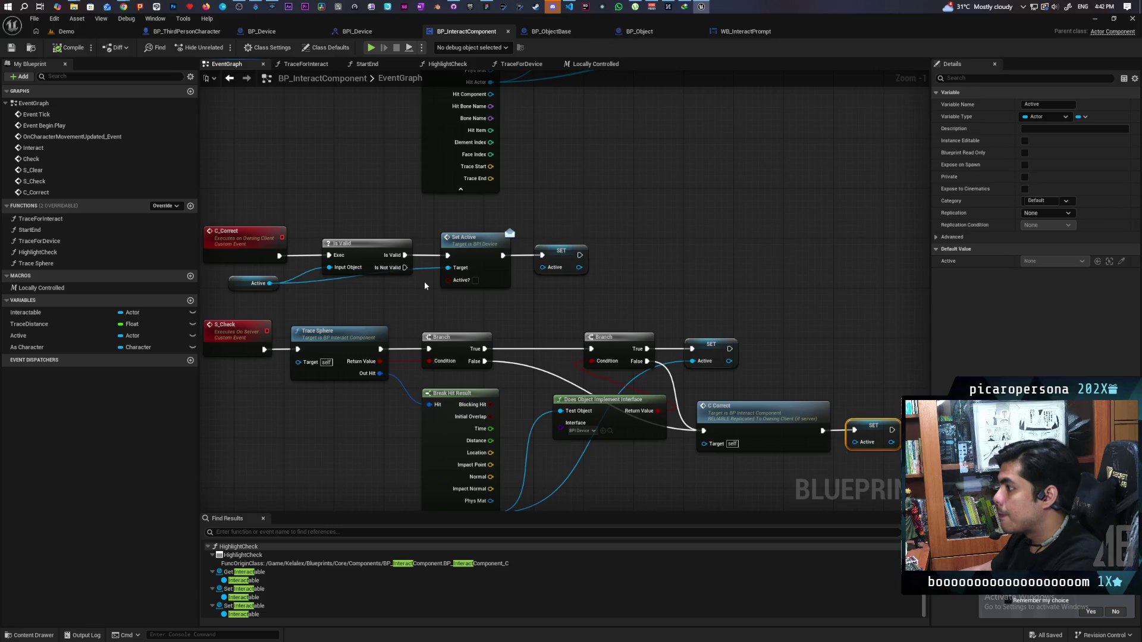
{"action": "left_click_drag", "start_coordinate": [634, 226], "coordinate": [280, 283]}
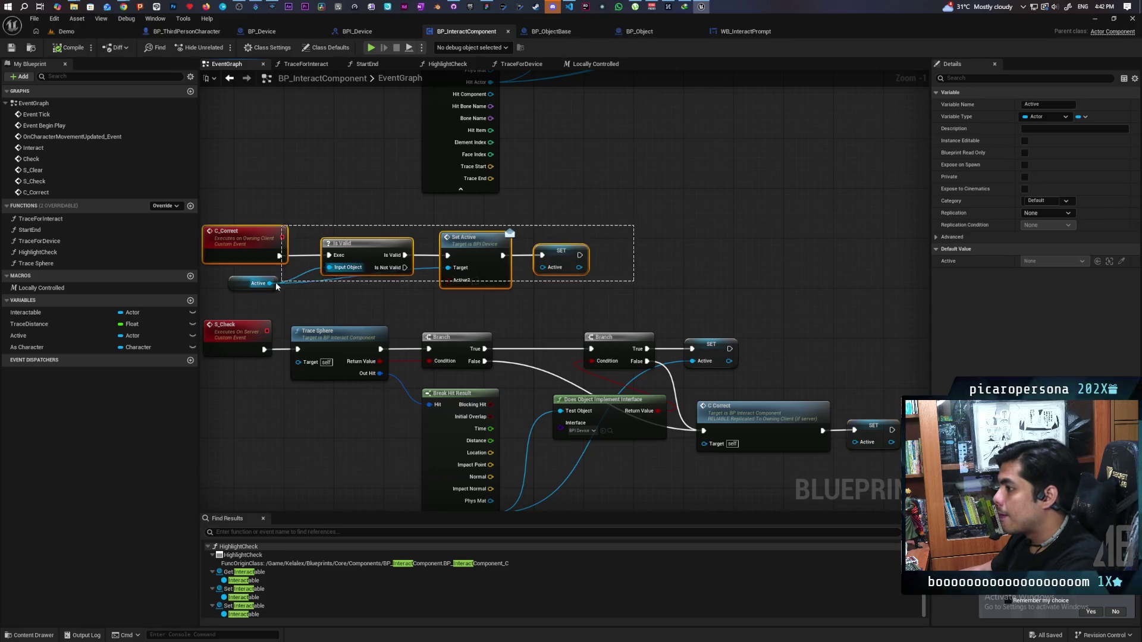
{"action": "left_click", "coordinate": [377, 291]}
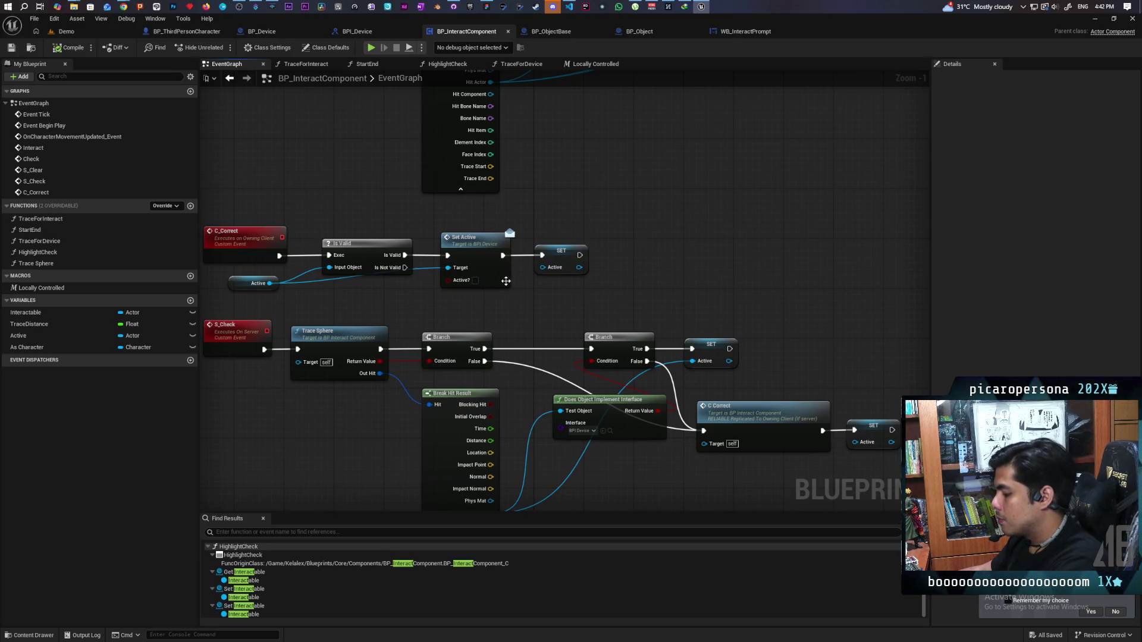
{"action": "left_click", "coordinate": [624, 224]}
{"action": "mouse_move", "coordinate": [579, 257]}
{"action": "left_mouse_down"}
{"action": "mouse_move", "coordinate": [628, 236]}
{"action": "mouse_move", "coordinate": [652, 248]}
{"action": "left_mouse_up"}
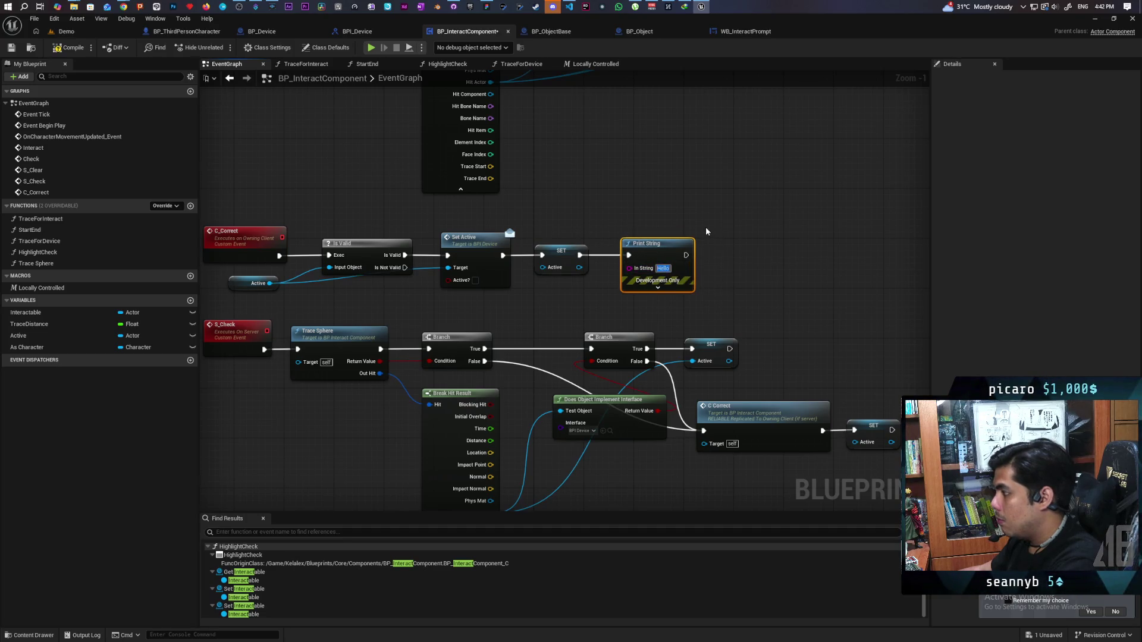
Set the Print String text to 'Interact Overlap Corrected', fixing the typo
{"action": "type", "text": "Interac"}
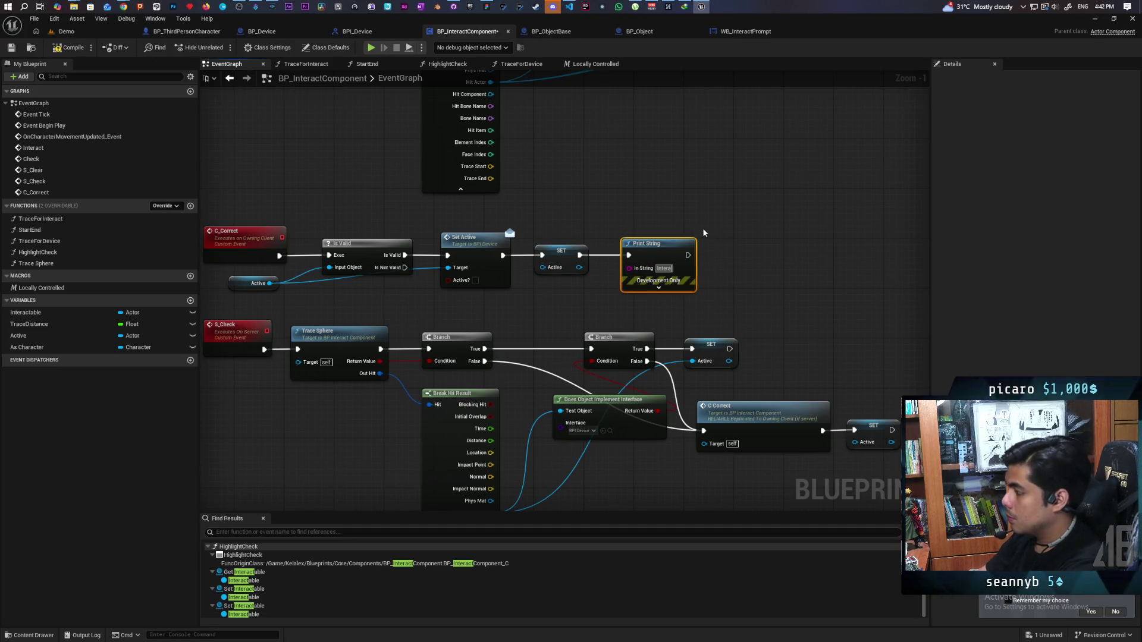
{"action": "type", "text": "t Overlap"}
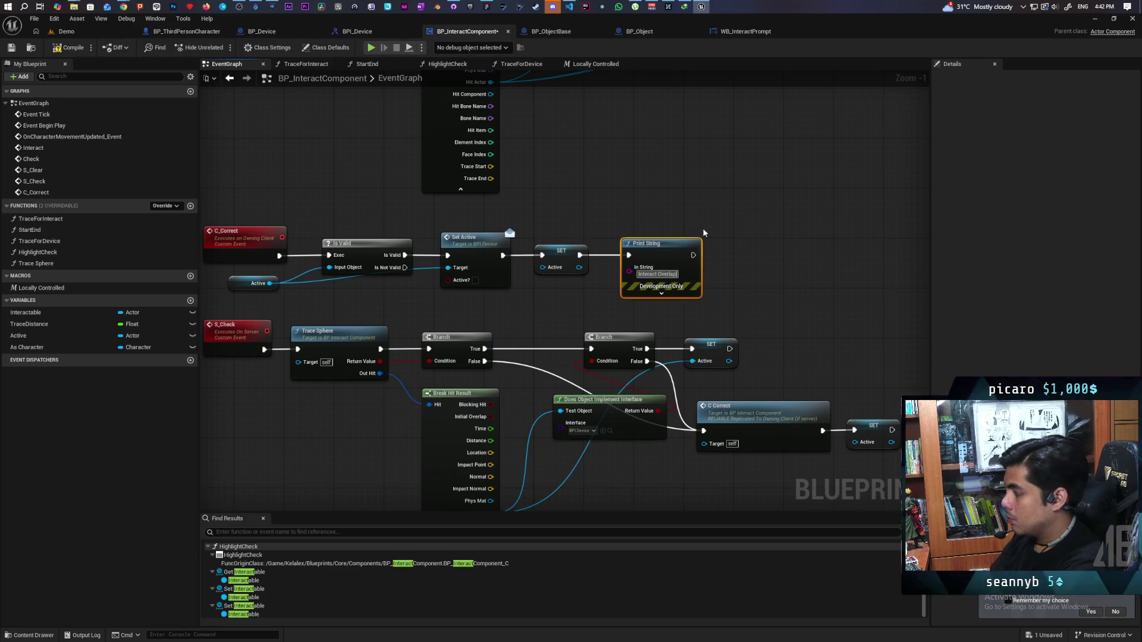
{"action": "type", "text": " Cocted"}
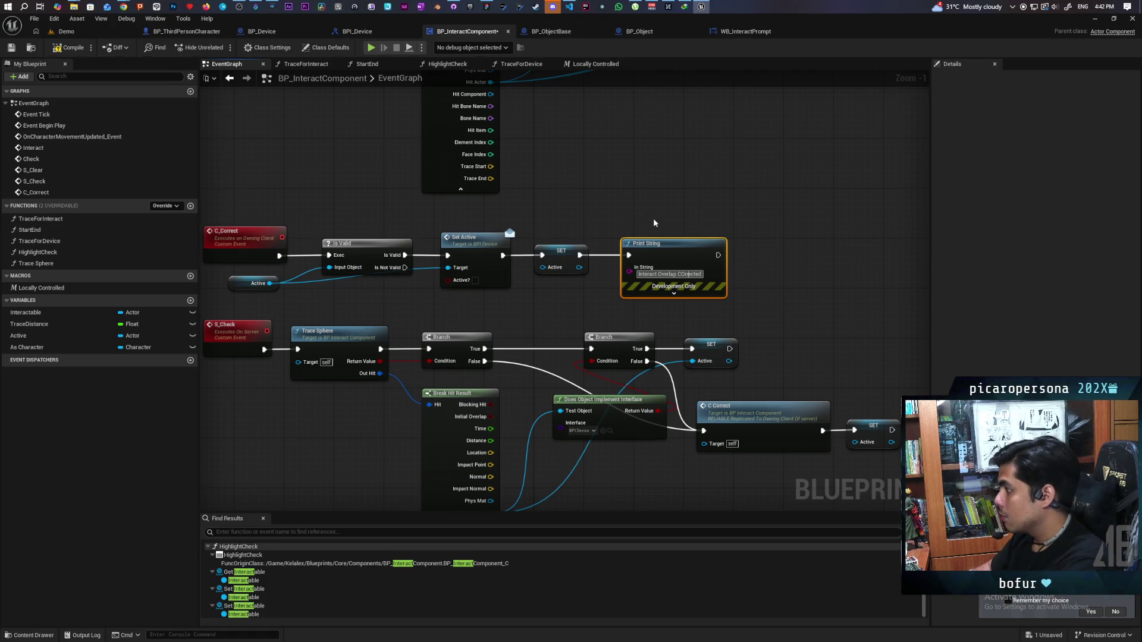
{"action": "key", "text": "BackSpace"}
{"action": "type", "text": "o"}
{"action": "left_click", "coordinate": [661, 188]}
Save BP_InteractComponent and start a multiplayer Play-in-Editor session in the Demo level
{"action": "key", "text": "ctrl+s"}
{"action": "left_click", "coordinate": [66, 31]}
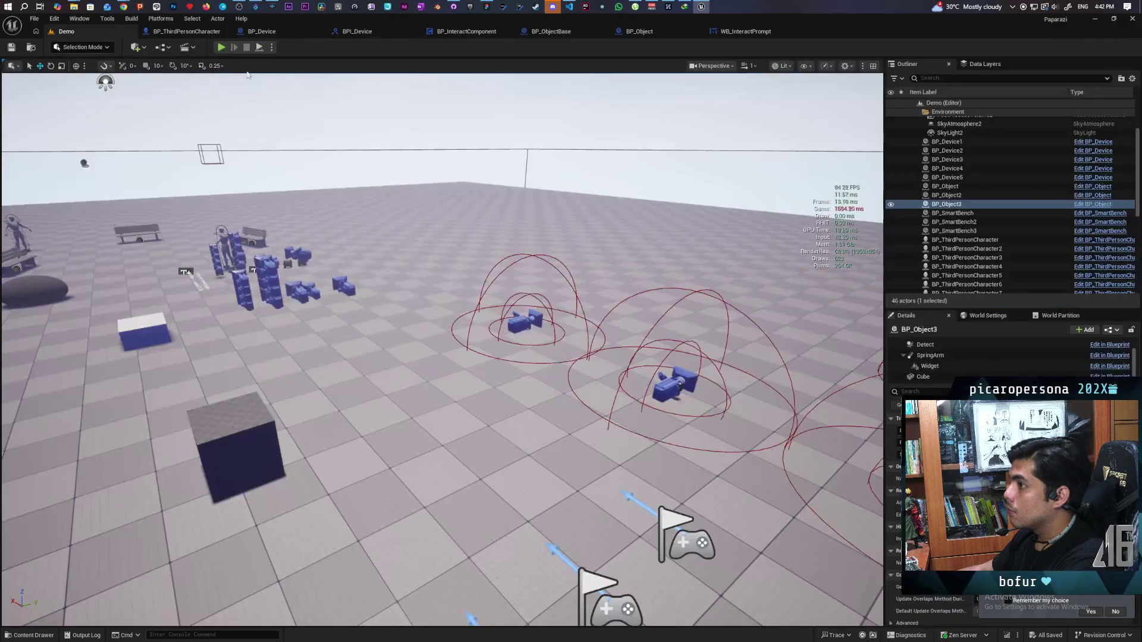
{"action": "key", "text": "alt+p"}
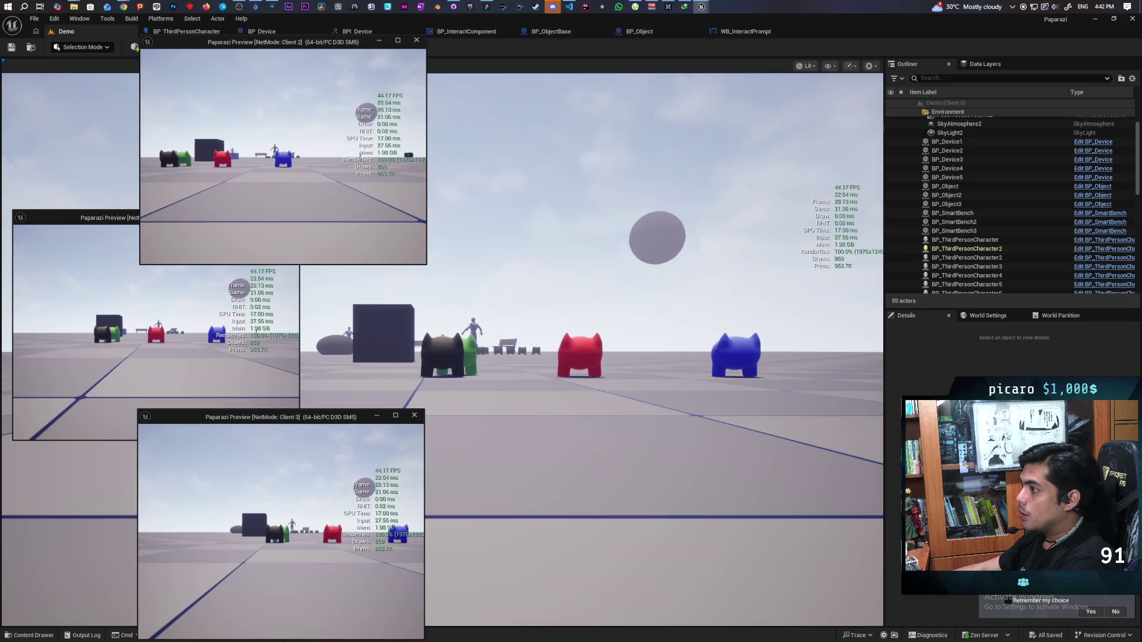
Walk Client 2 to and around the boxes to trigger the correction, then stop play
{"action": "key", "text": "w"}
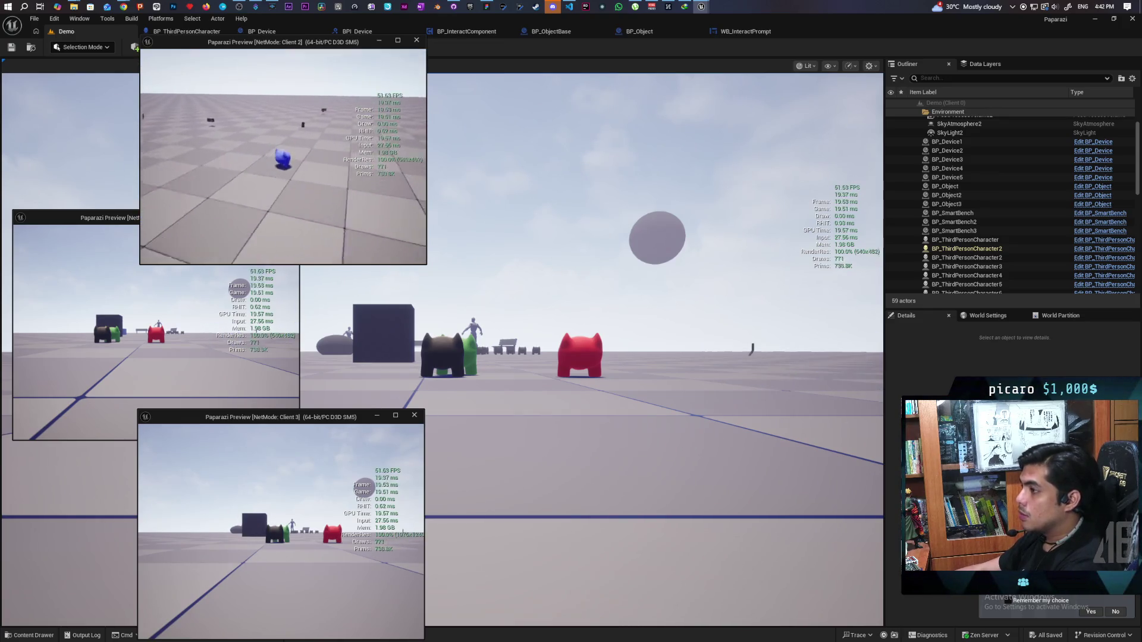
{"action": "key", "text": "w"}
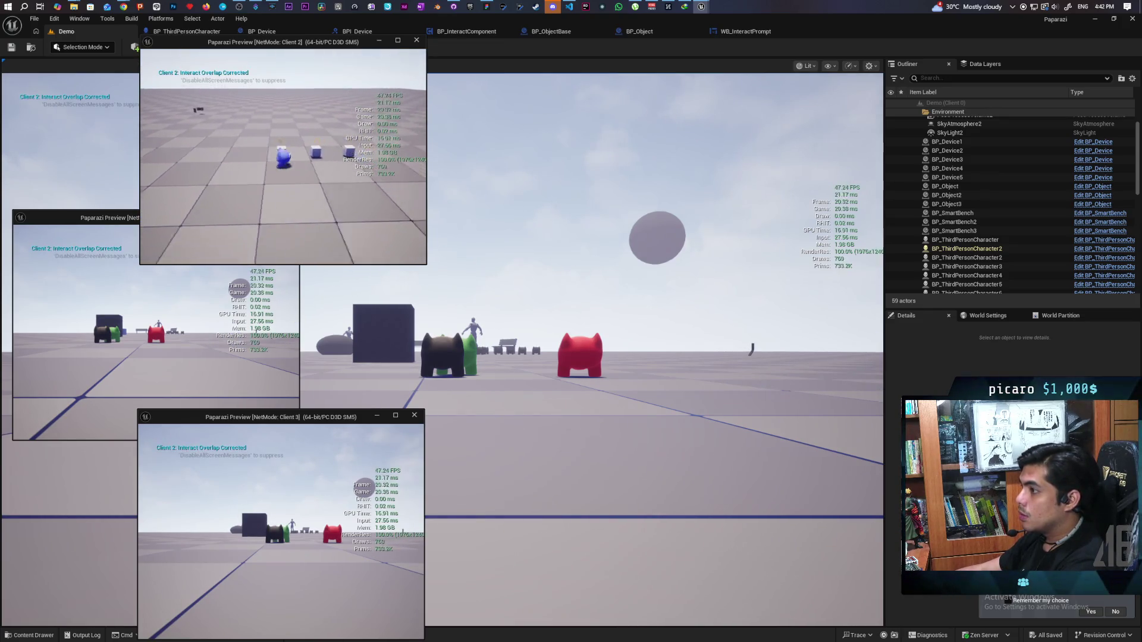
{"action": "key", "text": "s"}
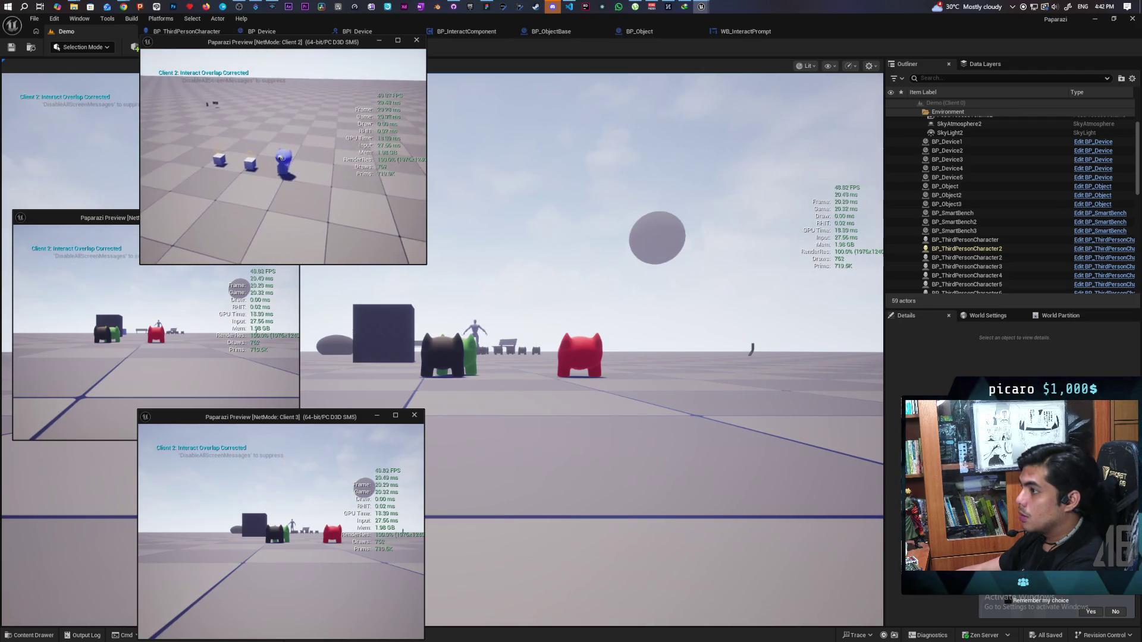
{"action": "key", "text": "w"}
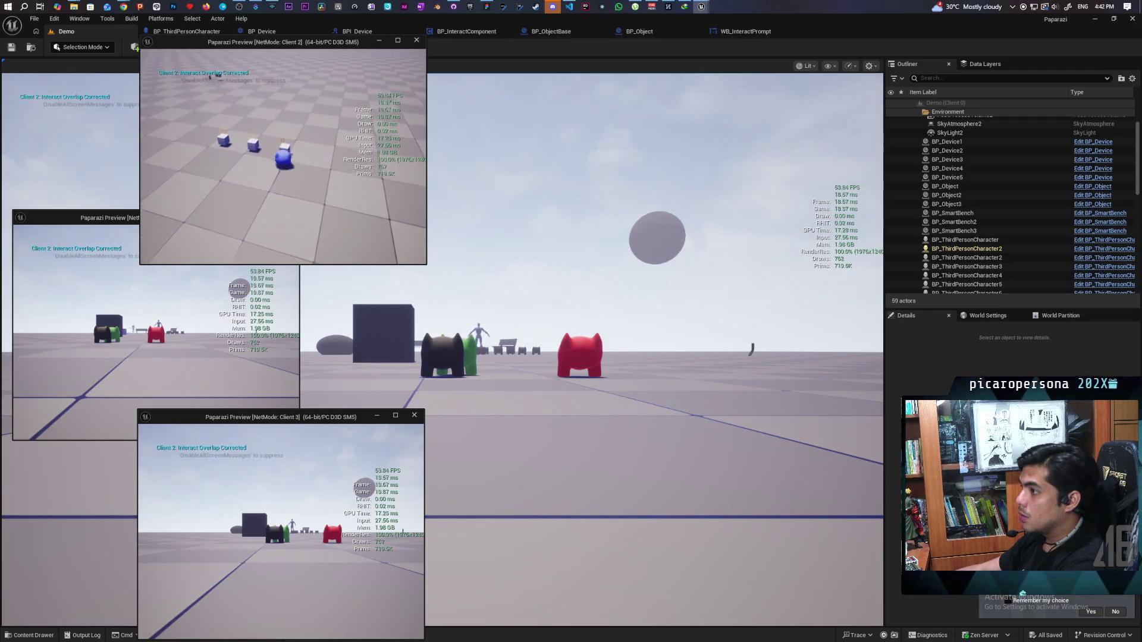
{"action": "key", "text": "w"}
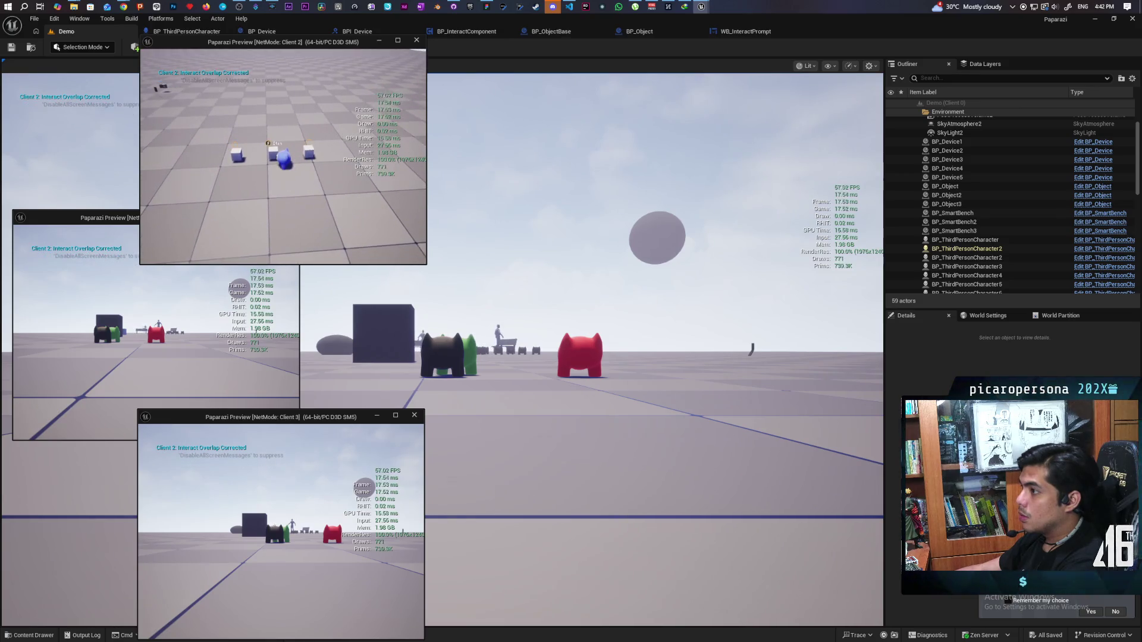
{"action": "key", "text": "a"}
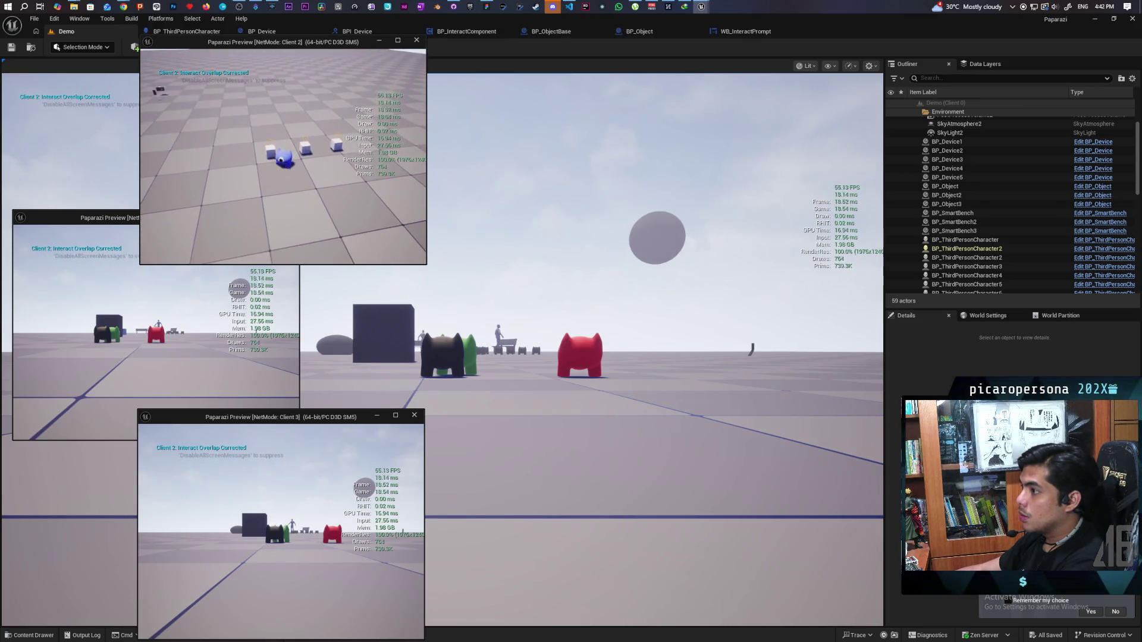
{"action": "key", "text": "a"}
{"action": "key", "text": "w"}
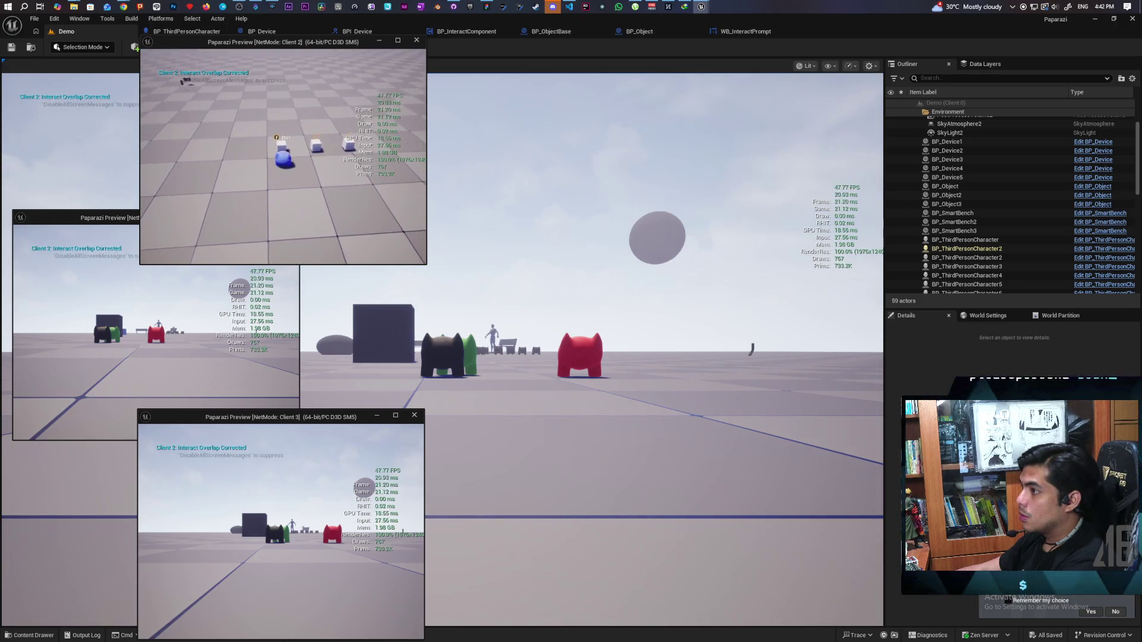
{"action": "key", "text": "d"}
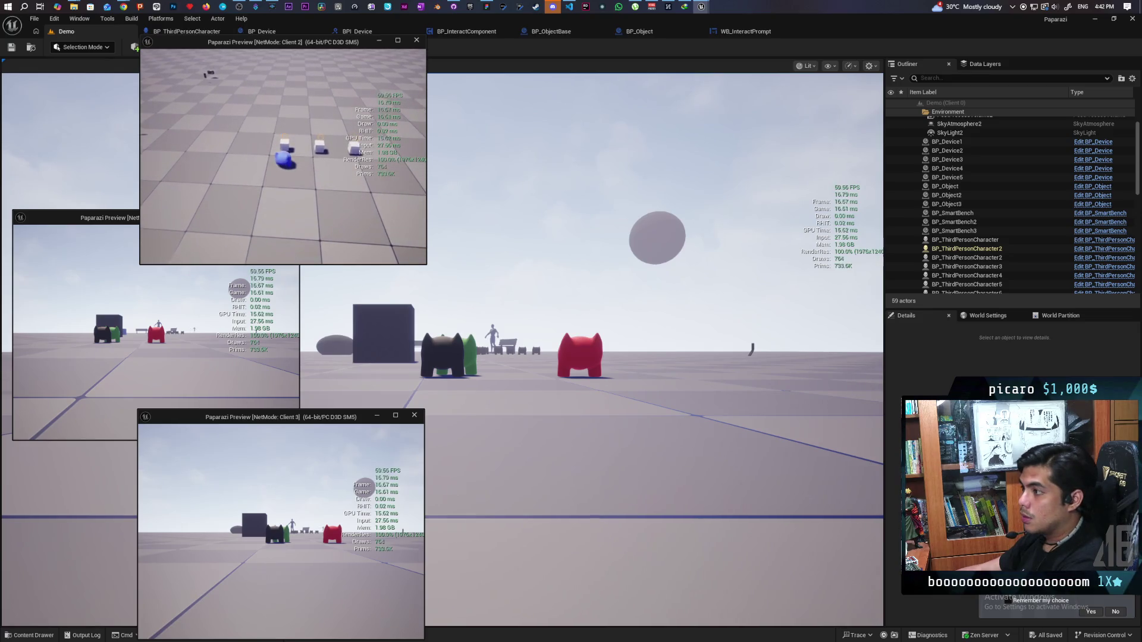
{"action": "key", "text": "s"}
{"action": "key", "text": "w"}
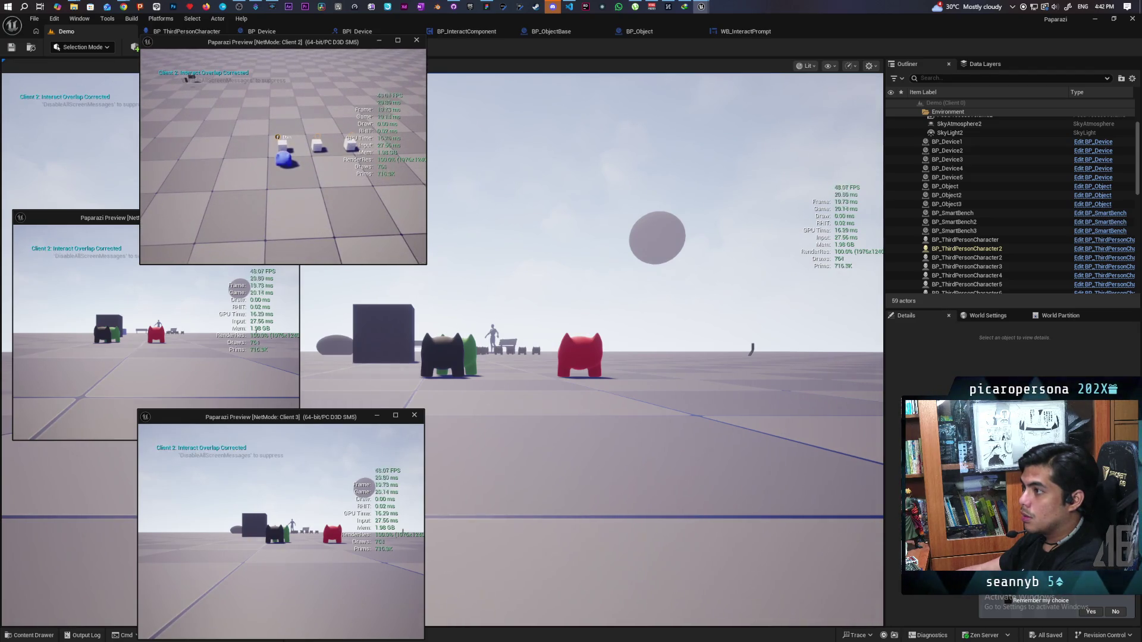
{"action": "key", "text": "w"}
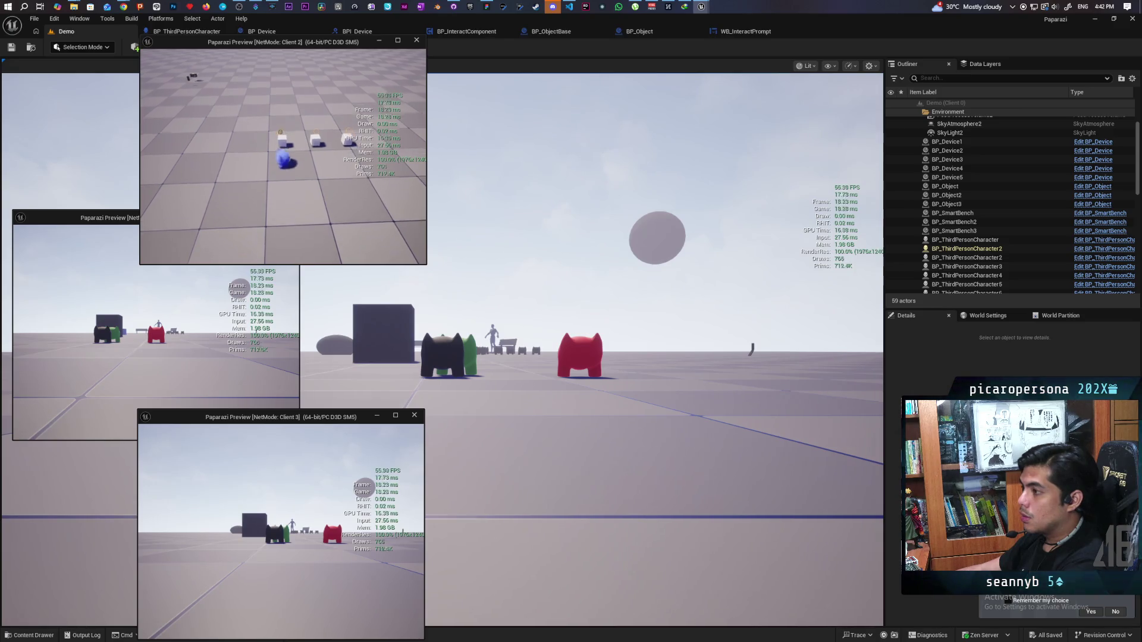
{"action": "key", "text": "s"}
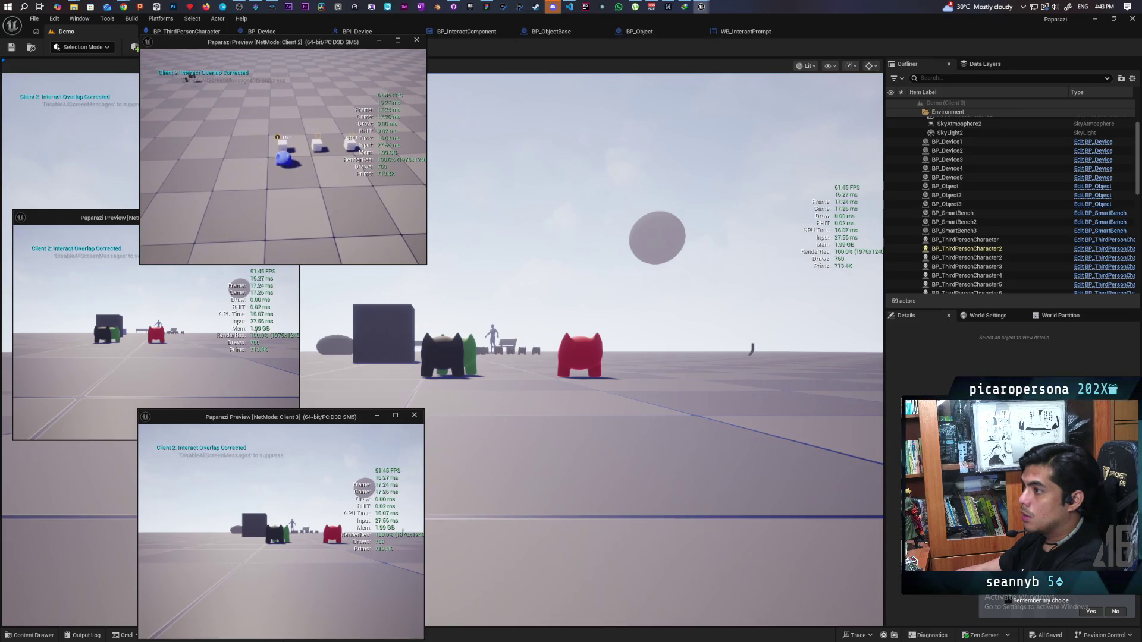
{"action": "key", "text": "Escape"}
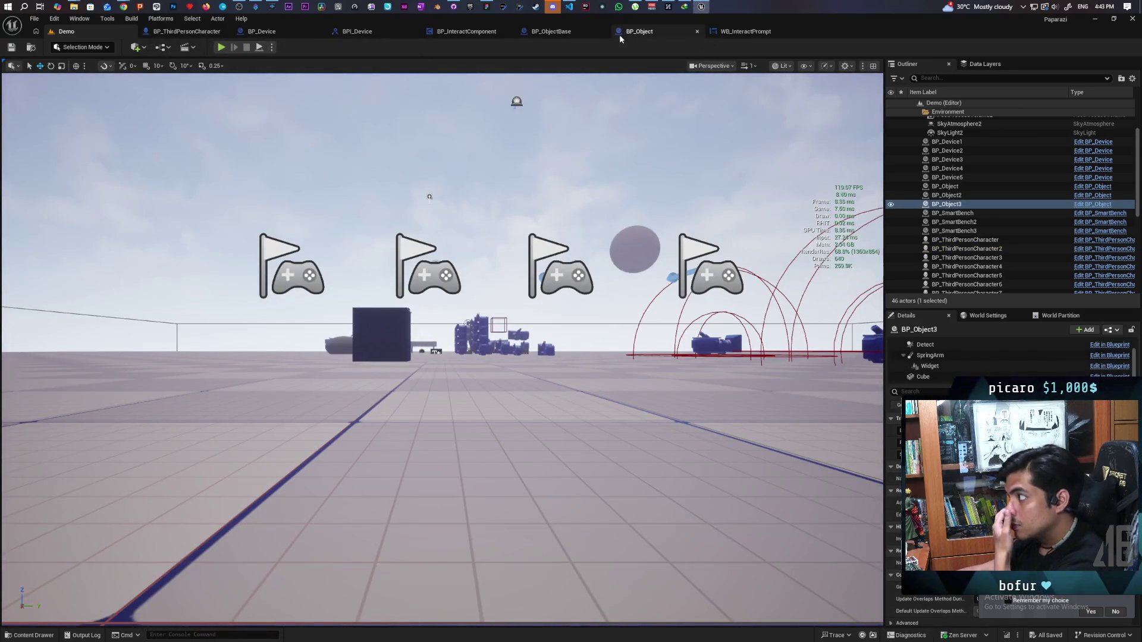
Check the BP_Object, WB_InteractPrompt and BP_ObjectBase editors, then return to BP_InteractComponent
{"action": "left_click", "coordinate": [619, 34]}
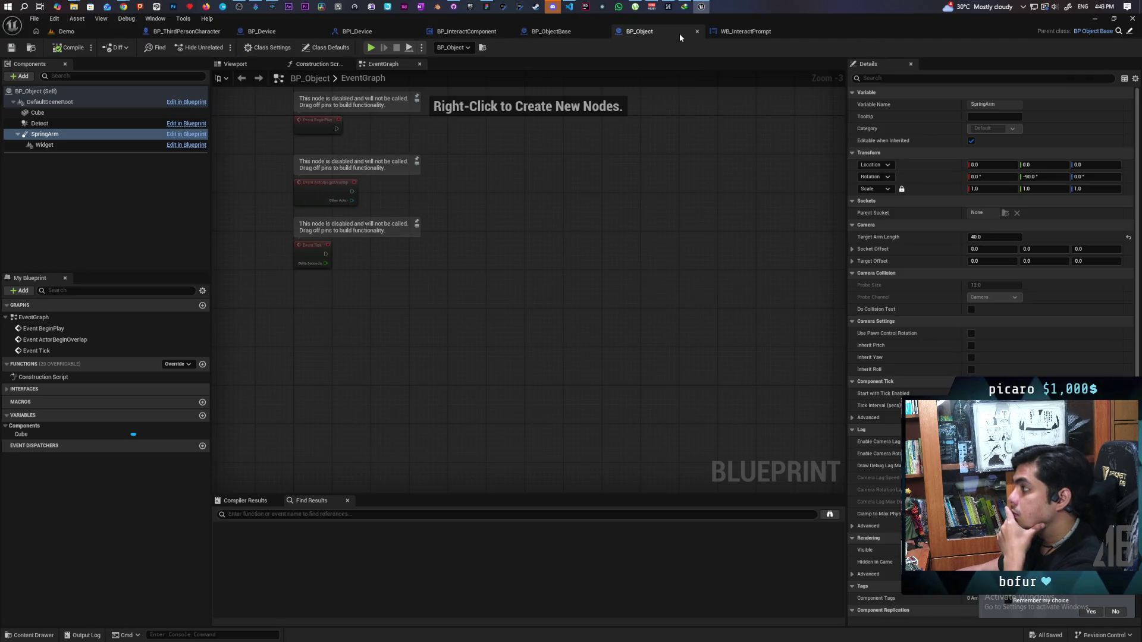
{"action": "left_click", "coordinate": [736, 32]}
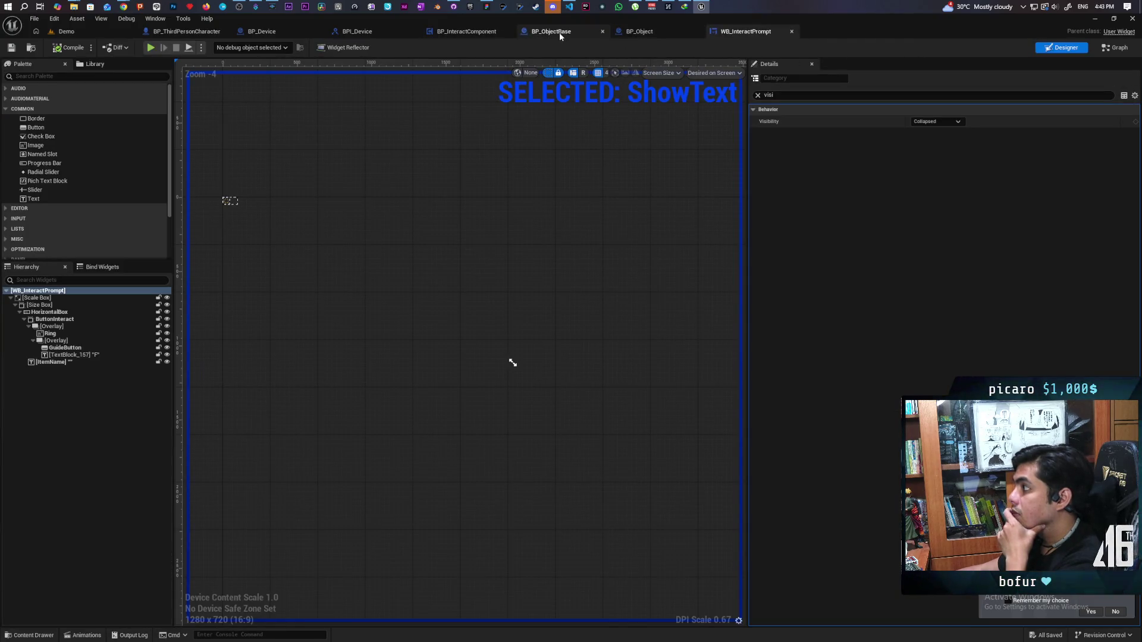
{"action": "left_click", "coordinate": [544, 34]}
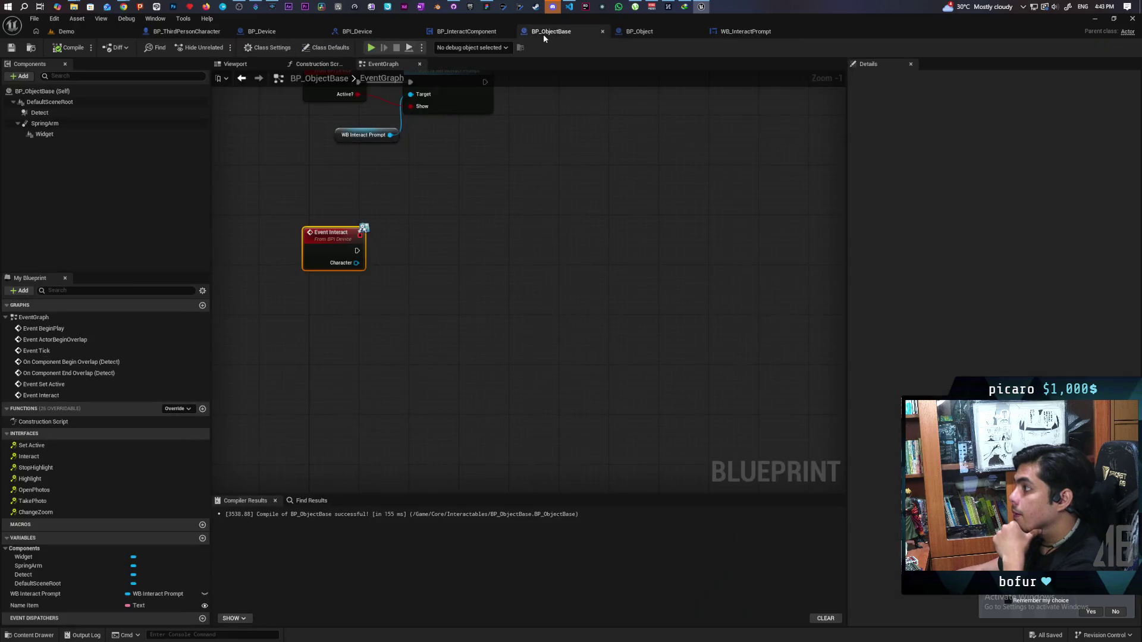
{"action": "left_click", "coordinate": [467, 32]}
{"action": "scroll", "coordinate": [604, 191], "scroll_direction": "down", "scroll_amount": 3}
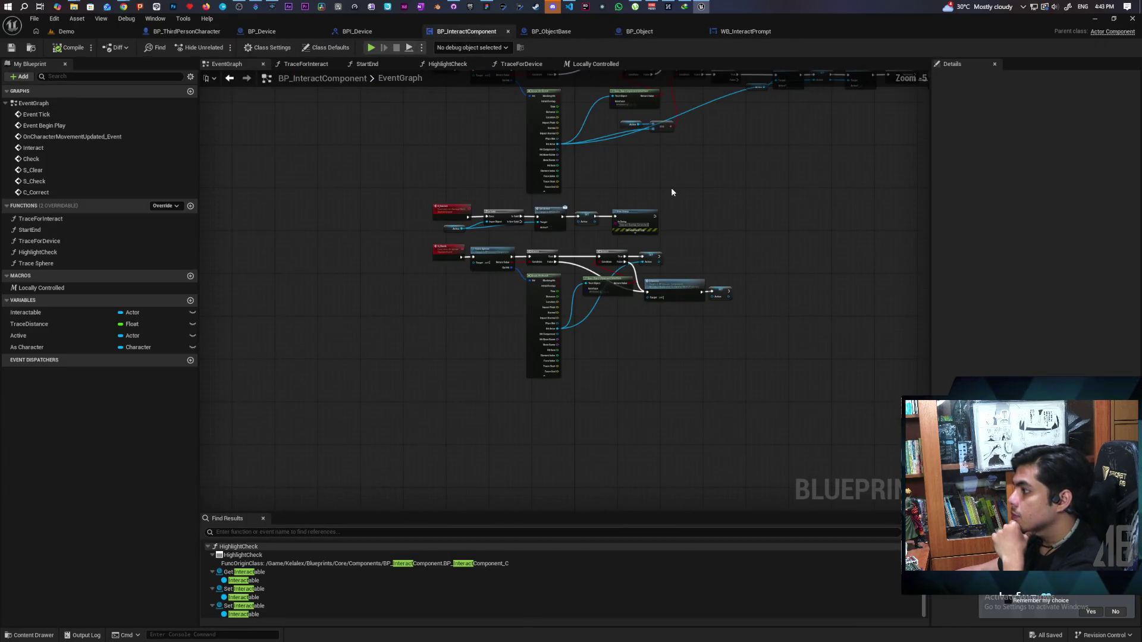
Inspect the replication settings of the C_Correct and S_Check events
{"action": "scroll", "coordinate": [667, 194], "scroll_direction": "up", "scroll_amount": 1}
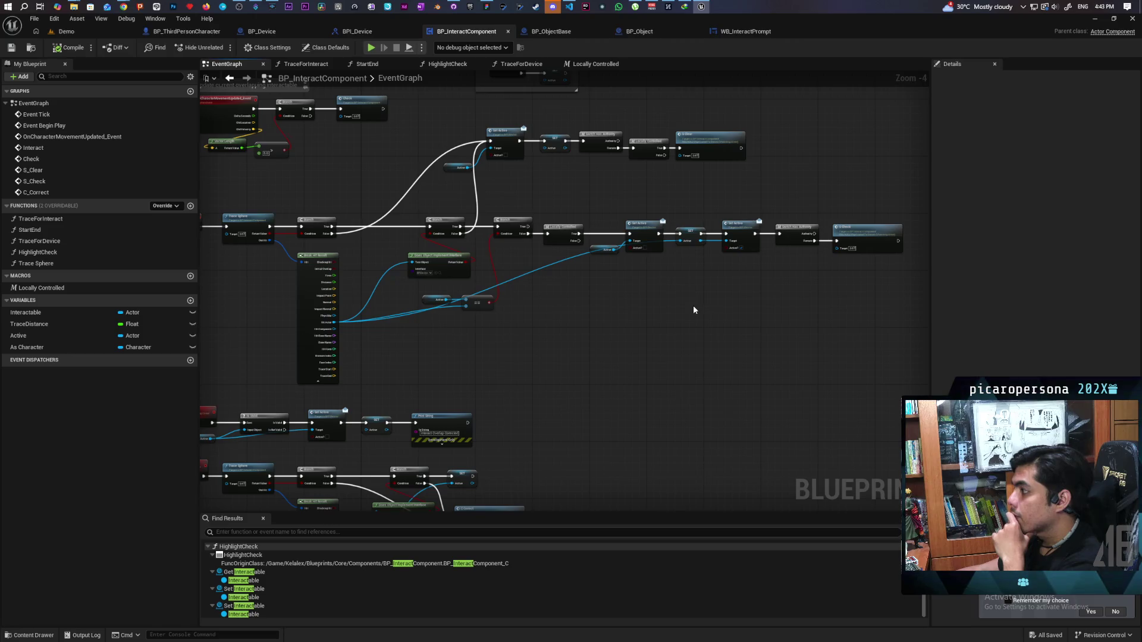
{"action": "scroll", "coordinate": [684, 321], "scroll_direction": "up", "scroll_amount": 3}
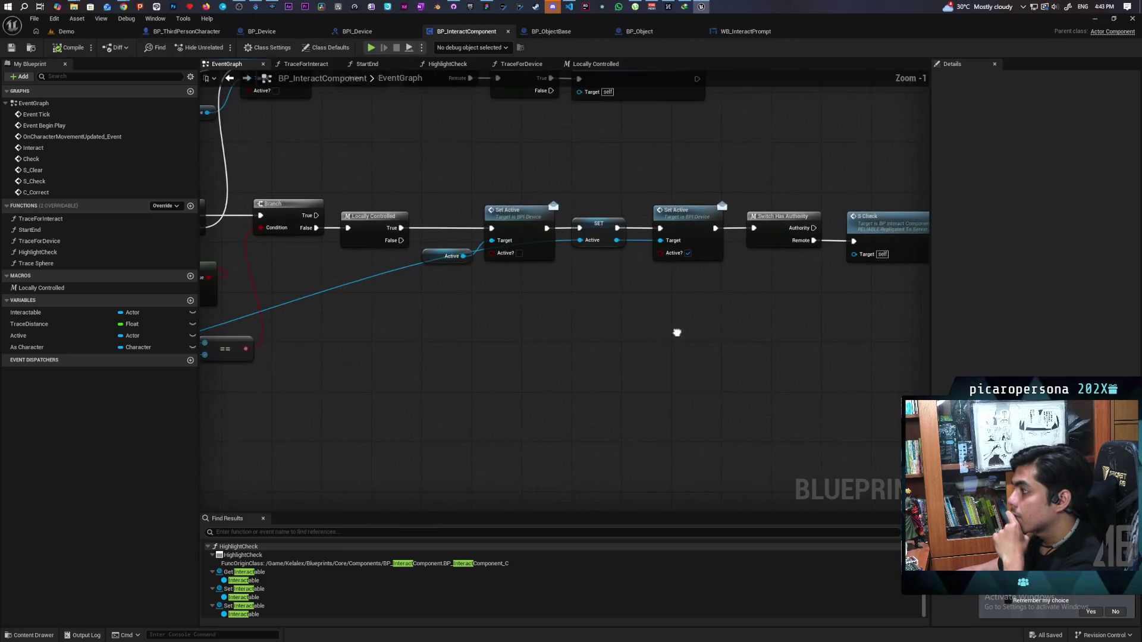
{"action": "scroll", "coordinate": [684, 314], "scroll_direction": "down", "scroll_amount": 1}
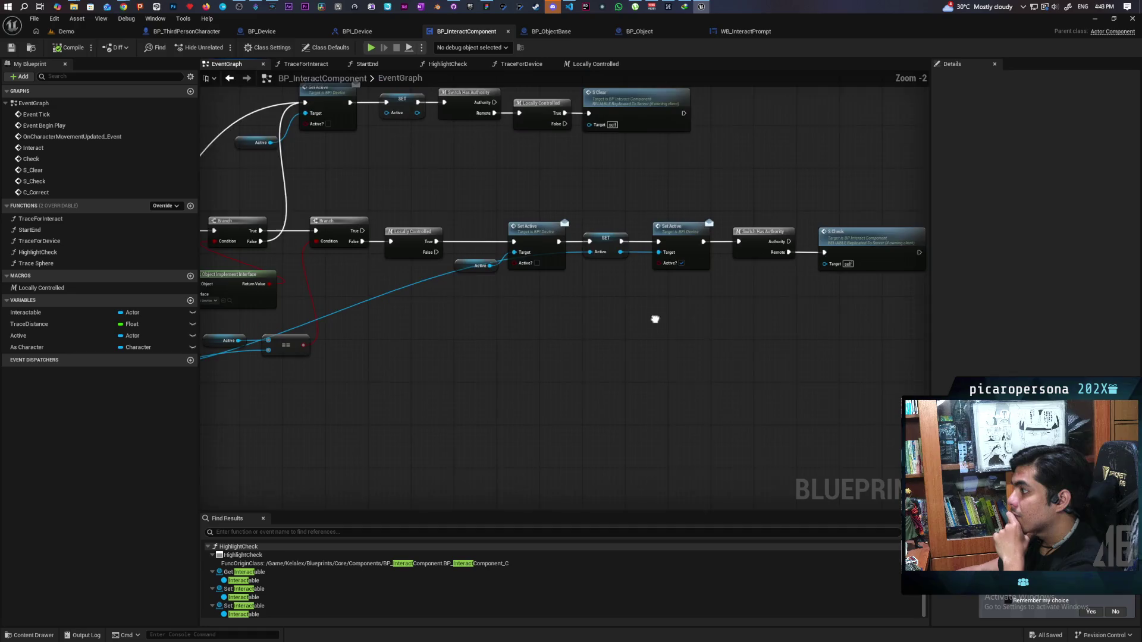
{"action": "mouse_move", "coordinate": [616, 349]}
{"action": "left_mouse_down"}
{"action": "mouse_move", "coordinate": [502, 344]}
{"action": "mouse_move", "coordinate": [571, 268]}
{"action": "mouse_move", "coordinate": [676, 223]}
{"action": "left_mouse_up"}
{"action": "left_click", "coordinate": [327, 262]}
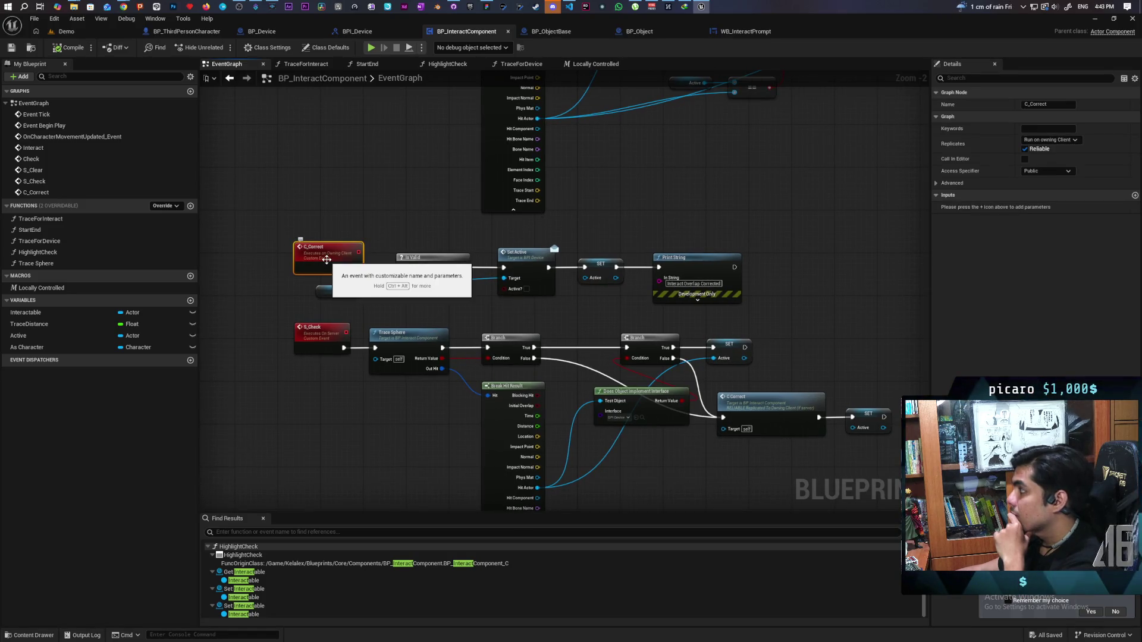
{"action": "left_click", "coordinate": [320, 333]}
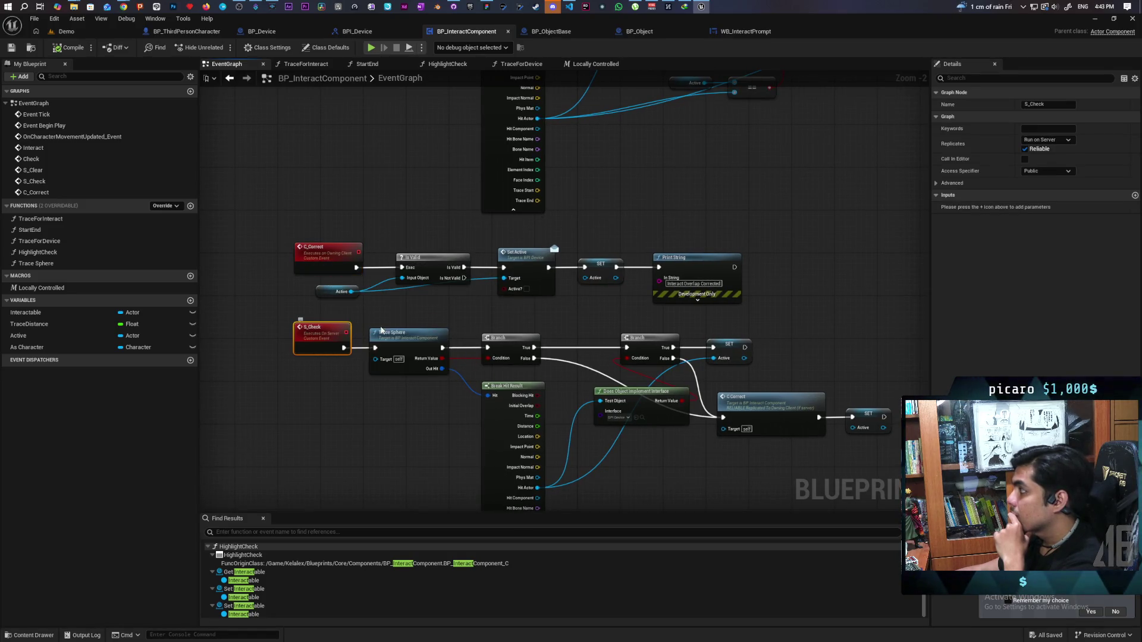
Move the S_Check event left of Trace Sphere and paste a Print String into the gap
{"action": "scroll", "coordinate": [707, 239], "scroll_direction": "down", "scroll_amount": 2}
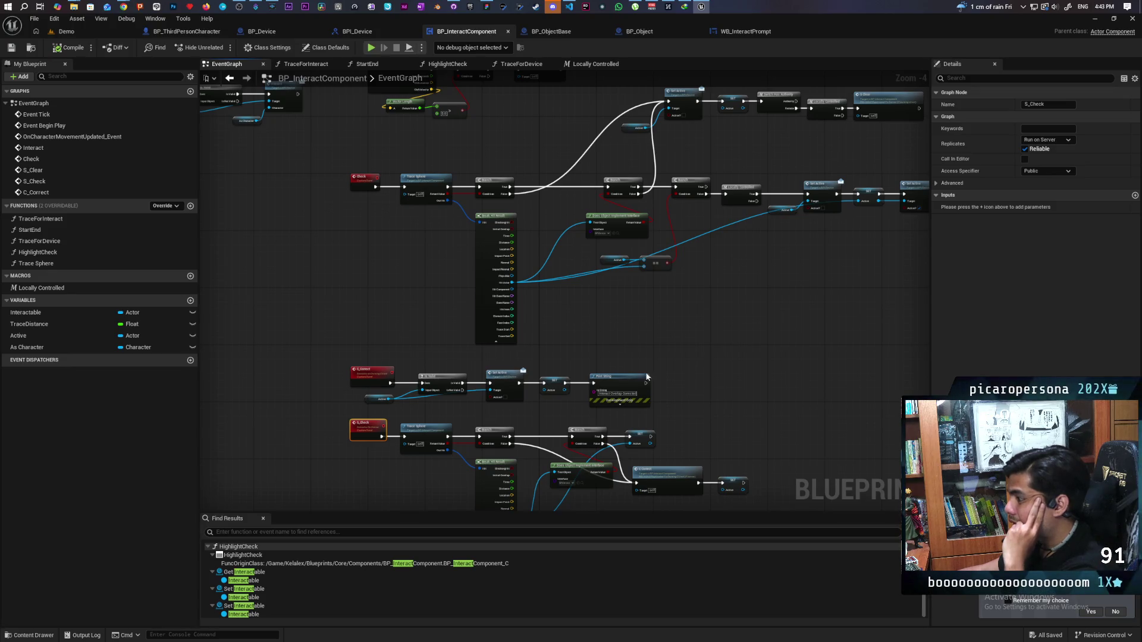
{"action": "left_click_drag", "start_coordinate": [637, 373], "coordinate": [698, 283]}
{"action": "scroll", "coordinate": [578, 387], "scroll_direction": "up", "scroll_amount": 4}
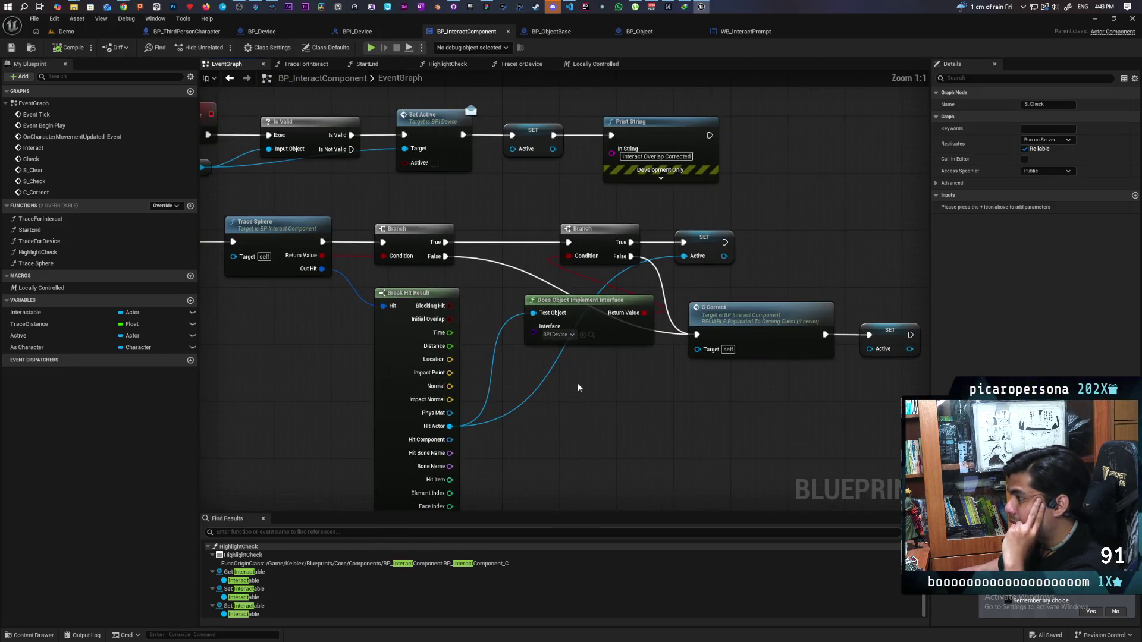
{"action": "left_click_drag", "start_coordinate": [563, 387], "coordinate": [637, 376]}
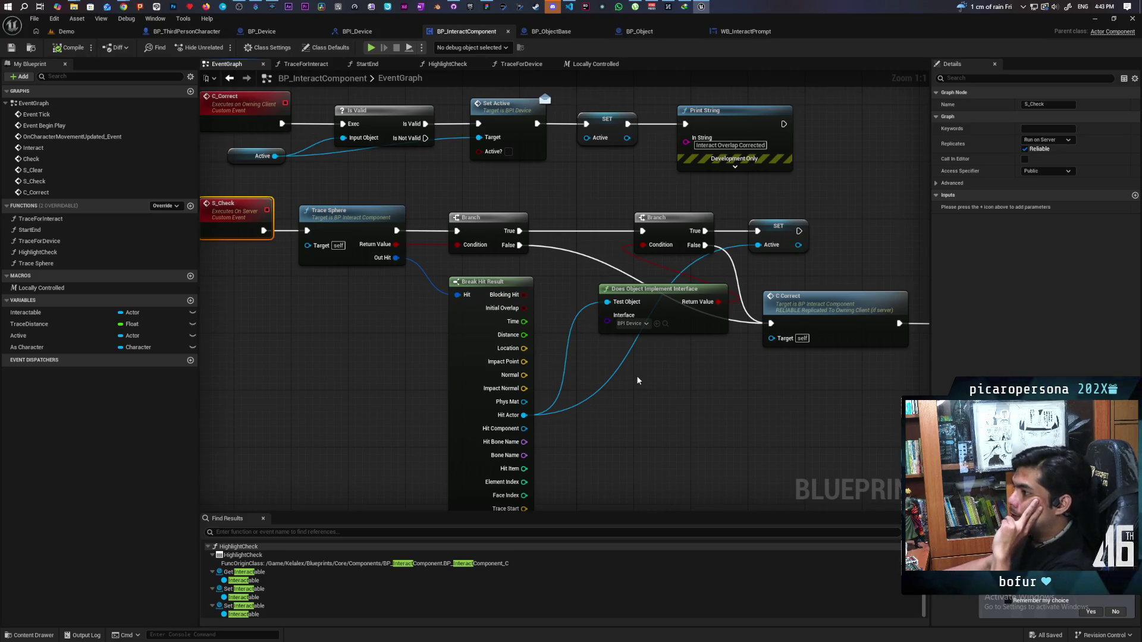
{"action": "mouse_move", "coordinate": [226, 235]}
{"action": "left_mouse_down"}
{"action": "mouse_move", "coordinate": [514, 298]}
{"action": "mouse_move", "coordinate": [381, 298]}
{"action": "left_mouse_up"}
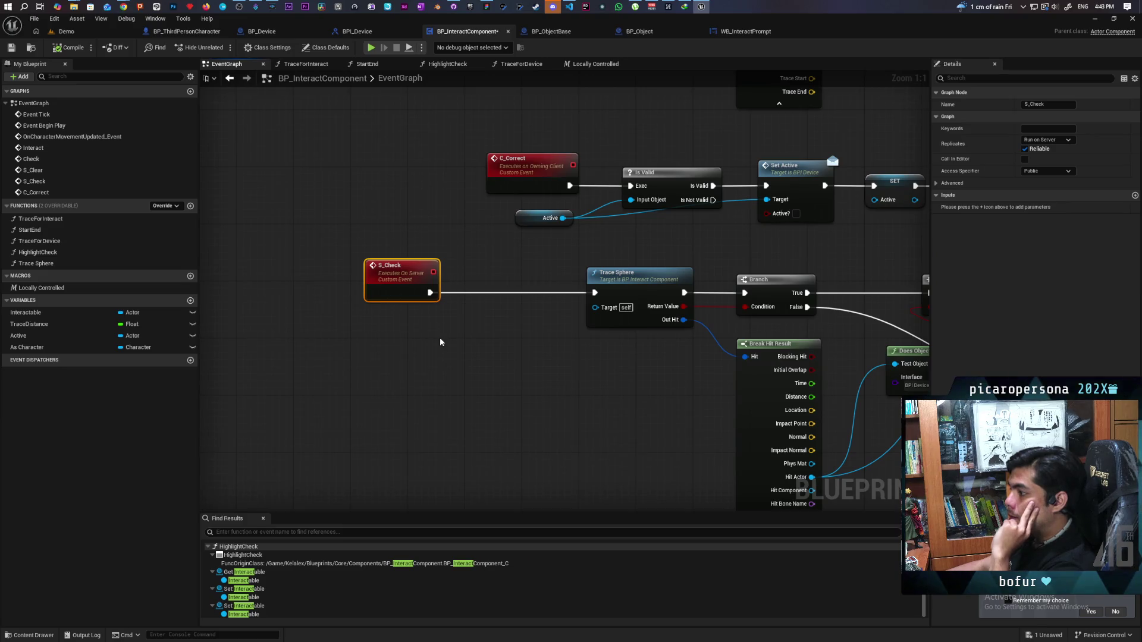
{"action": "key", "text": "ctrl+v"}
Insert a Print String between S_Check and Trace Sphere and change its message from Hello to 'Checking'
{"action": "left_click_drag", "start_coordinate": [463, 351], "coordinate": [499, 293]}
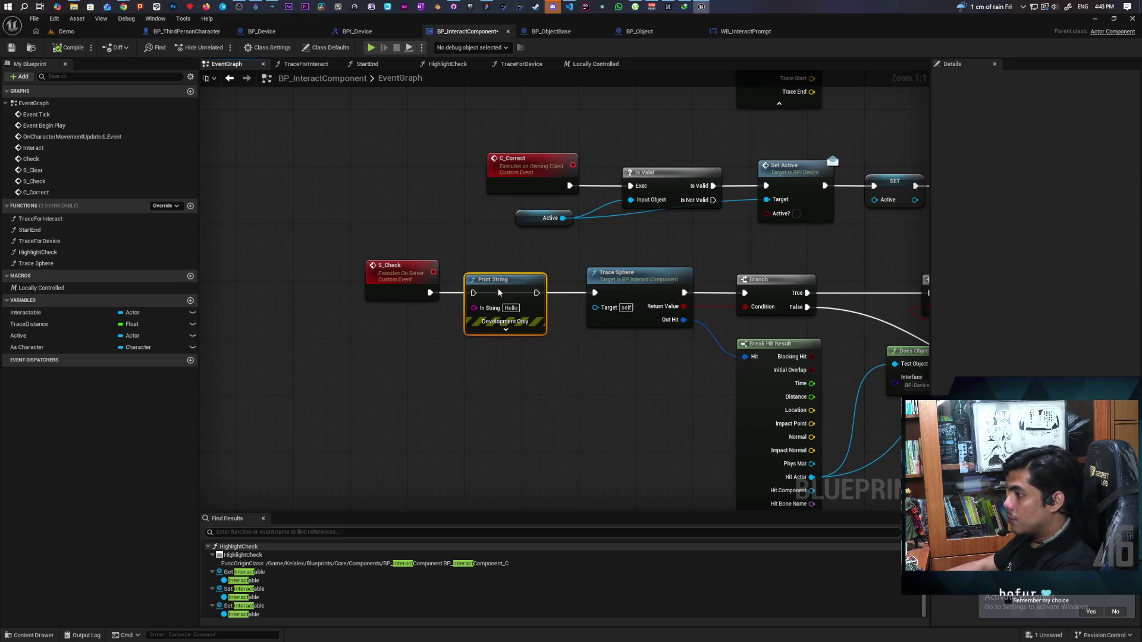
{"action": "left_click_drag", "start_coordinate": [431, 293], "coordinate": [595, 292]}
{"action": "left_click", "coordinate": [512, 307]}
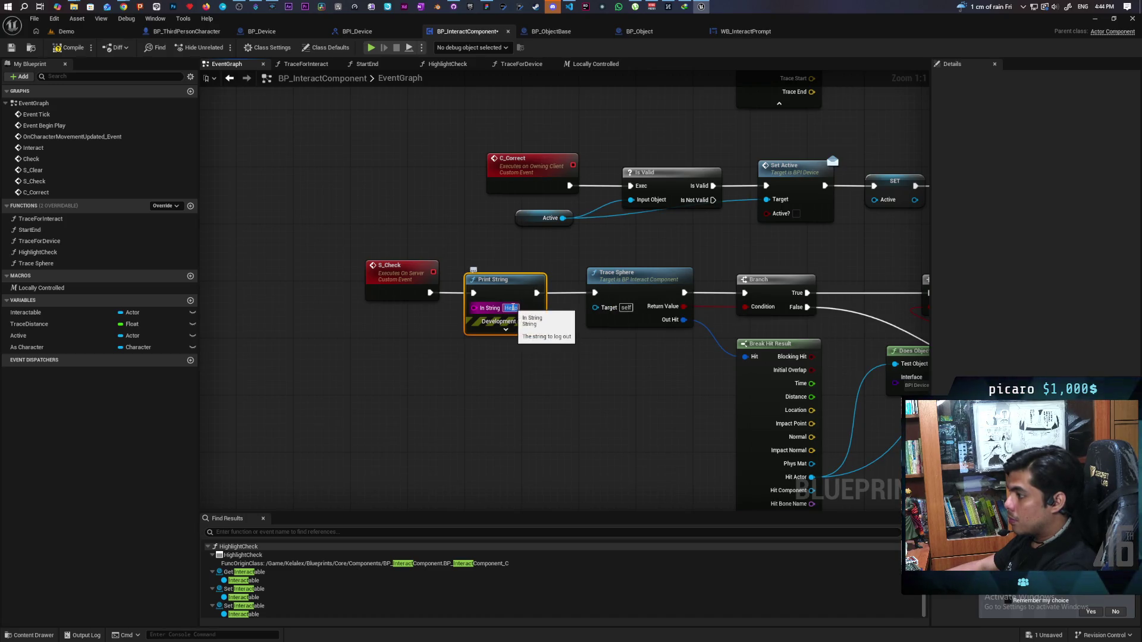
{"action": "type", "text": "Chec"}
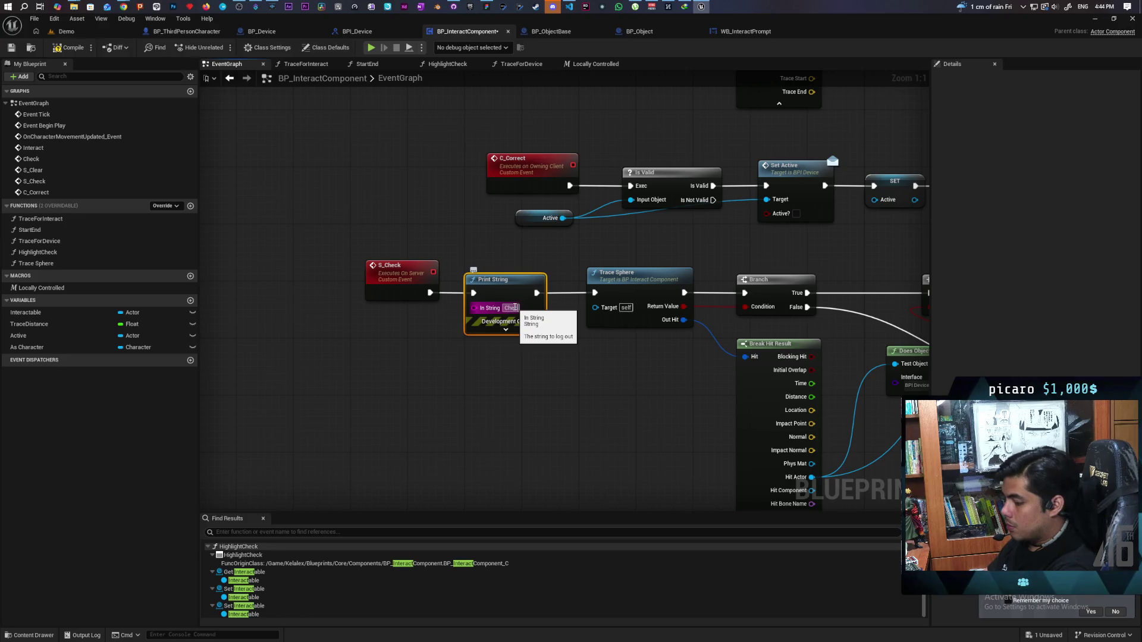
{"action": "left_click", "coordinate": [551, 387]}
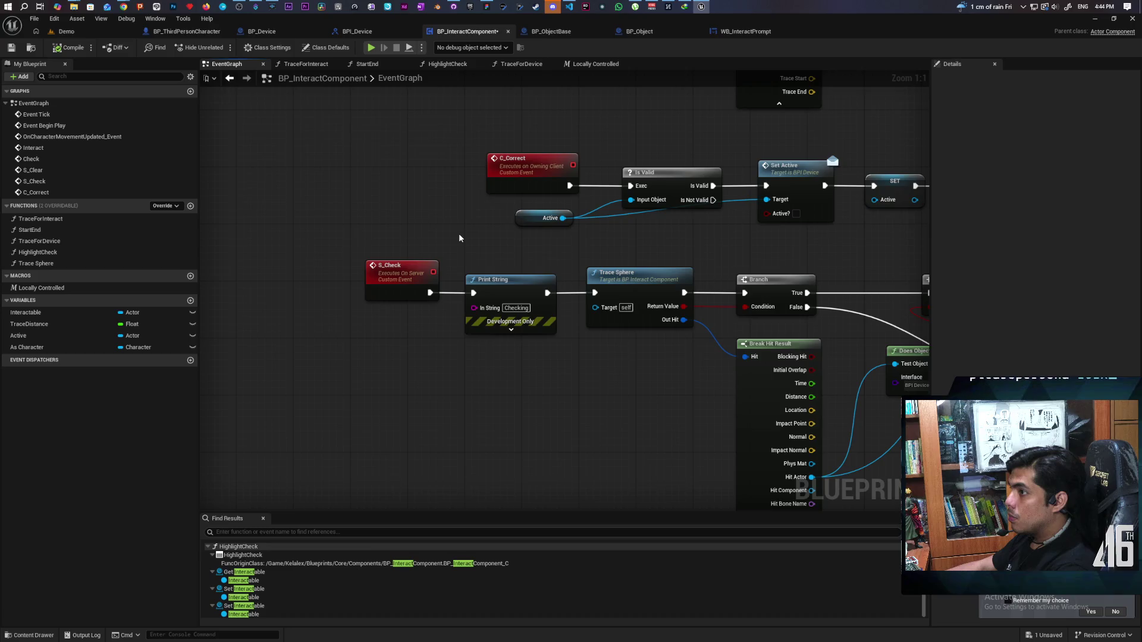
{"action": "scroll", "coordinate": [474, 229], "scroll_direction": "down", "scroll_amount": 3}
{"action": "mouse_move", "coordinate": [474, 229]}
{"action": "left_mouse_down"}
{"action": "mouse_move", "coordinate": [497, 352]}
{"action": "mouse_move", "coordinate": [506, 240]}
{"action": "left_mouse_up"}
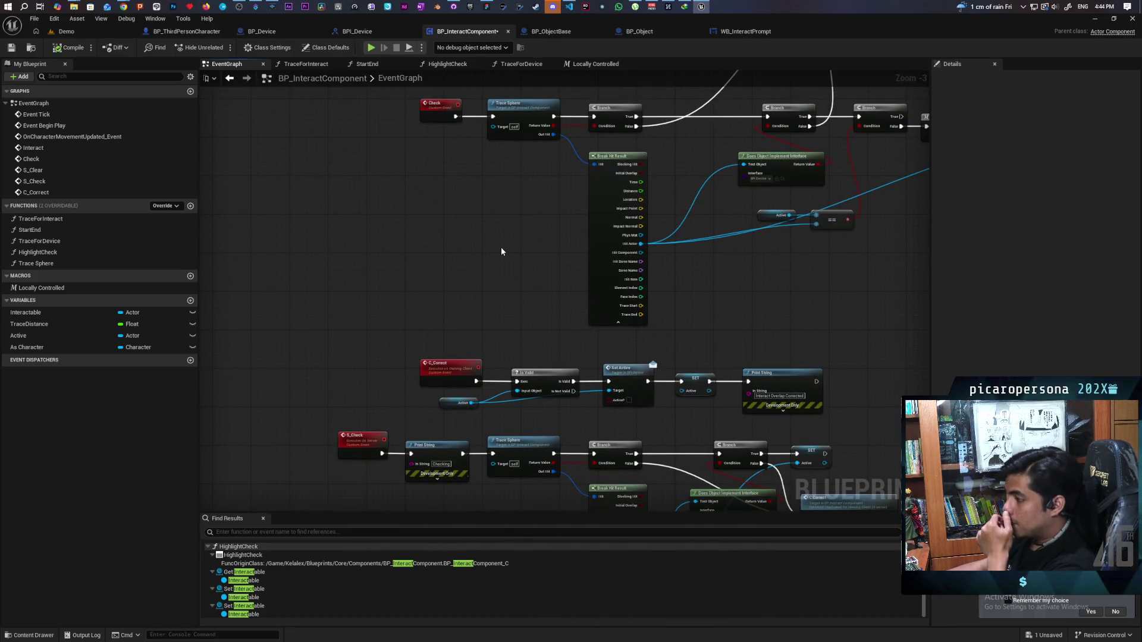
{"action": "left_click_drag", "start_coordinate": [499, 225], "coordinate": [469, 375]}
{"action": "scroll", "coordinate": [469, 375], "scroll_direction": "down", "scroll_amount": 3}
{"action": "scroll", "coordinate": [461, 324], "scroll_direction": "up", "scroll_amount": 3}
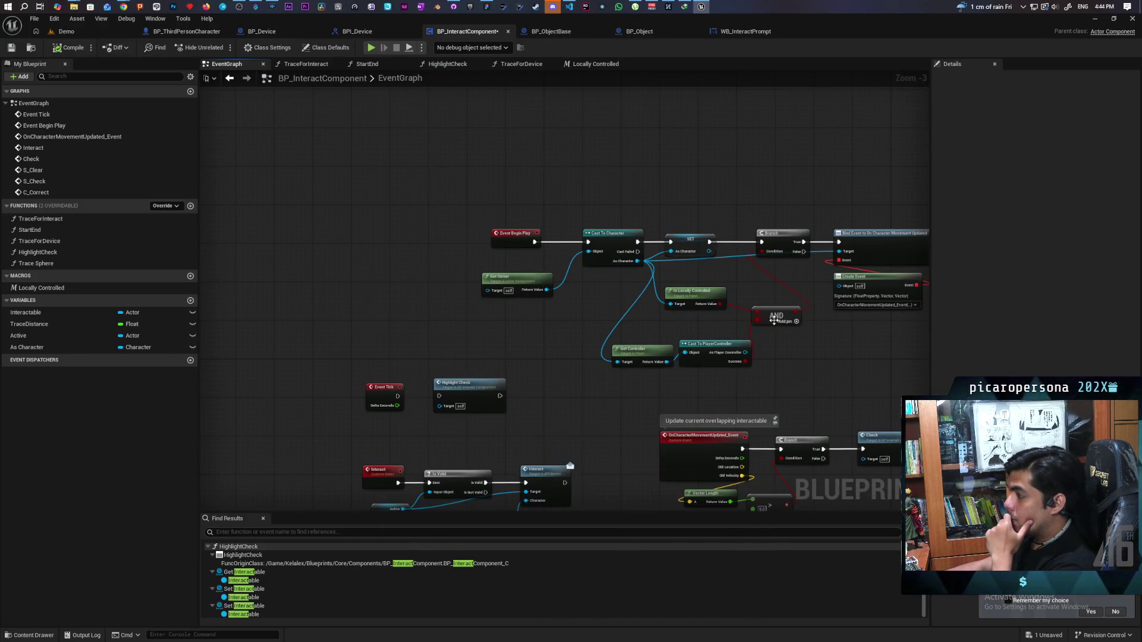
{"action": "left_click_drag", "start_coordinate": [766, 320], "coordinate": [696, 325]}
{"action": "mouse_move", "coordinate": [736, 384]}
{"action": "left_mouse_down"}
{"action": "mouse_move", "coordinate": [693, 336]}
{"action": "mouse_move", "coordinate": [645, 153]}
{"action": "left_mouse_up"}
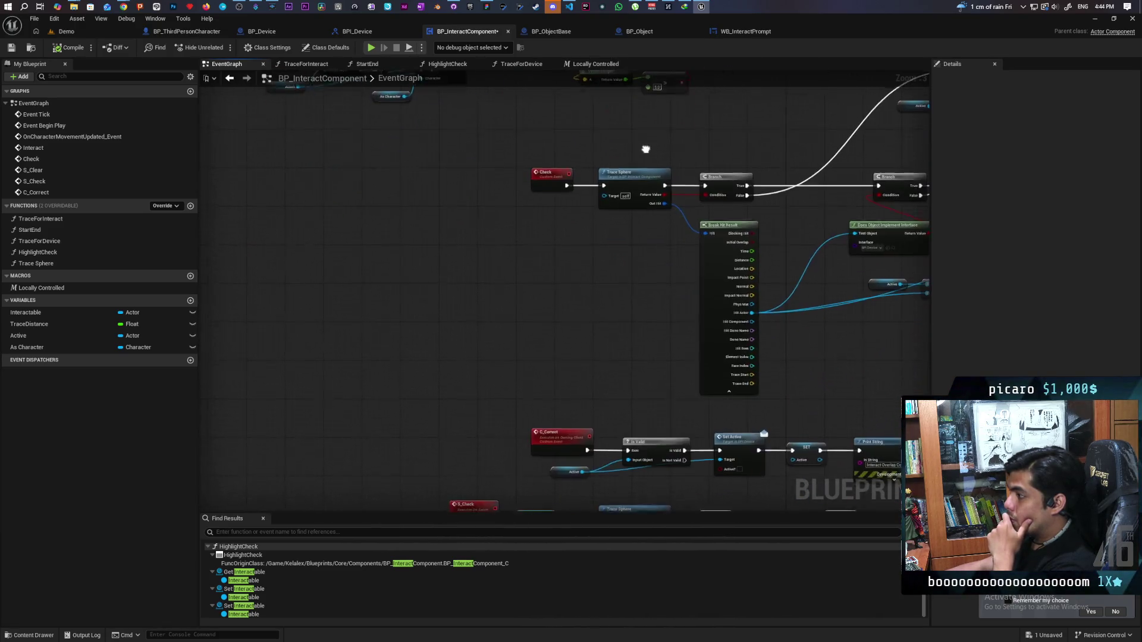
{"action": "mouse_move", "coordinate": [577, 341]}
{"action": "left_mouse_down"}
{"action": "mouse_move", "coordinate": [532, 409]}
{"action": "mouse_move", "coordinate": [535, 450]}
{"action": "left_mouse_up"}
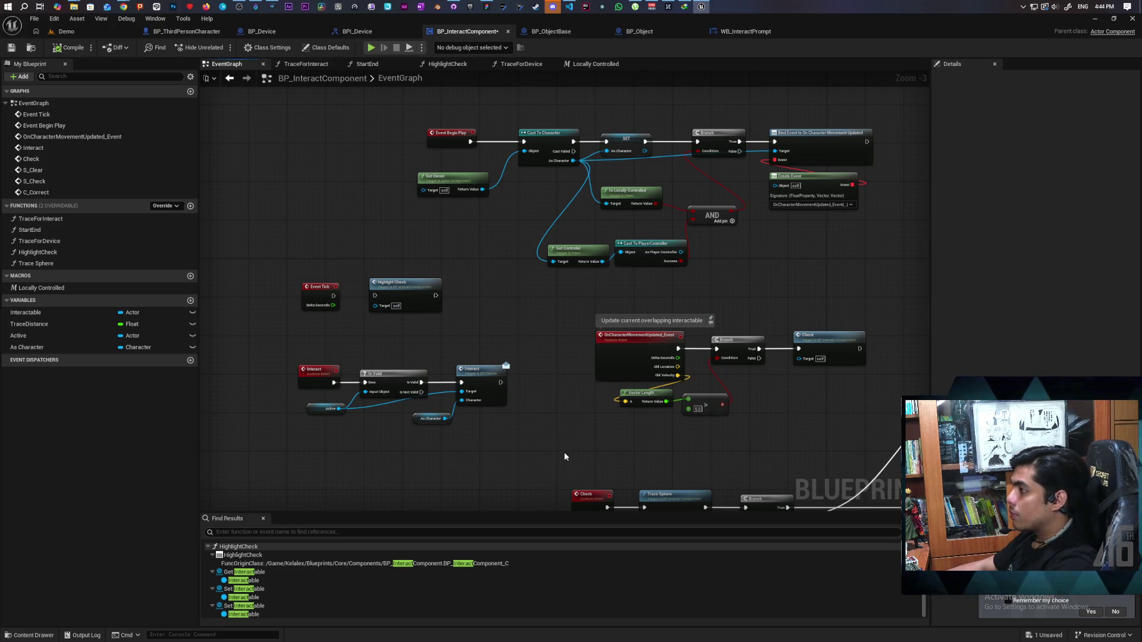
{"action": "mouse_move", "coordinate": [529, 450]}
{"action": "left_mouse_down"}
{"action": "mouse_move", "coordinate": [561, 316]}
{"action": "mouse_move", "coordinate": [525, 193]}
{"action": "mouse_move", "coordinate": [647, 324]}
{"action": "mouse_move", "coordinate": [587, 340]}
{"action": "left_mouse_up"}
Open the Trace Sphere function and line up its entry node with the Sphere Trace By Channel node
{"action": "double_click", "coordinate": [615, 268]}
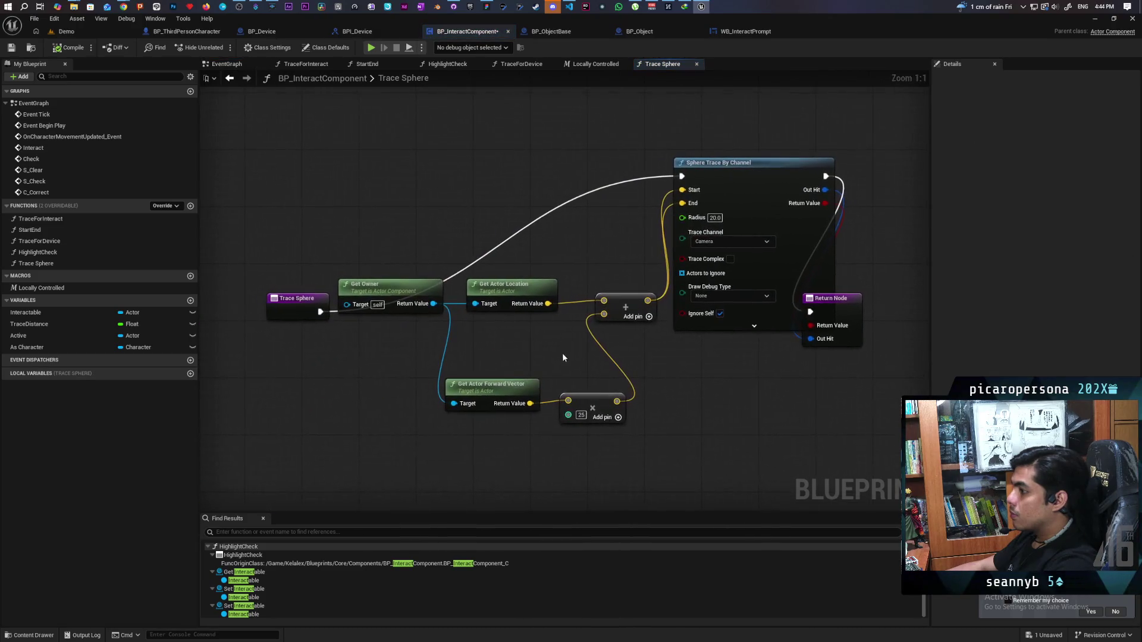
{"action": "left_click_drag", "start_coordinate": [290, 303], "coordinate": [458, 172]}
{"action": "left_click_drag", "start_coordinate": [548, 259], "coordinate": [354, 282]}
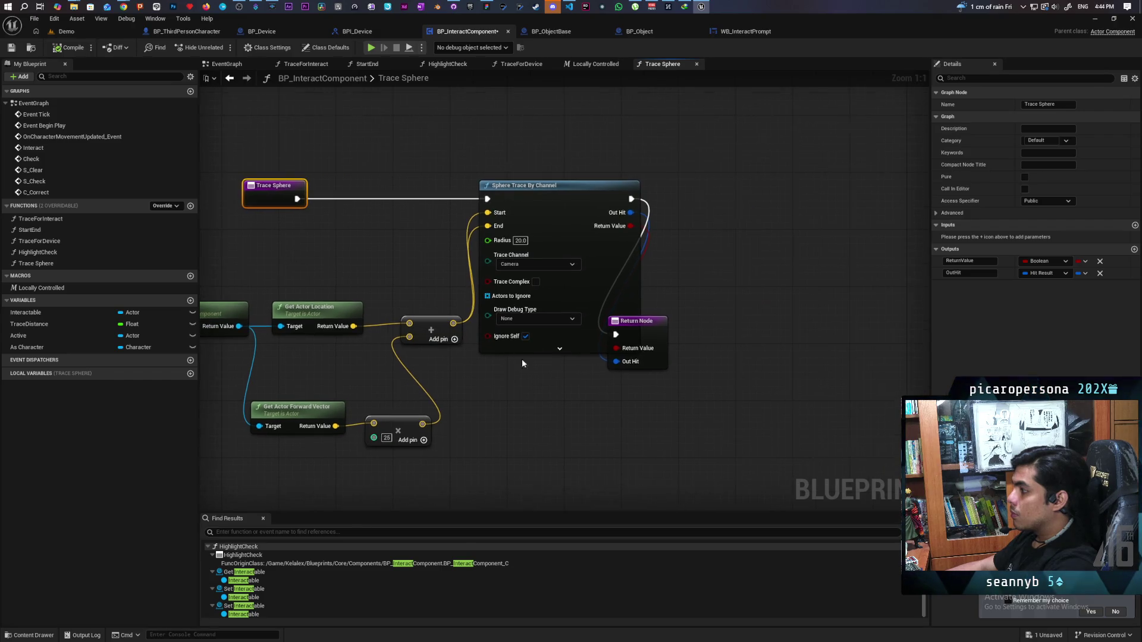
{"action": "mouse_move", "coordinate": [634, 347]}
{"action": "left_mouse_down"}
{"action": "mouse_move", "coordinate": [719, 281]}
{"action": "mouse_move", "coordinate": [634, 314]}
{"action": "mouse_move", "coordinate": [631, 332]}
{"action": "mouse_move", "coordinate": [648, 343]}
{"action": "mouse_move", "coordinate": [667, 333]}
{"action": "mouse_move", "coordinate": [644, 333]}
{"action": "mouse_move", "coordinate": [767, 223]}
{"action": "mouse_move", "coordinate": [767, 200]}
{"action": "left_mouse_up"}
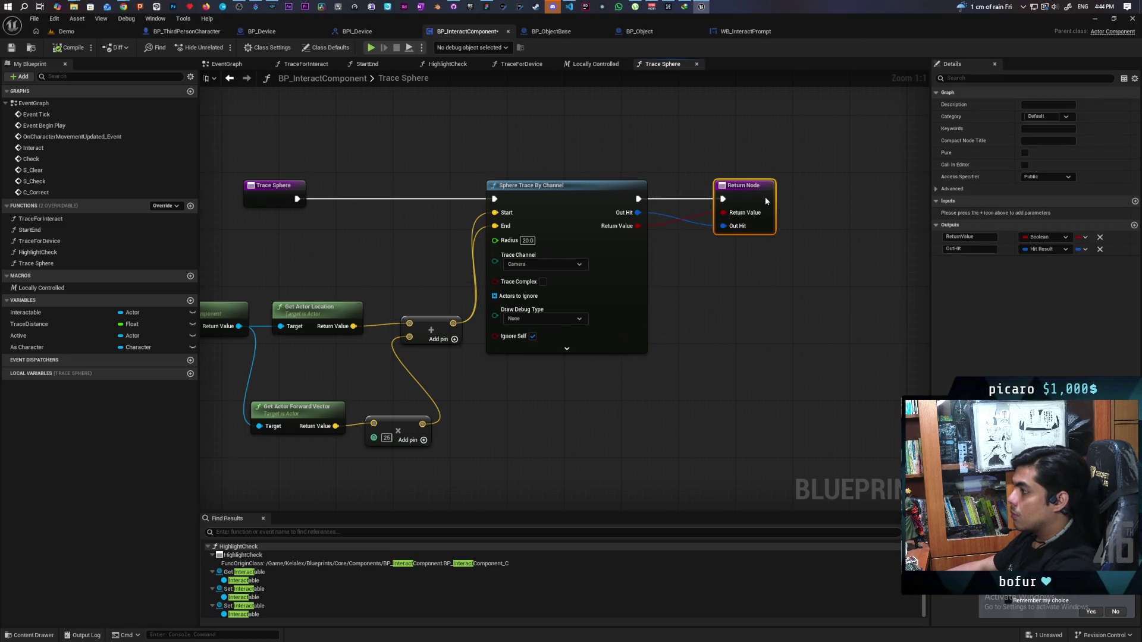
Set the sphere trace's Draw Debug Type to For Duration and return to the Demo level editor
{"action": "left_click", "coordinate": [542, 320]}
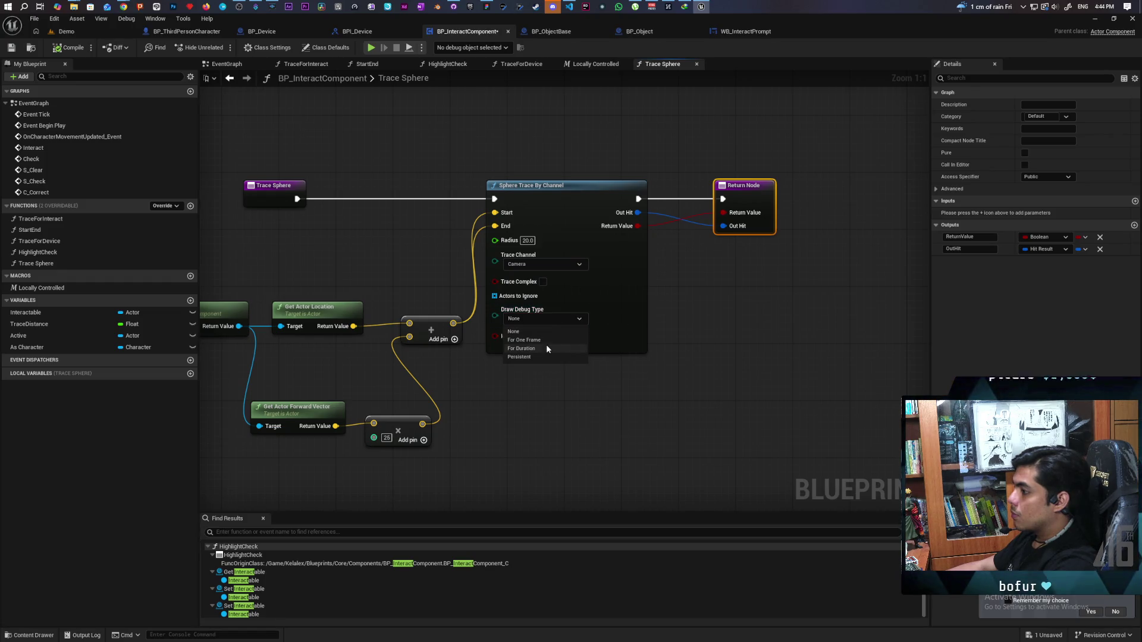
{"action": "left_click", "coordinate": [535, 349]}
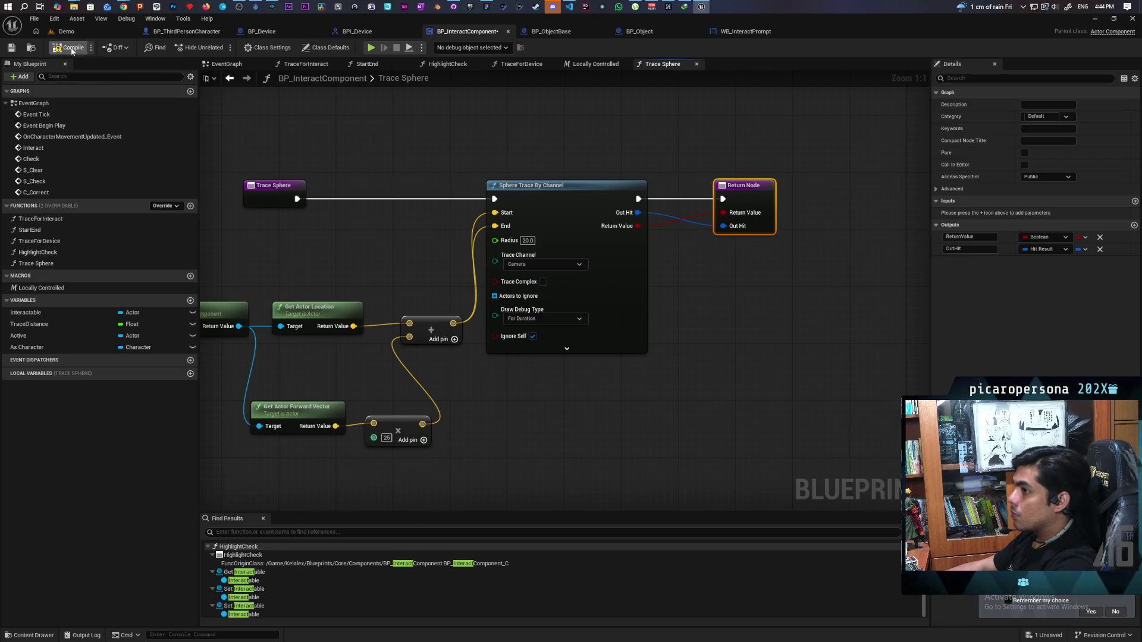
{"action": "left_click", "coordinate": [66, 31]}
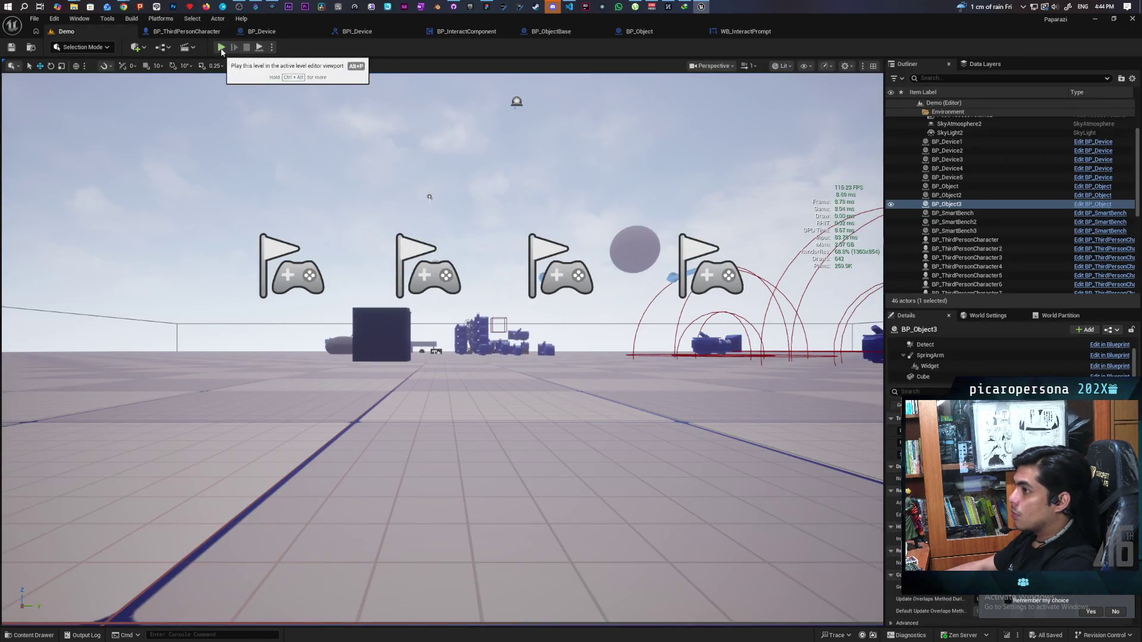
Start a multiplayer play session and walk Client 2's character forward to trigger the check
{"action": "key", "text": "super+Down"}
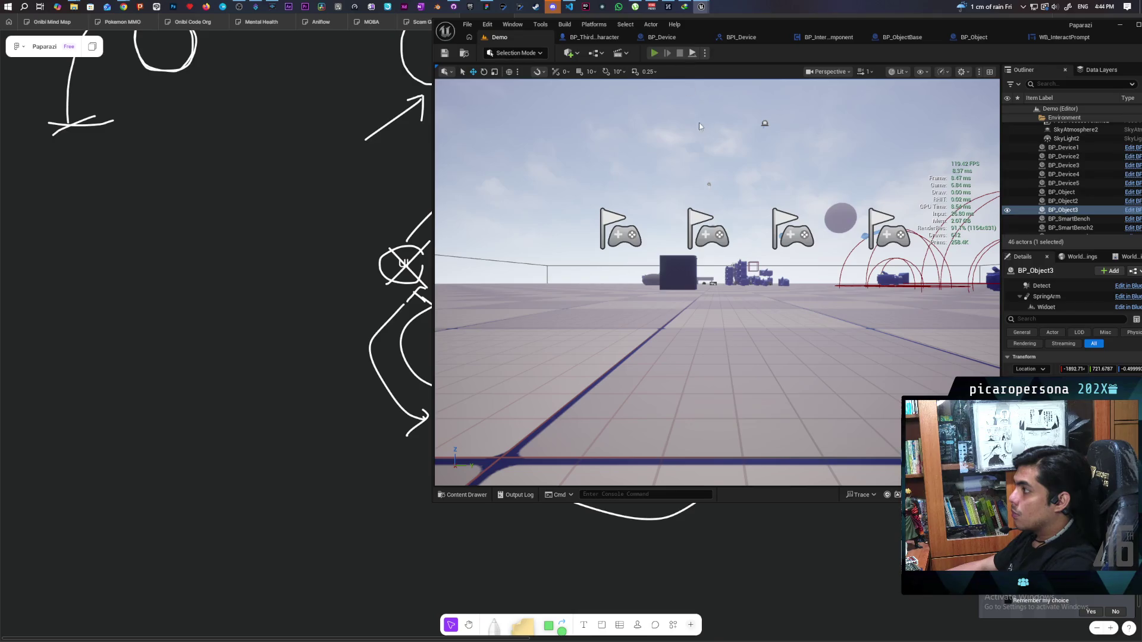
{"action": "key", "text": "alt+p"}
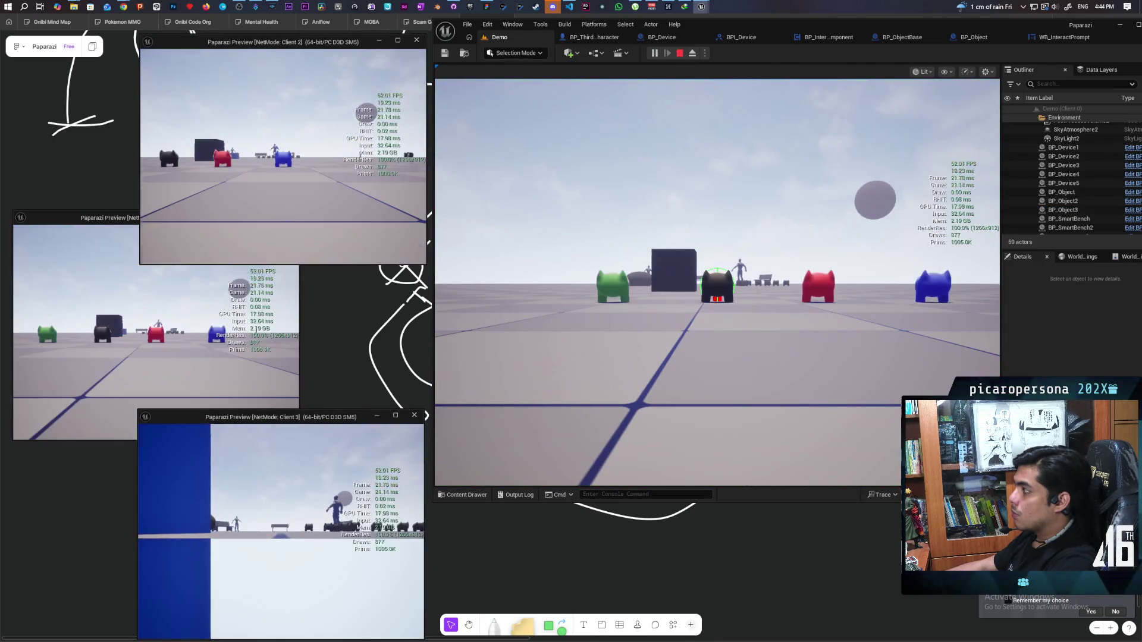
{"action": "key", "text": "alt+Tab"}
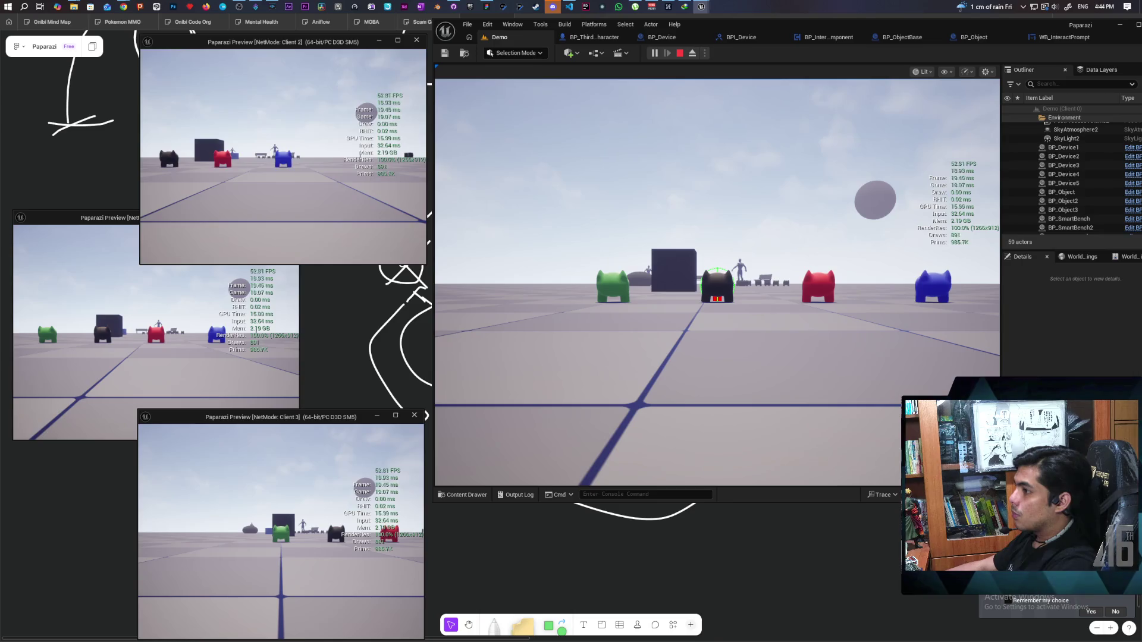
{"action": "key", "text": "w"}
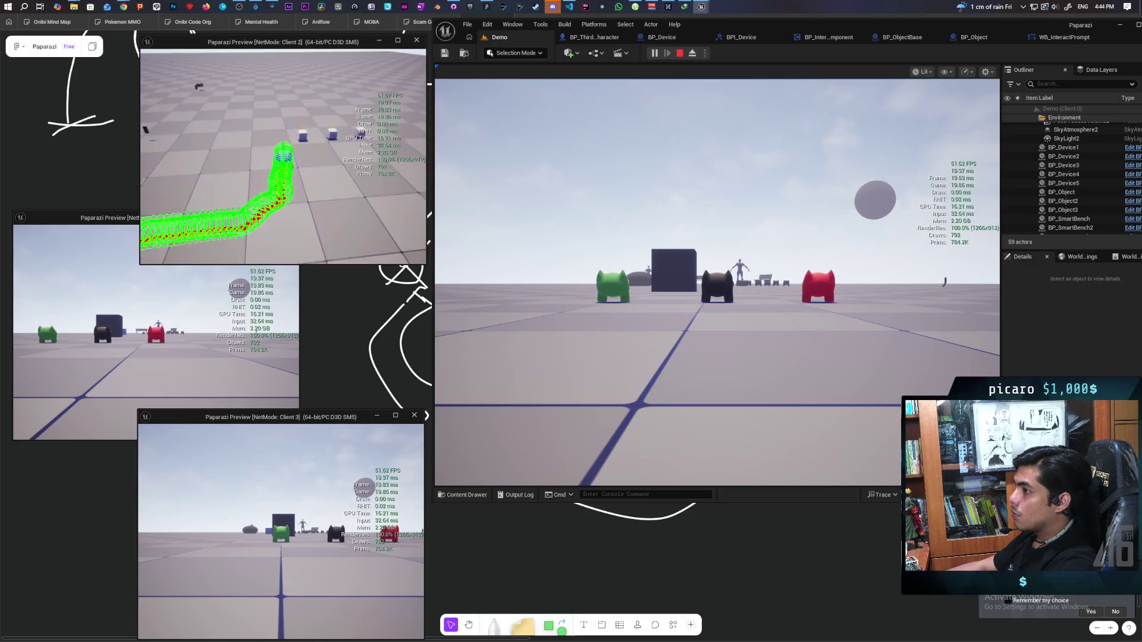
{"action": "key", "text": "e"}
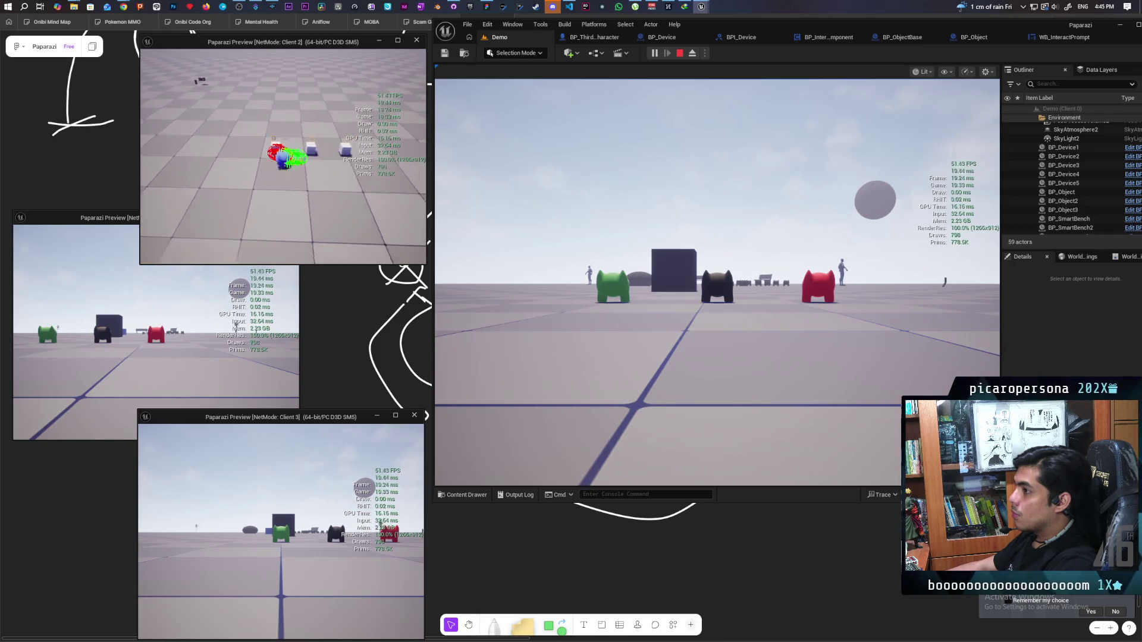
{"action": "key", "text": "e"}
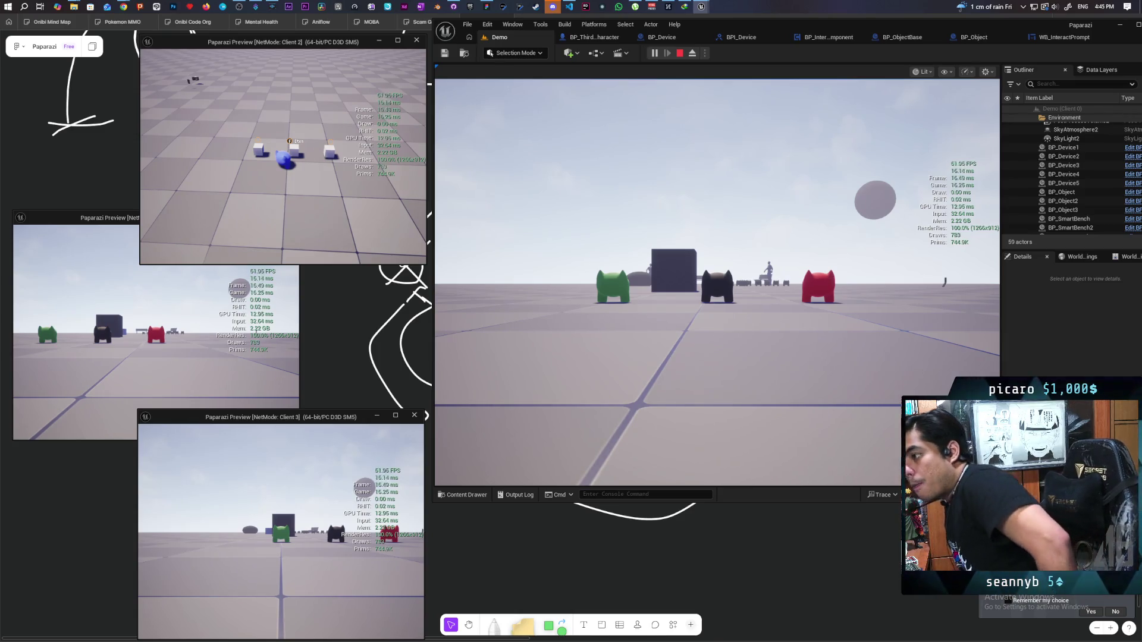
Walk the character onto, off and past the cube to test overlap, then stop the session
{"action": "left_click", "coordinate": [525, 123]}
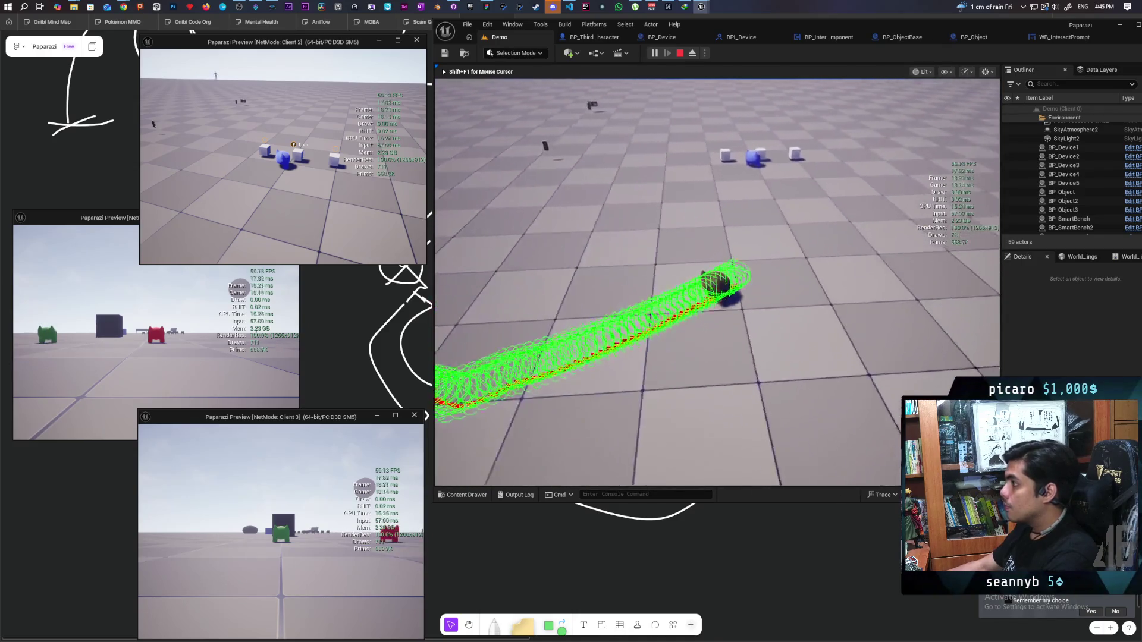
{"action": "key", "text": "w"}
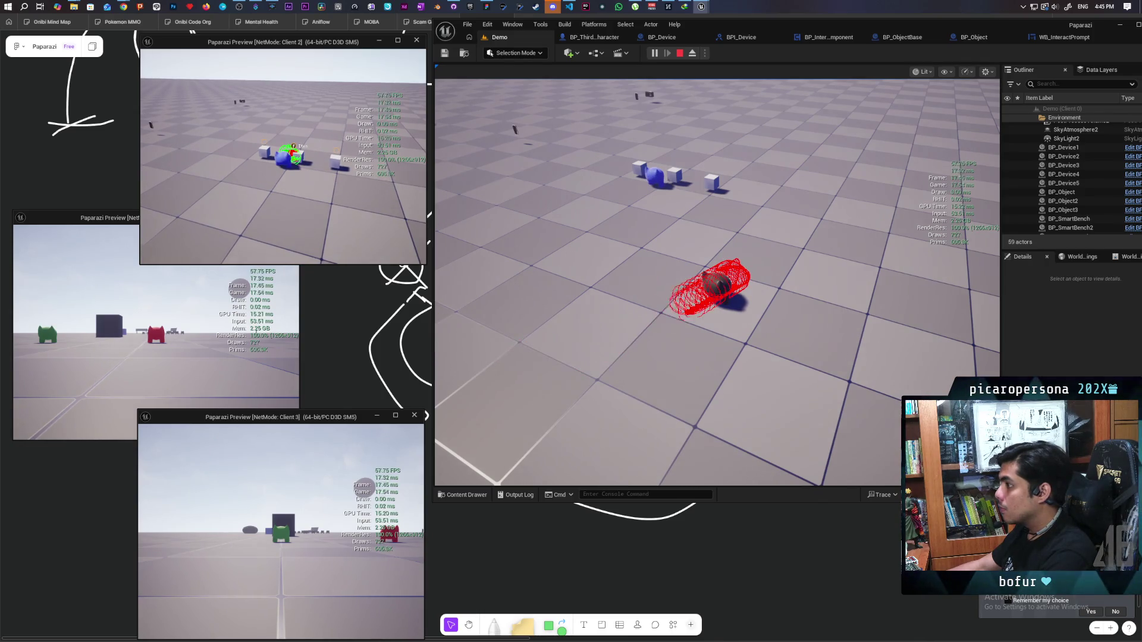
{"action": "key", "text": "a"}
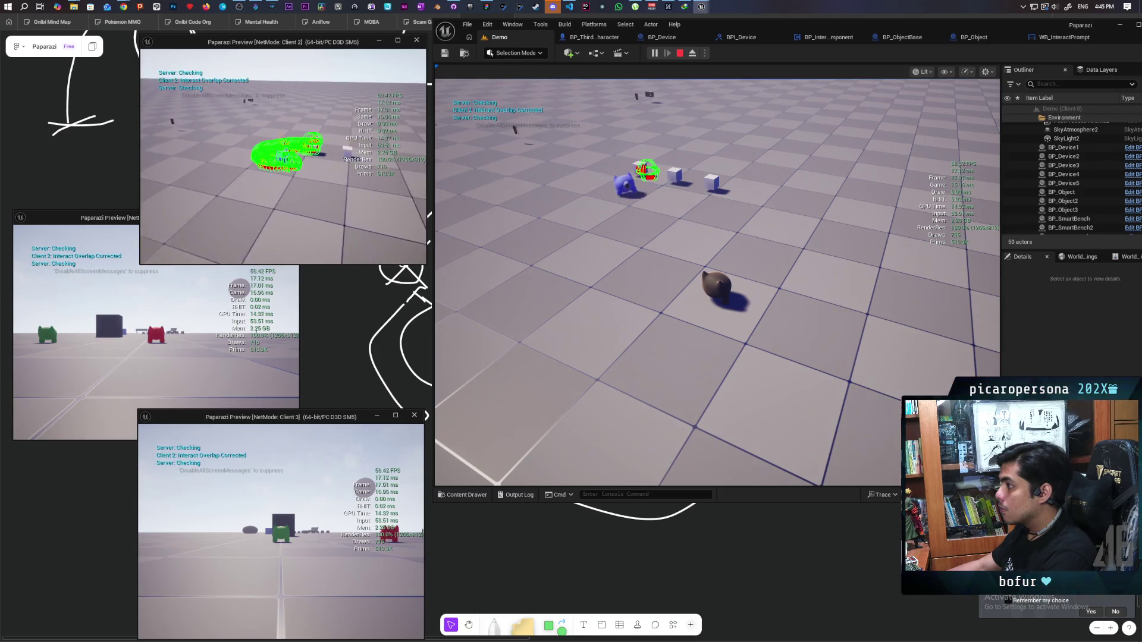
{"action": "key", "text": "d"}
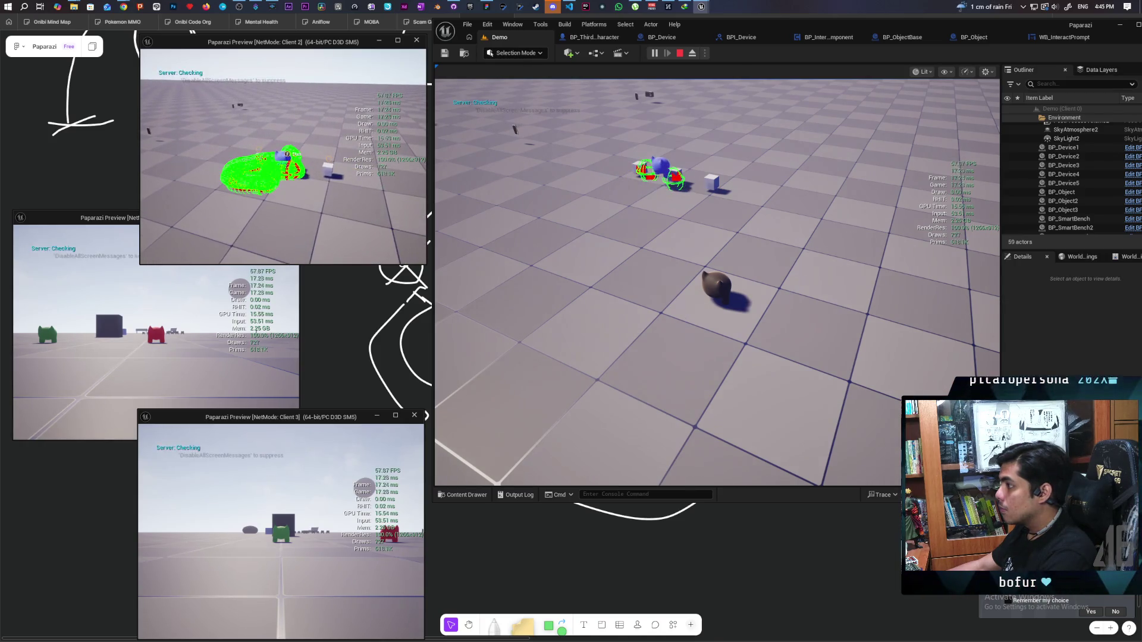
{"action": "key", "text": "a"}
{"action": "key", "text": "d"}
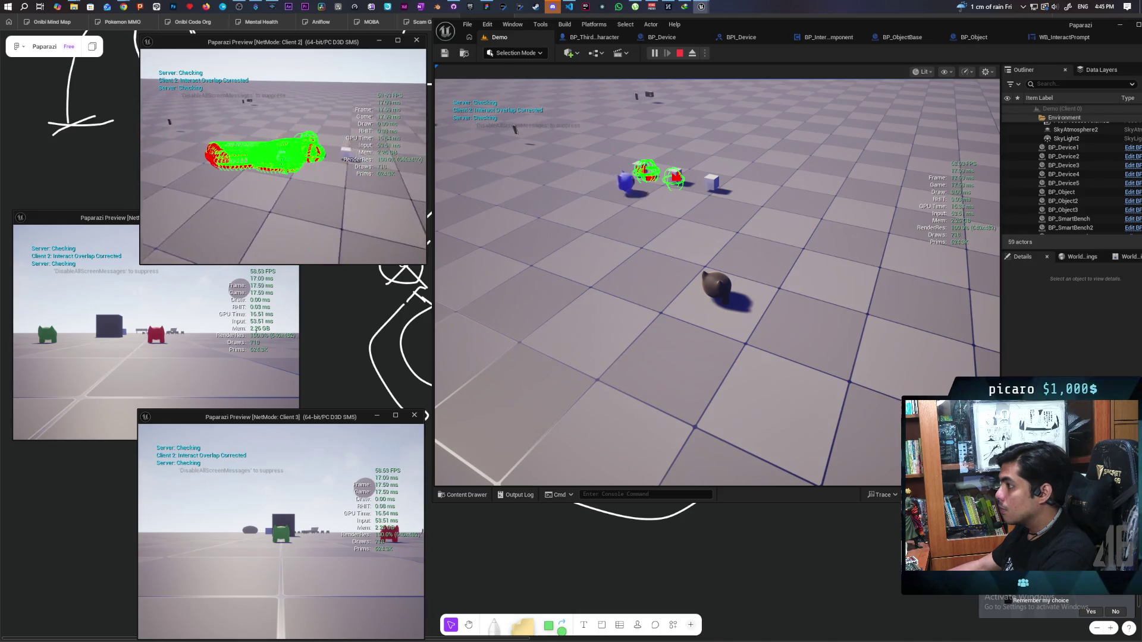
{"action": "key", "text": "d"}
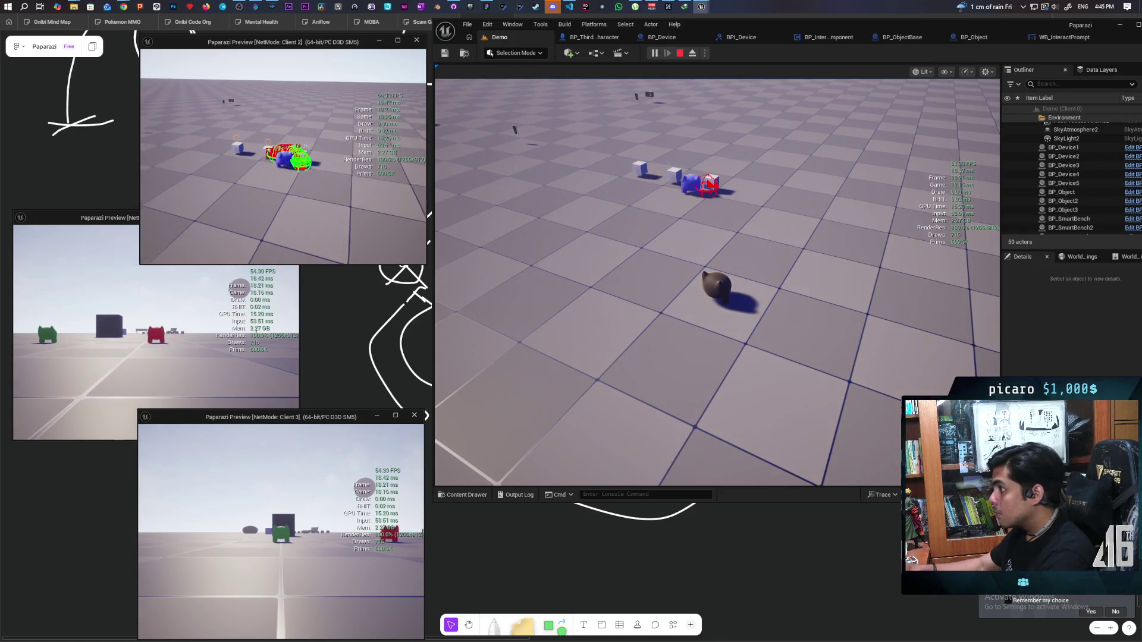
{"action": "key", "text": "a"}
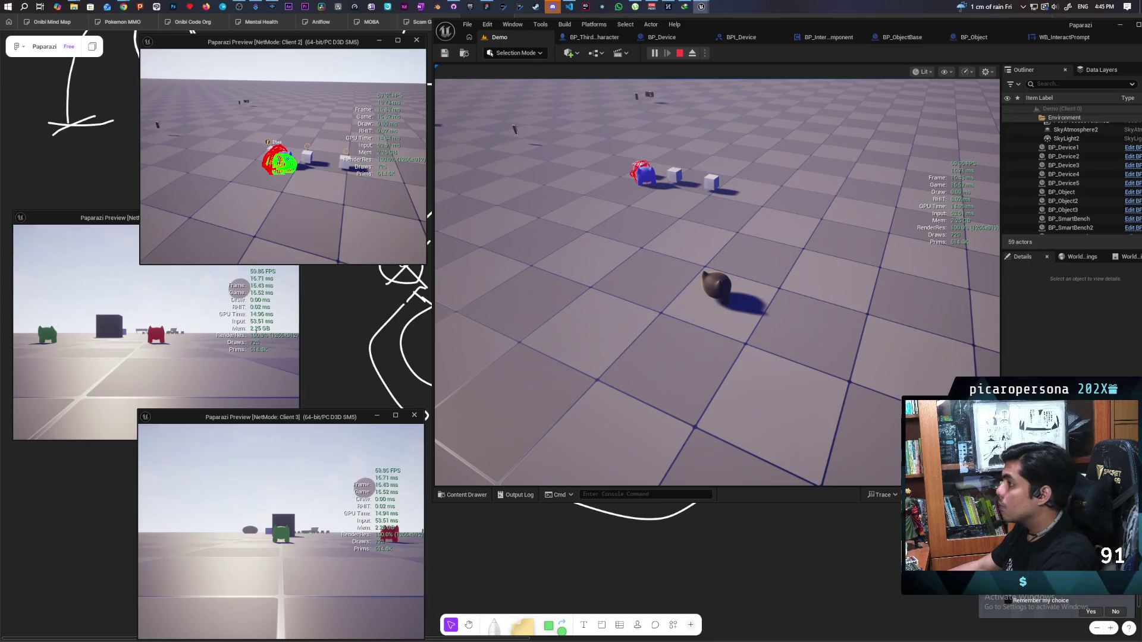
{"action": "key", "text": "Escape"}
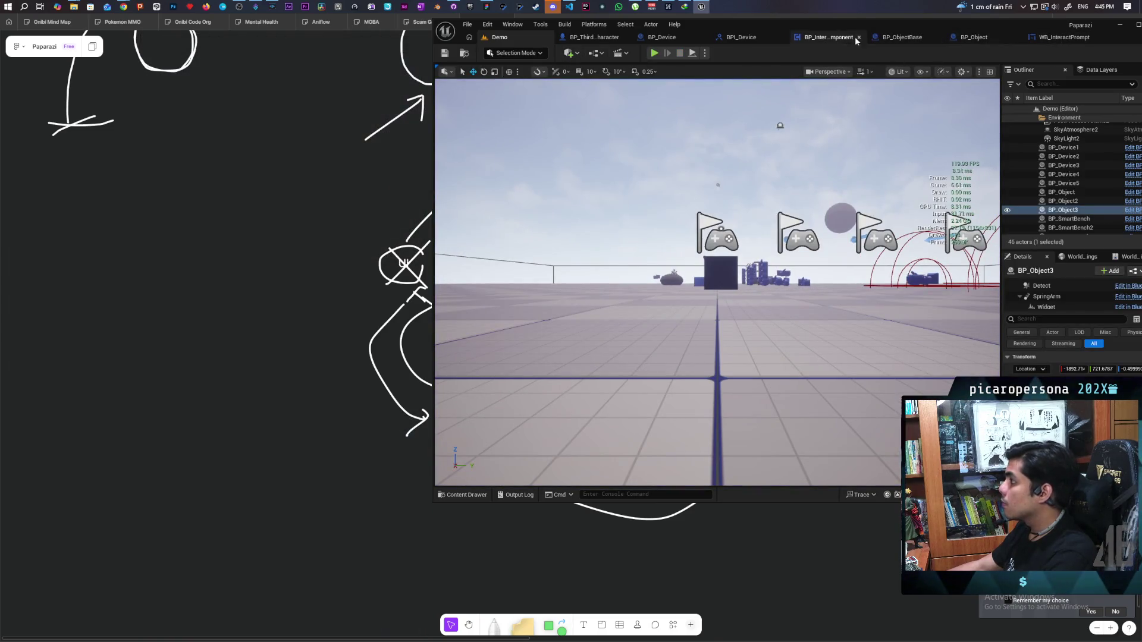
In BP_InteractComponent, set Sphere Trace By Channel's Draw Debug Type to None, then return to the EventGraph
{"action": "left_click", "coordinate": [860, 38]}
{"action": "scroll", "coordinate": [761, 183], "scroll_direction": "down", "scroll_amount": 2}
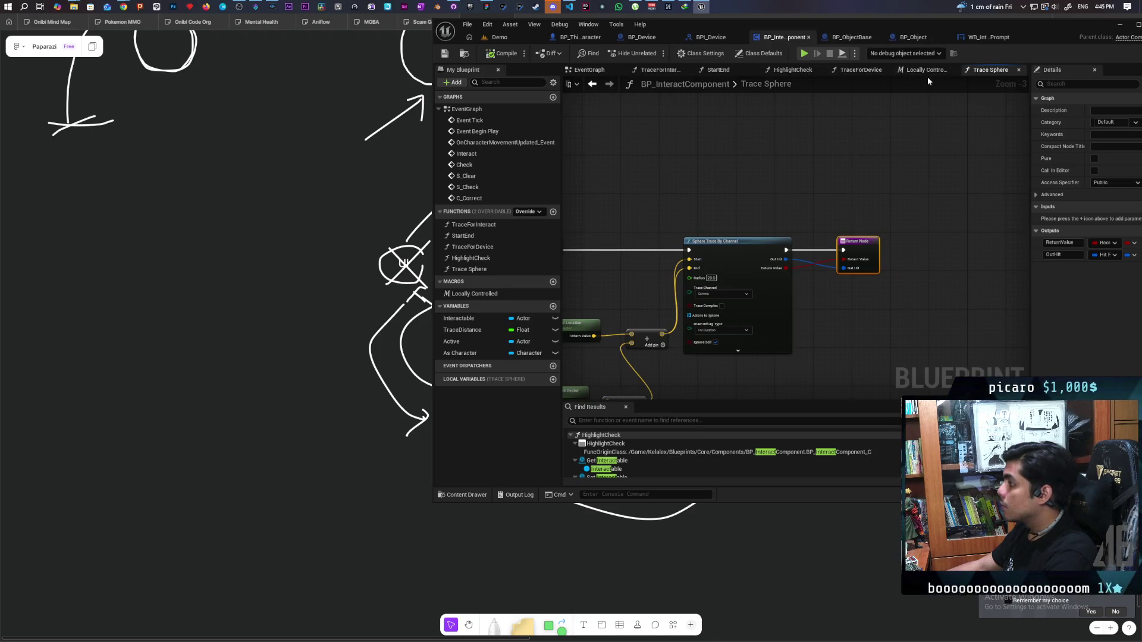
{"action": "left_click", "coordinate": [733, 332]}
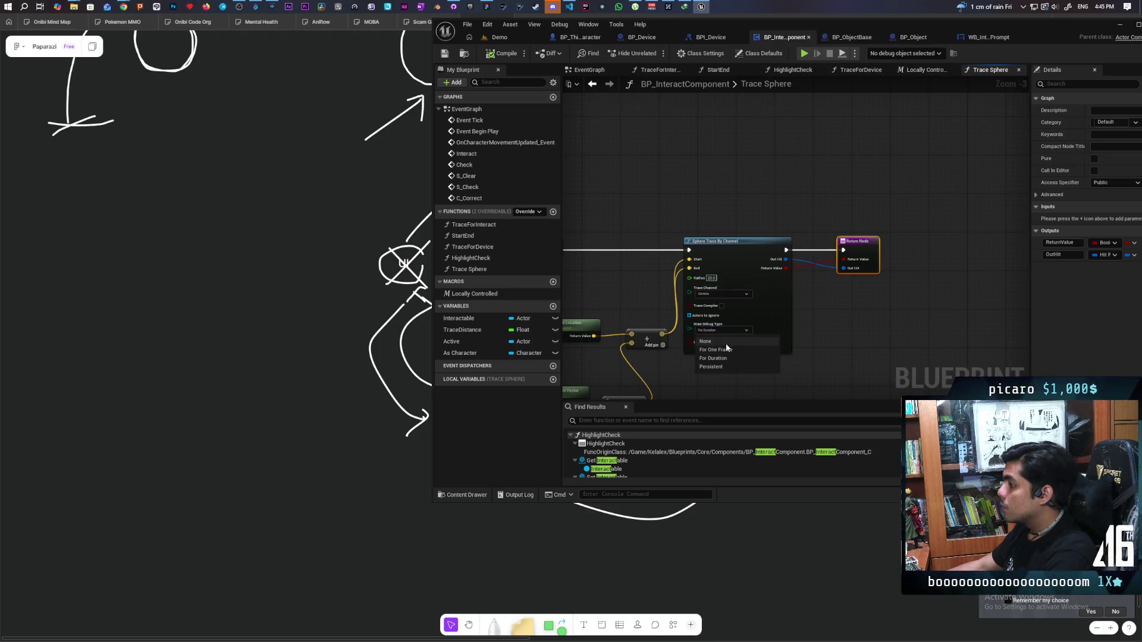
{"action": "left_click", "coordinate": [705, 341]}
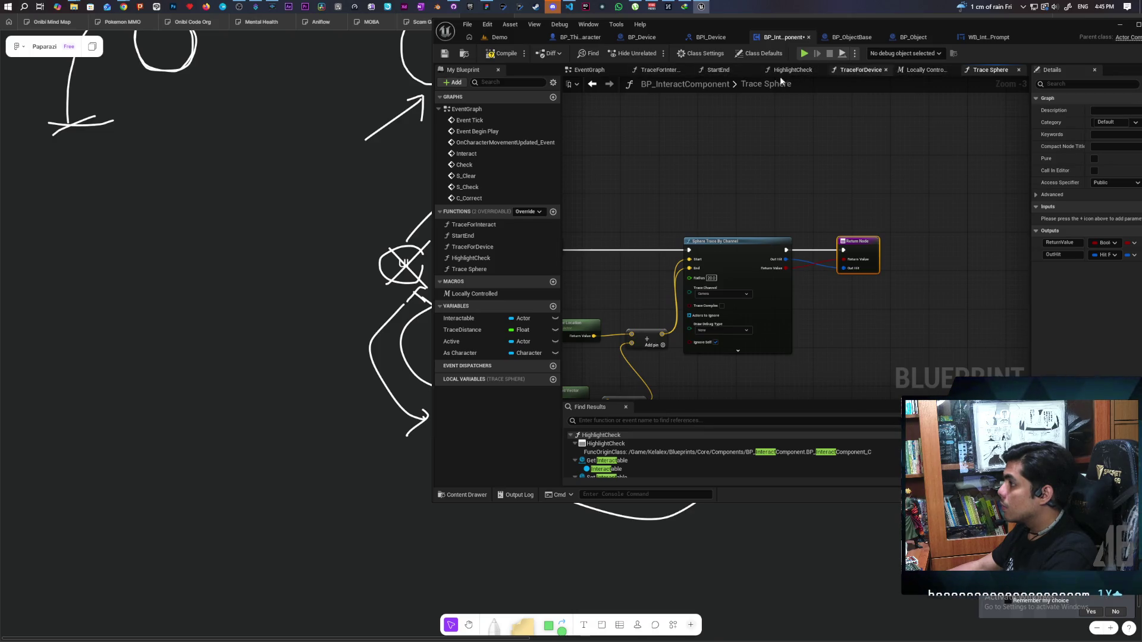
{"action": "left_click", "coordinate": [599, 74]}
{"action": "scroll", "coordinate": [801, 223], "scroll_direction": "up", "scroll_amount": 2}
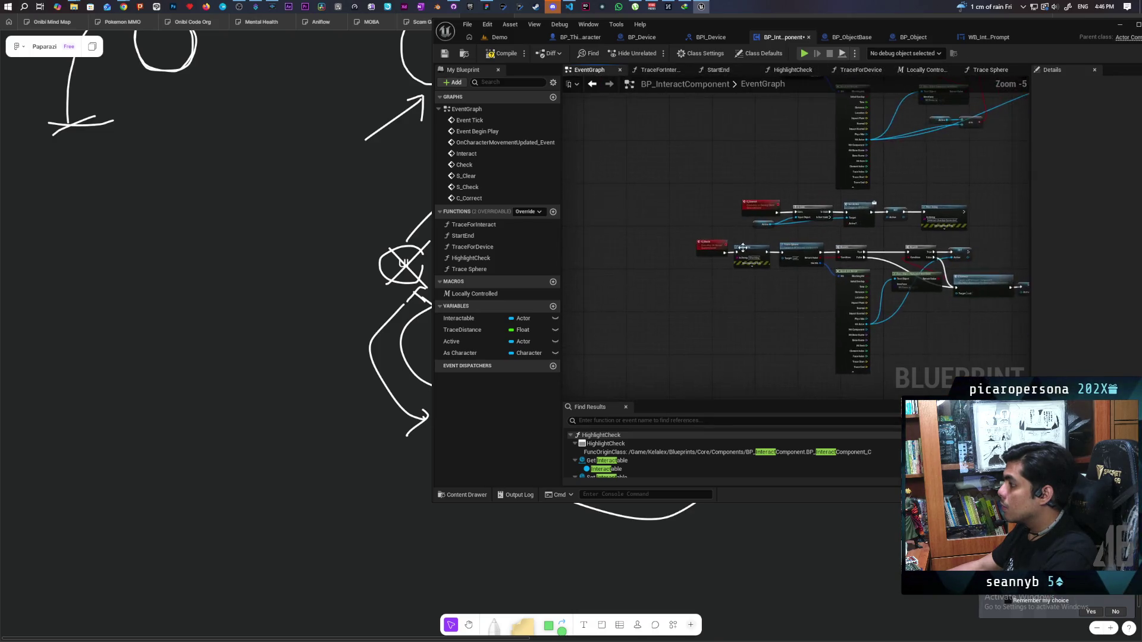
Pan the EventGraph to the Checking Print String and Trace Sphere chain
{"action": "mouse_move", "coordinate": [787, 321]}
{"action": "left_mouse_down"}
{"action": "mouse_move", "coordinate": [711, 309]}
{"action": "mouse_move", "coordinate": [678, 331]}
{"action": "left_mouse_up"}
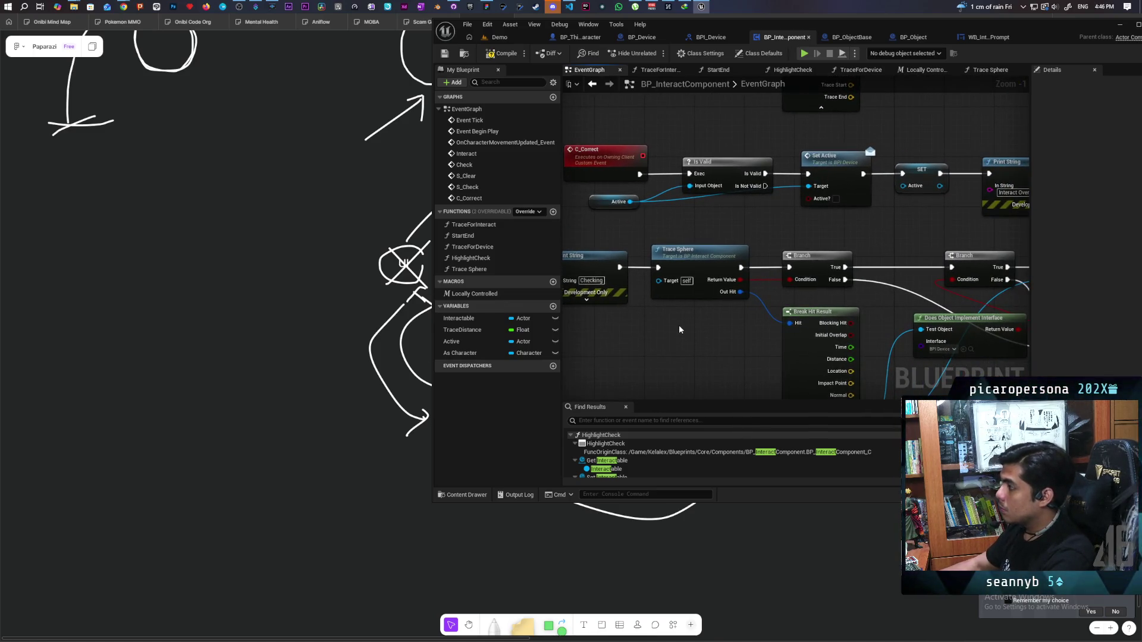
{"action": "scroll", "coordinate": [695, 323], "scroll_direction": "down", "scroll_amount": 2}
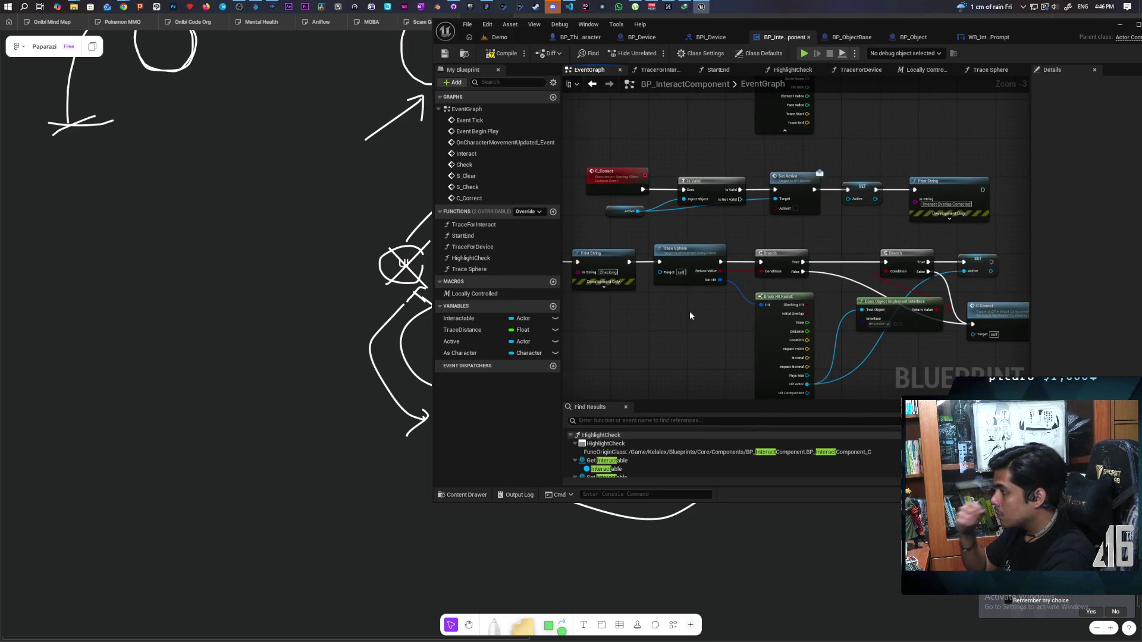
{"action": "mouse_move", "coordinate": [690, 315]}
{"action": "left_mouse_down"}
{"action": "mouse_move", "coordinate": [727, 303]}
{"action": "mouse_move", "coordinate": [728, 286]}
{"action": "left_mouse_up"}
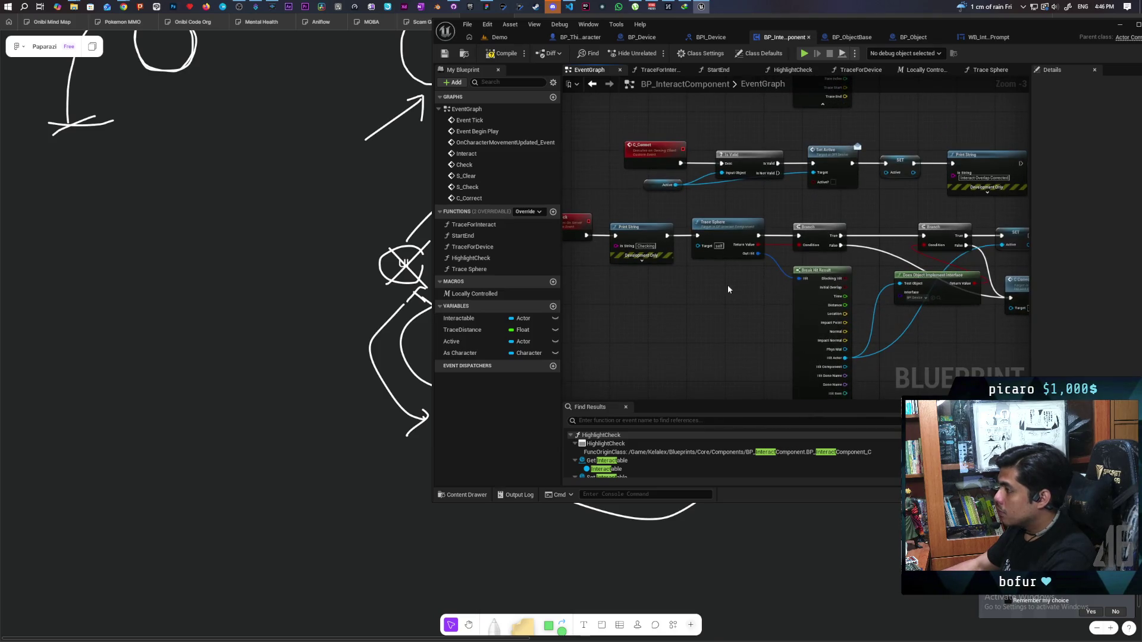
{"action": "left_click_drag", "start_coordinate": [639, 288], "coordinate": [646, 226]}
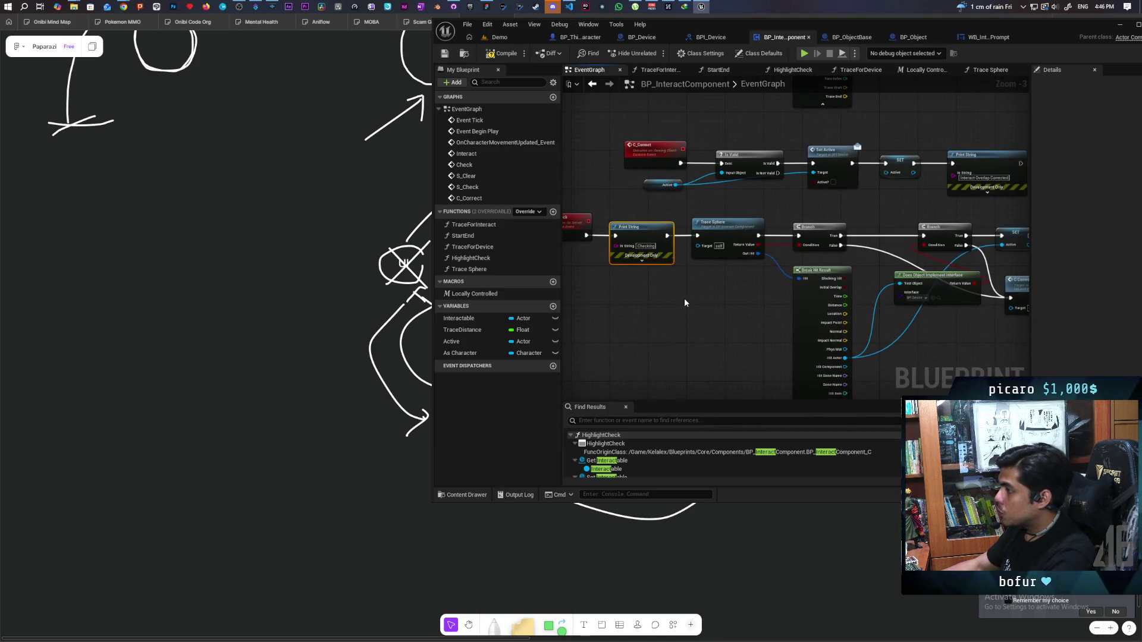
{"action": "left_click_drag", "start_coordinate": [685, 302], "coordinate": [645, 293]}
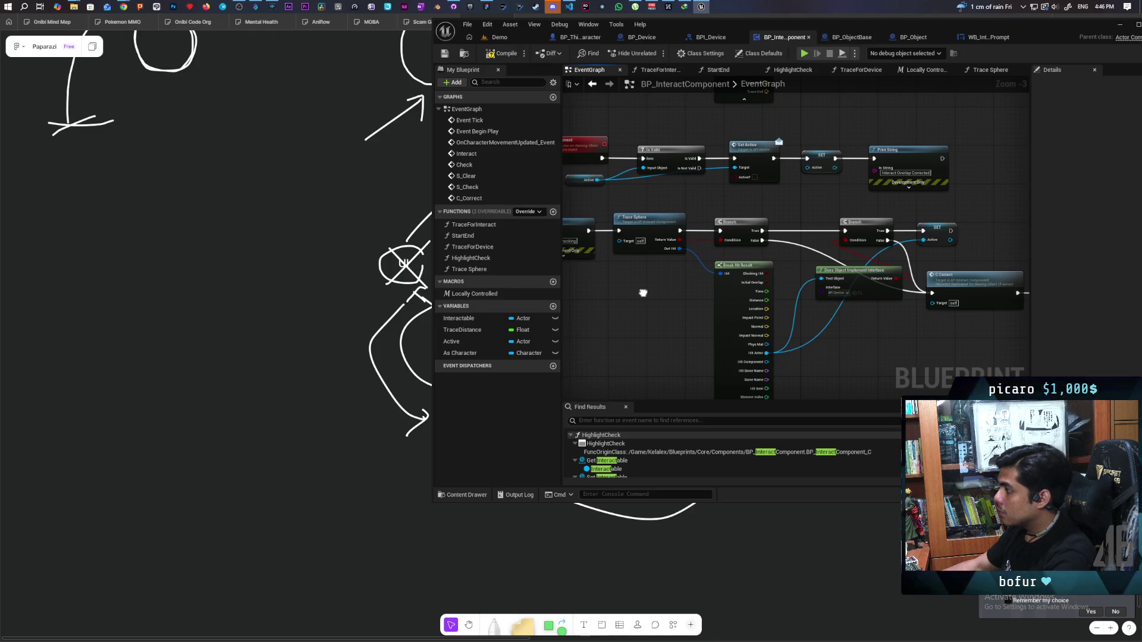
{"action": "scroll", "coordinate": [643, 291], "scroll_direction": "up", "scroll_amount": 2}
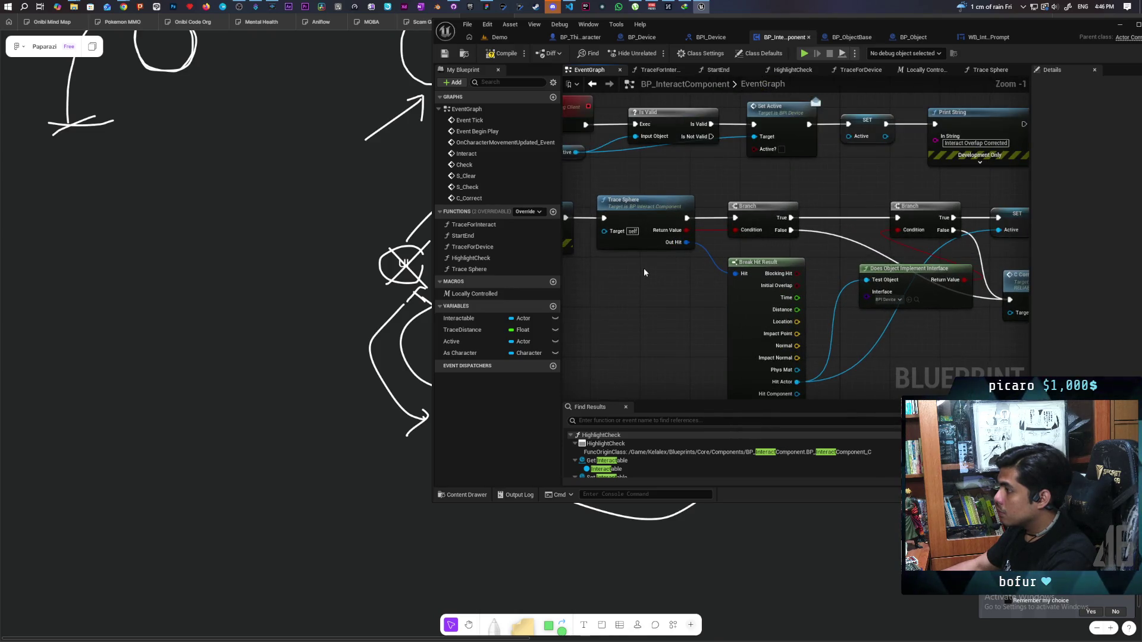
{"action": "mouse_move", "coordinate": [676, 266]}
{"action": "left_mouse_down"}
{"action": "mouse_move", "coordinate": [657, 277]}
{"action": "mouse_move", "coordinate": [627, 261]}
{"action": "left_mouse_up"}
{"action": "right_click", "coordinate": [654, 231]}
{"action": "key", "text": "Escape"}
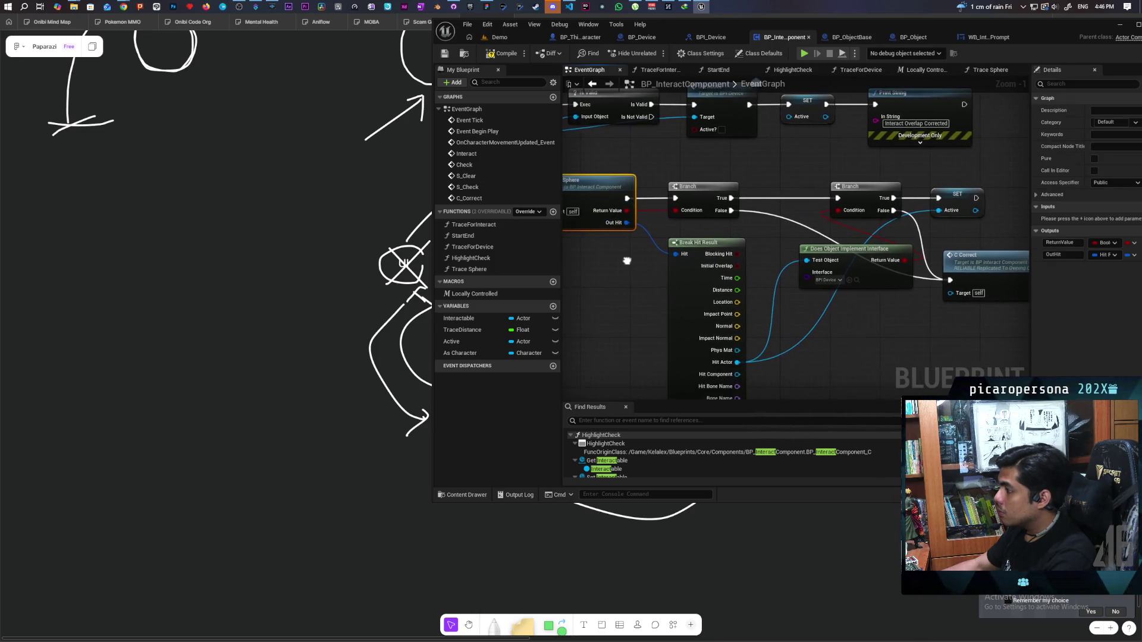
Add a breakpoint on the Trace Sphere call and switch to the level editor
{"action": "scroll", "coordinate": [641, 254], "scroll_direction": "down", "scroll_amount": 1}
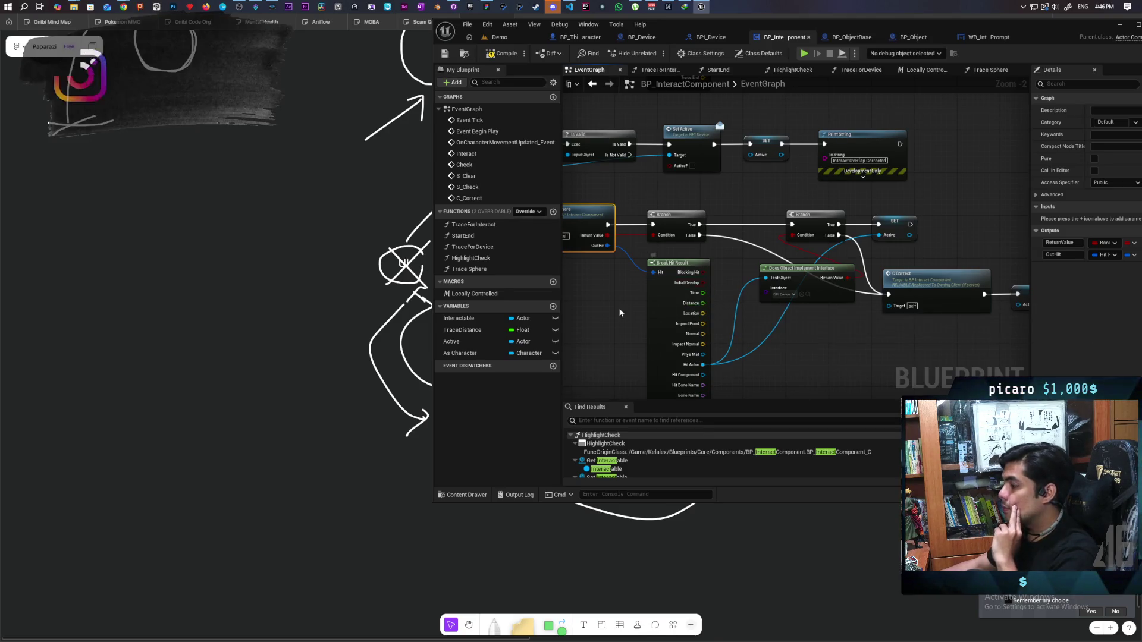
{"action": "left_click_drag", "start_coordinate": [618, 305], "coordinate": [790, 308]}
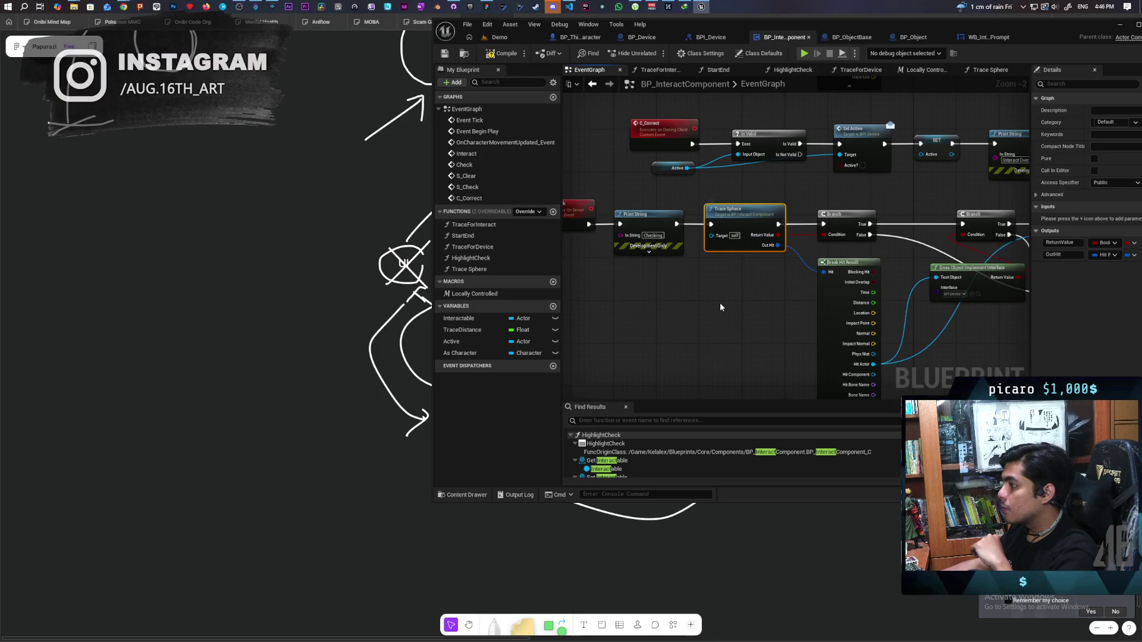
{"action": "left_click_drag", "start_coordinate": [719, 302], "coordinate": [697, 297]}
{"action": "right_click", "coordinate": [720, 221]}
{"action": "left_click", "coordinate": [750, 245]}
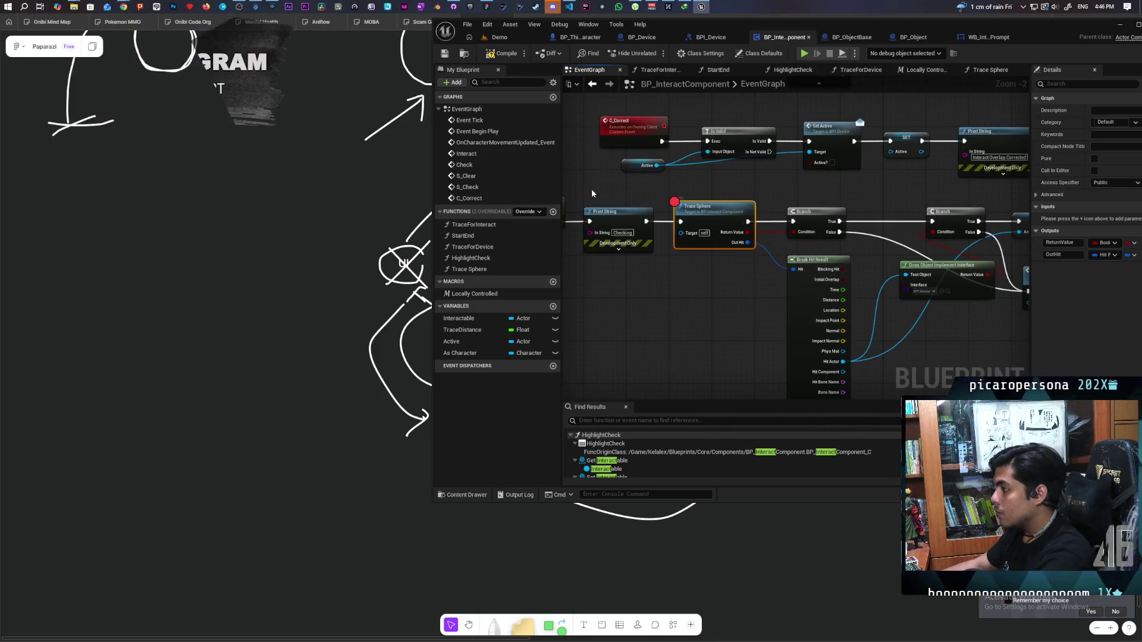
{"action": "key", "text": "alt+Tab"}
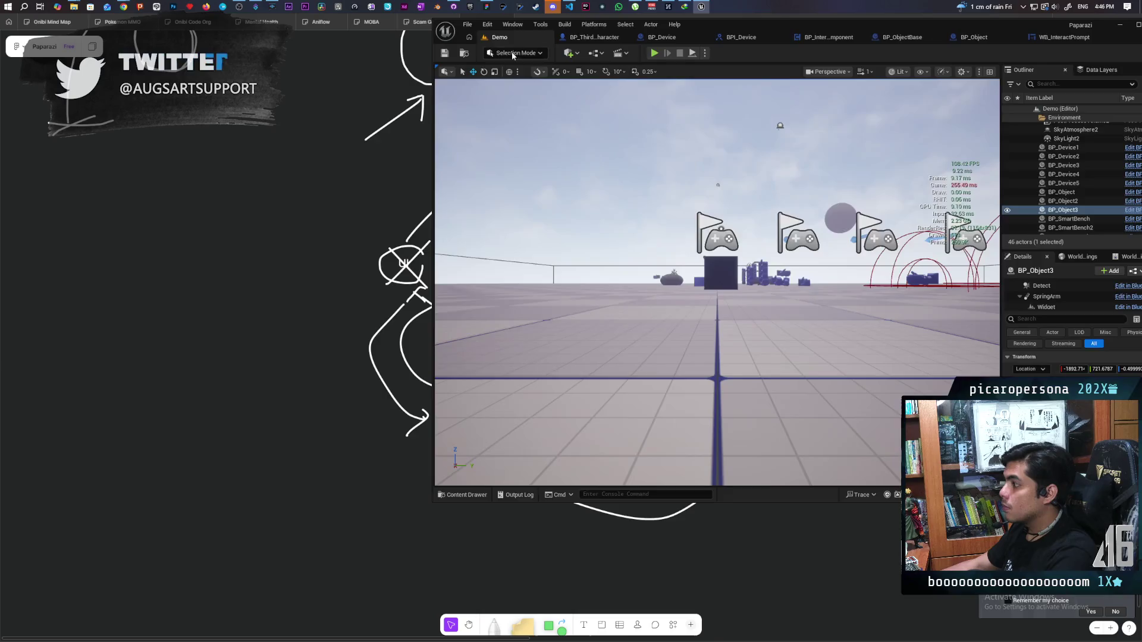
Start a multiplayer play session from the level editor so it pauses at the Trace Sphere breakpoint
{"action": "left_click", "coordinate": [700, 6]}
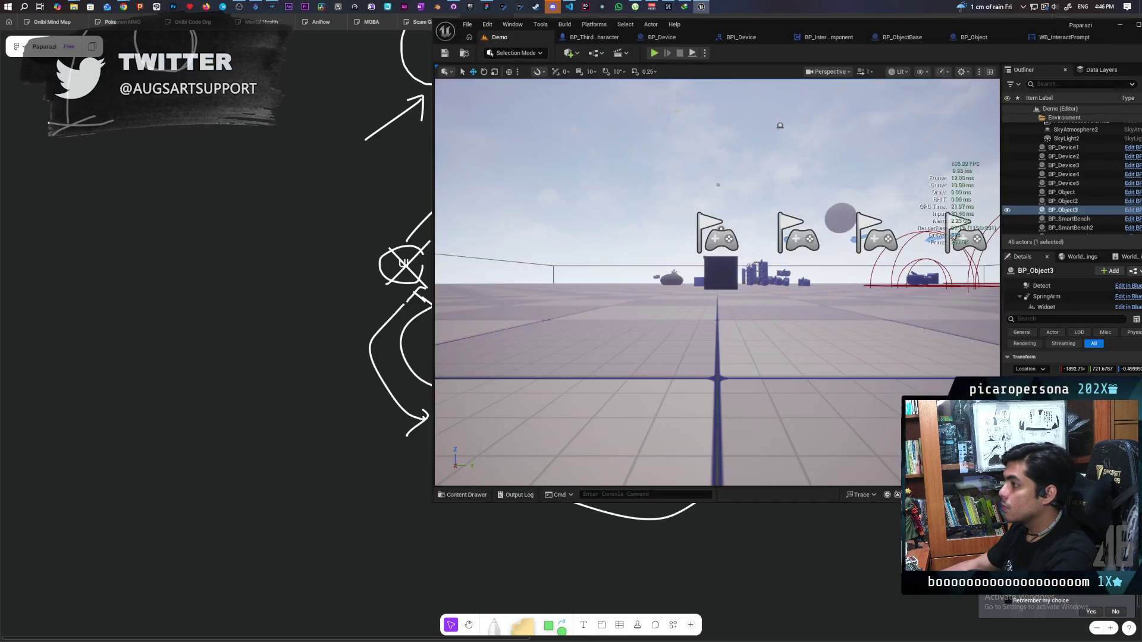
{"action": "key", "text": "alt+p"}
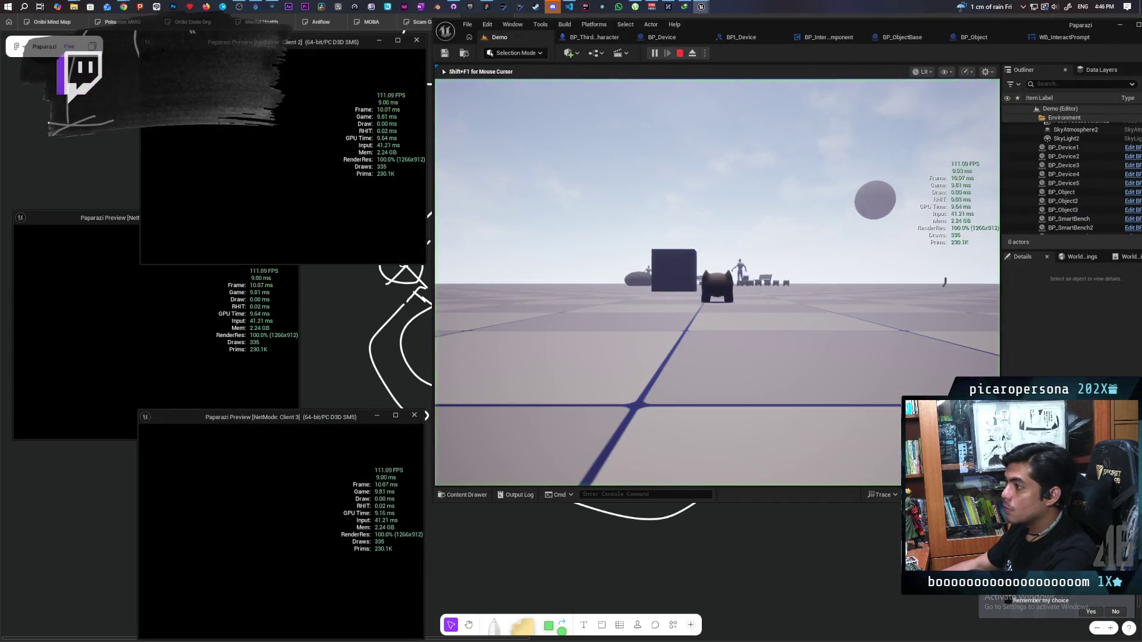
{"action": "key", "text": "alt+Tab"}
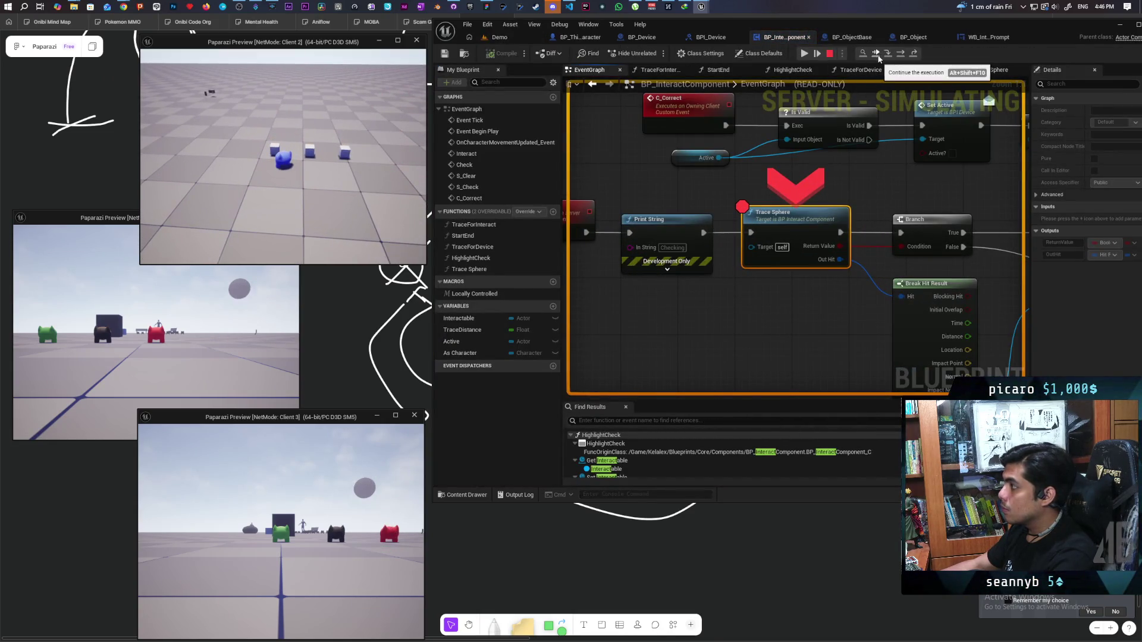
Step over three nodes, through the Branches, to the C Correct call
{"action": "left_click", "coordinate": [899, 54]}
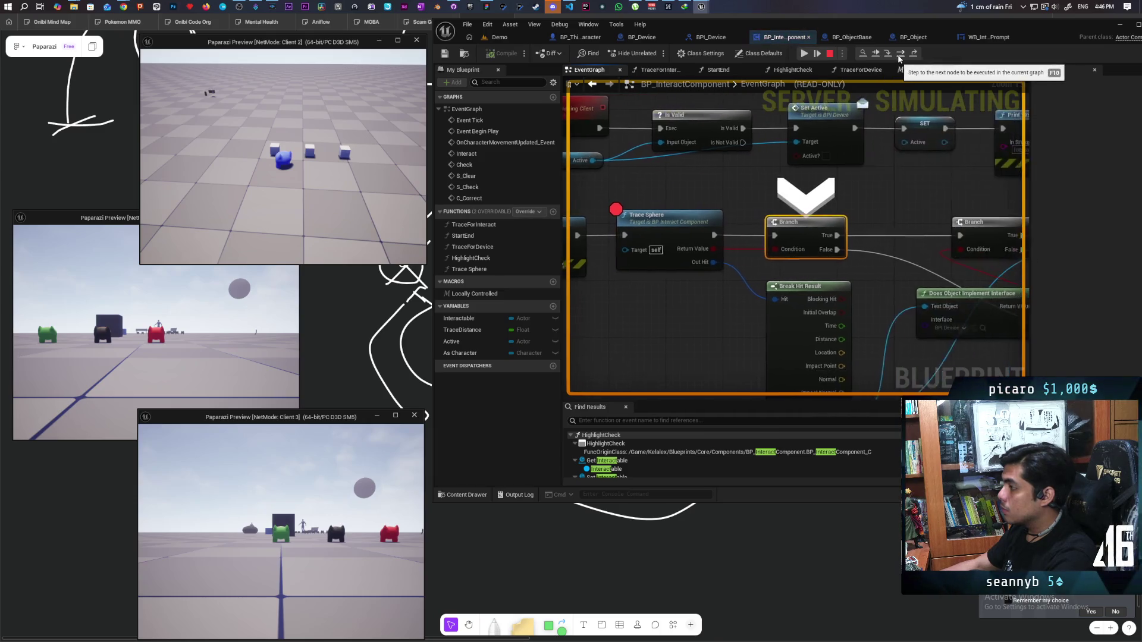
{"action": "left_click", "coordinate": [899, 54]}
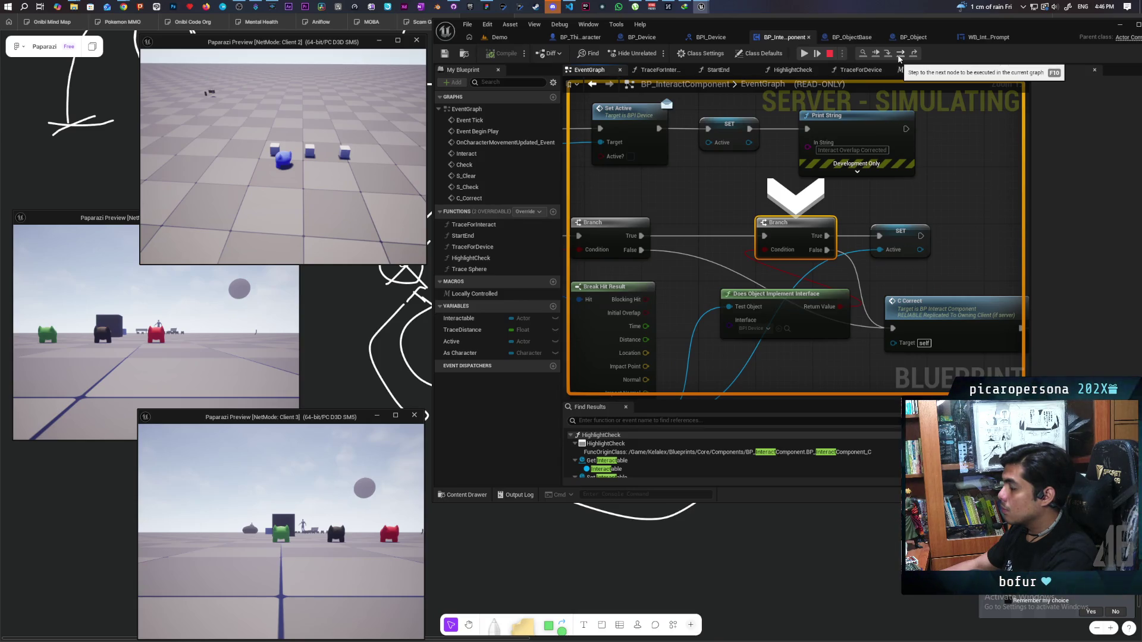
{"action": "left_click", "coordinate": [899, 54]}
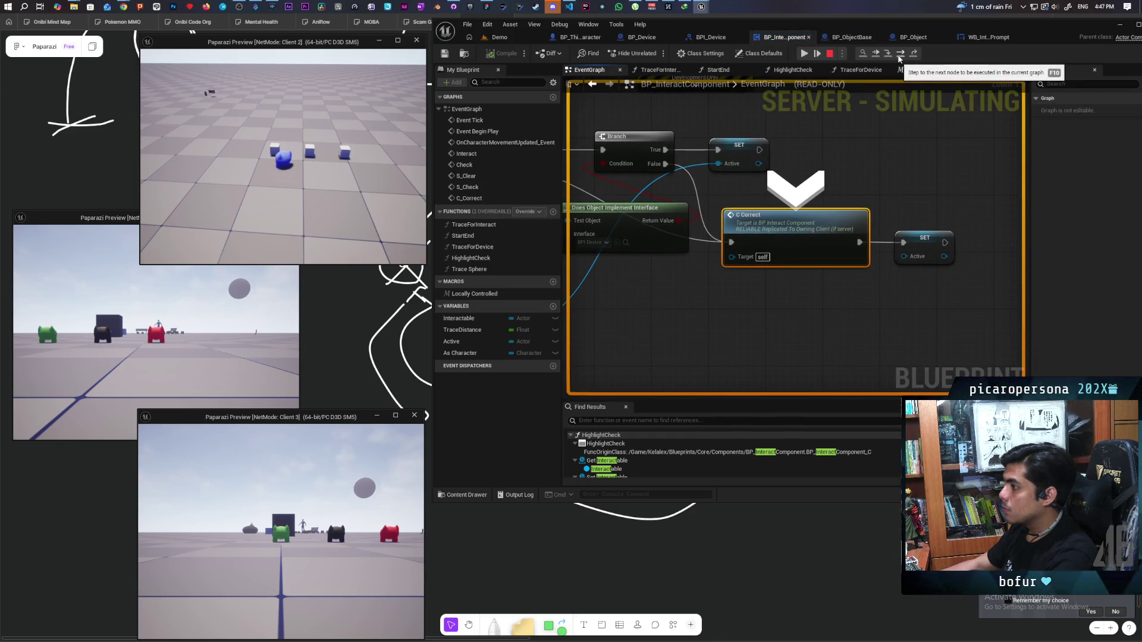
Inspect the Does Object Implement Interface pins: the result is False and the hit actor is Floor_0
{"action": "mouse_move", "coordinate": [681, 294]}
{"action": "left_mouse_down"}
{"action": "mouse_move", "coordinate": [868, 199]}
{"action": "mouse_move", "coordinate": [842, 307]}
{"action": "left_mouse_up"}
{"action": "mouse_move", "coordinate": [836, 227]}
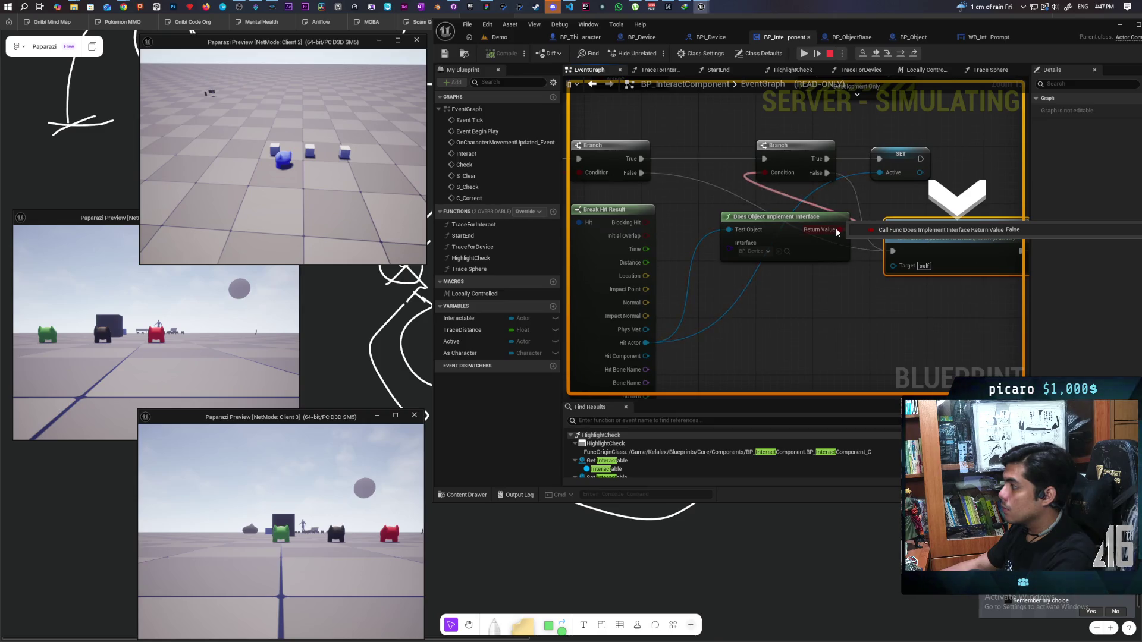
{"action": "mouse_move", "coordinate": [743, 259]}
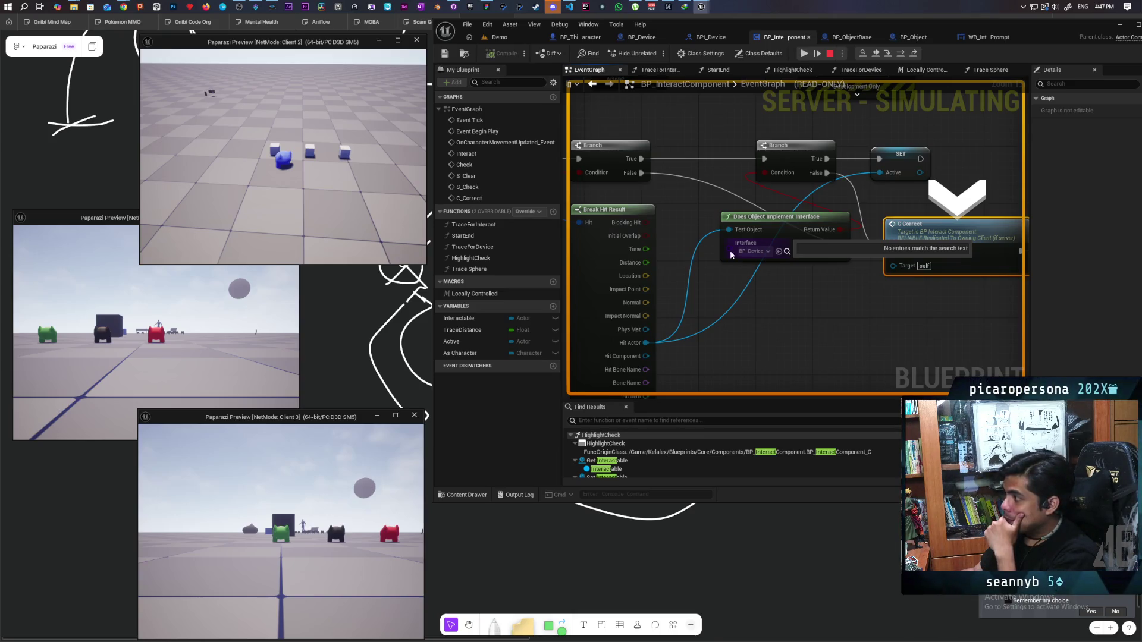
{"action": "mouse_move", "coordinate": [732, 229]}
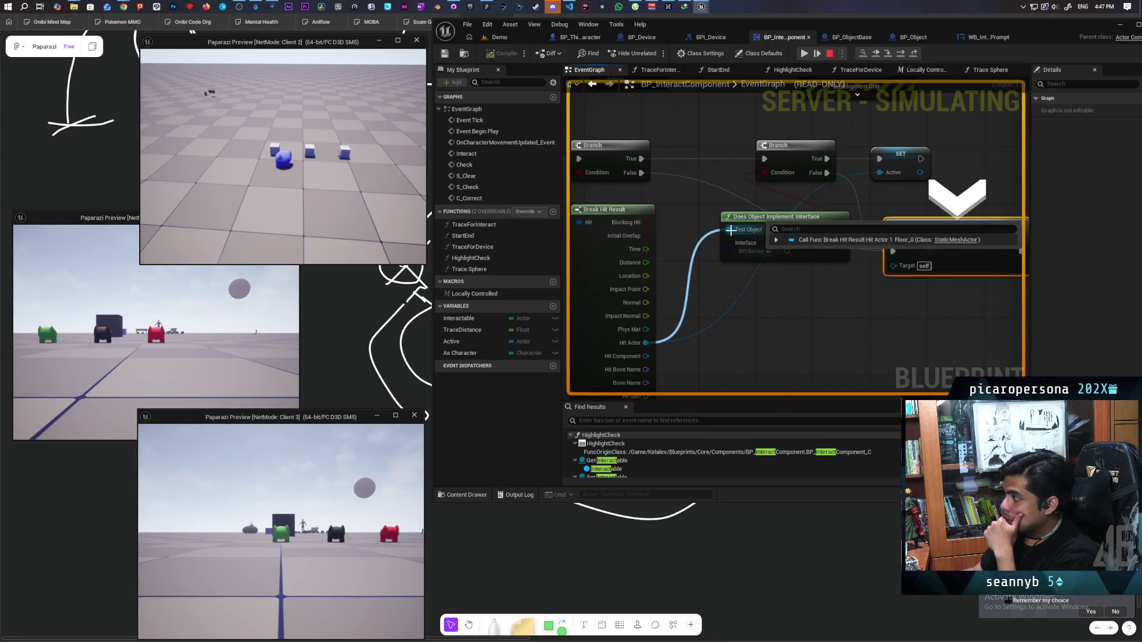